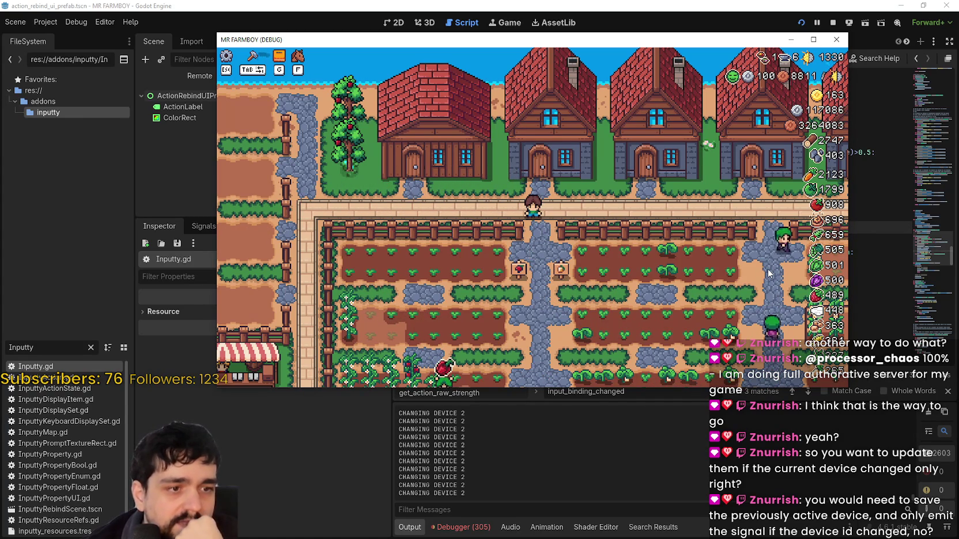
# - Stop the debug game and review where _checkDevice sets changeActiveJoy, then return to the top of Inputty.gd
pyautogui.press('F8')
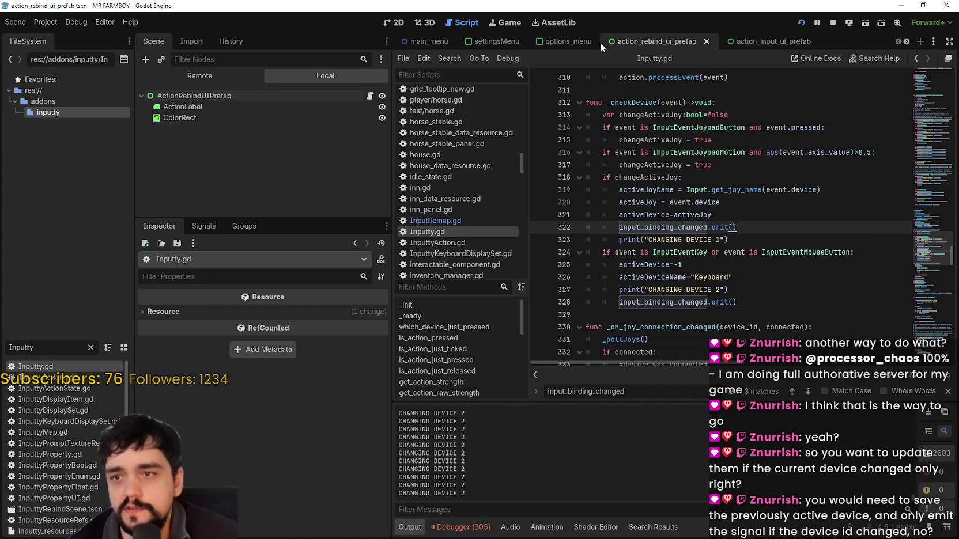
pyautogui.click(779, 301)
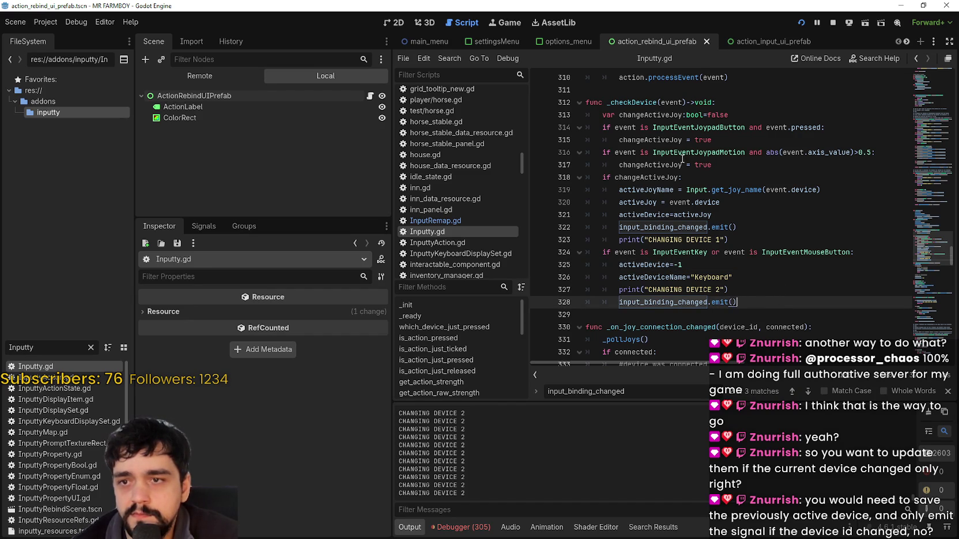
pyautogui.doubleClick(644, 175)
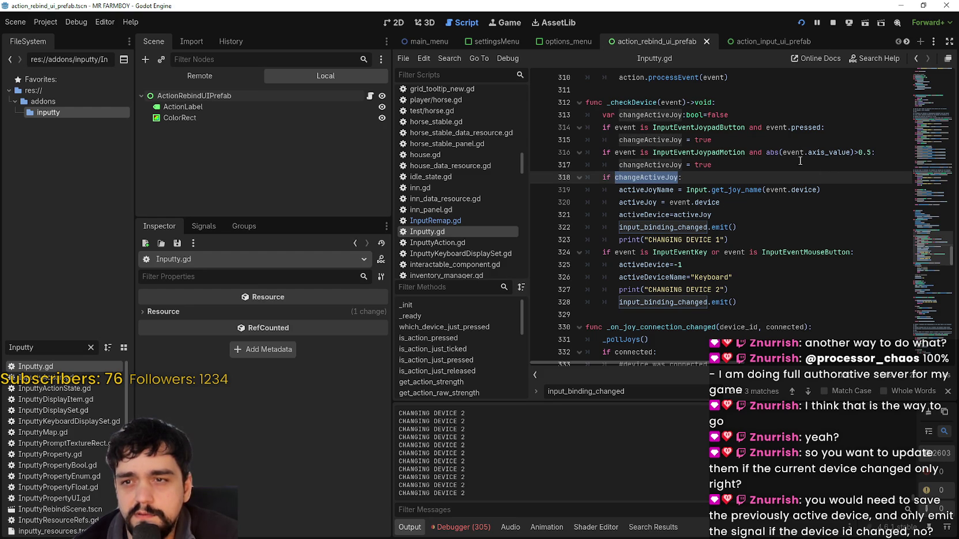
pyautogui.doubleClick(663, 140)
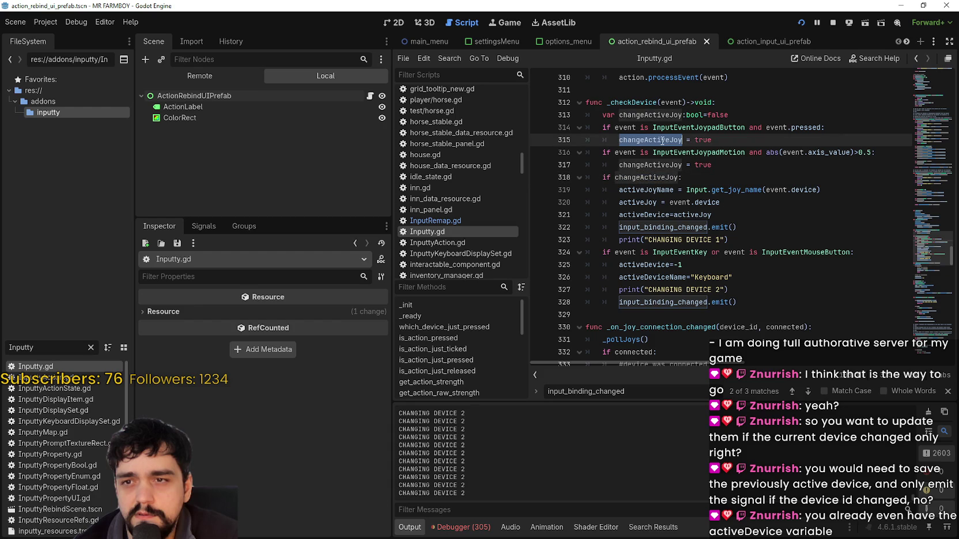
pyautogui.doubleClick(655, 164)
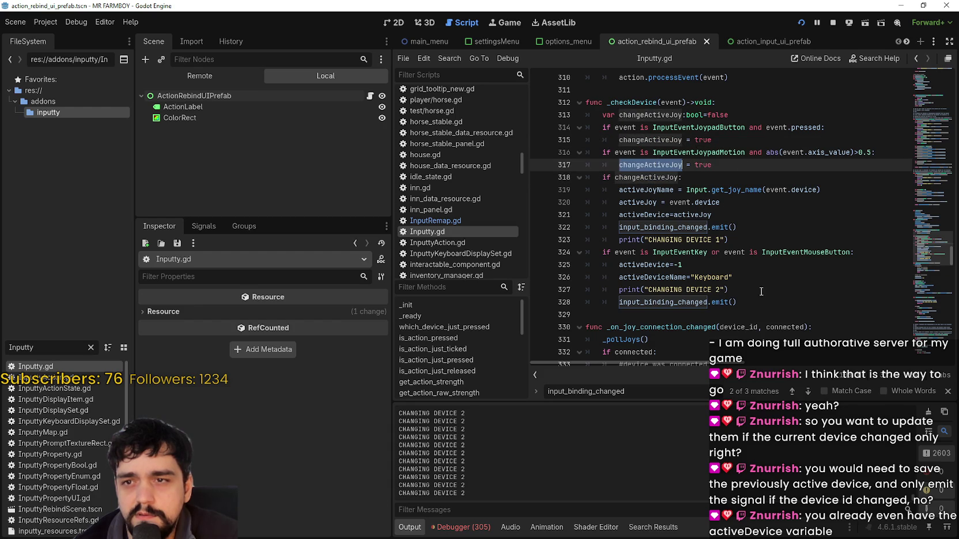
pyautogui.click(626, 312)
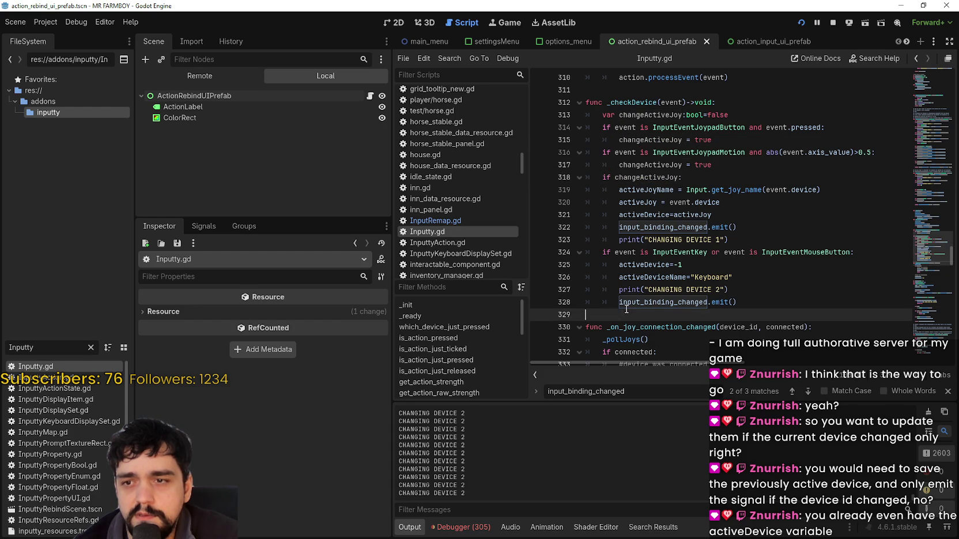
pyautogui.click(929, 109)
pyautogui.moveTo(929, 108); pyautogui.dragTo(925, 62)
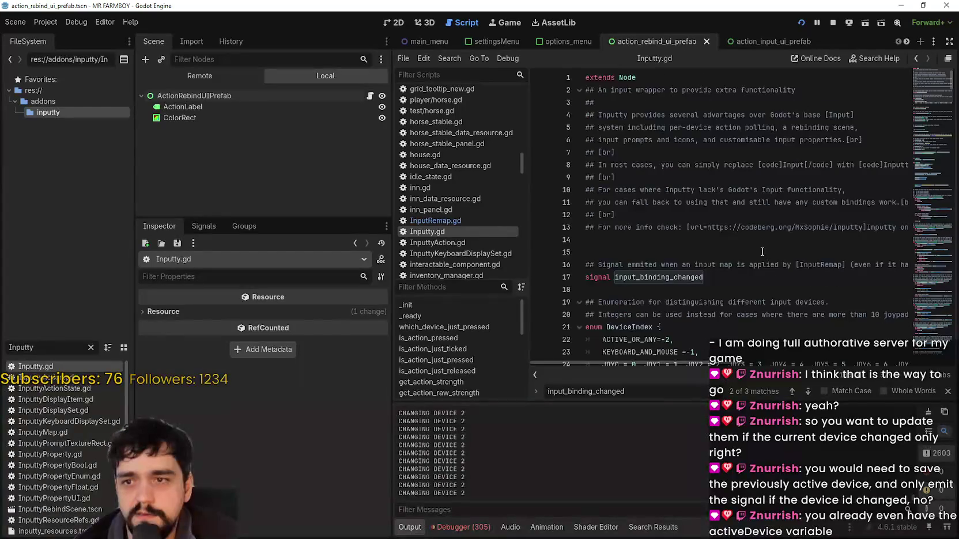
# - Look through Inputty.gd's variable declarations, including inputMap and activeDeviceName
pyautogui.scroll(-5, 610, 100)
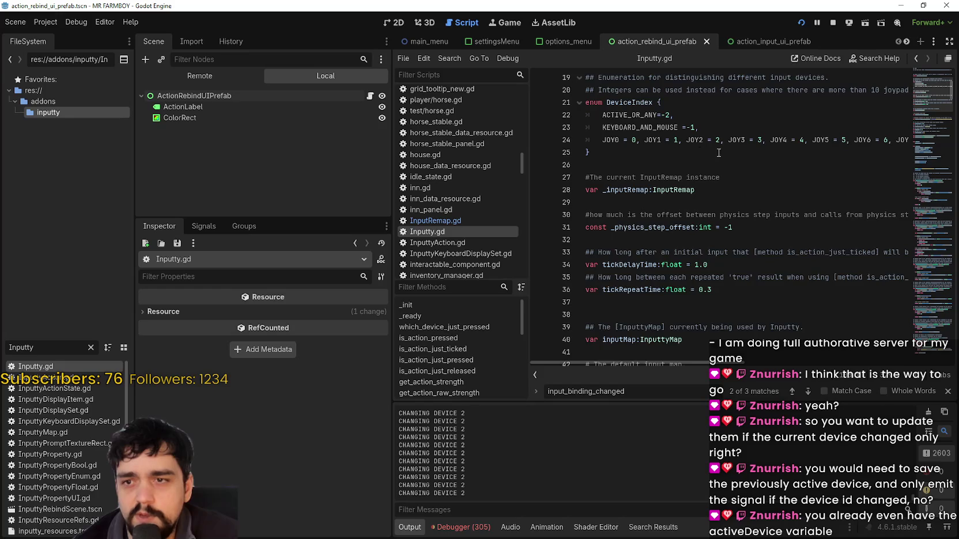
pyautogui.scroll(-1, 698, 152)
pyautogui.click(709, 177)
pyautogui.click(715, 202)
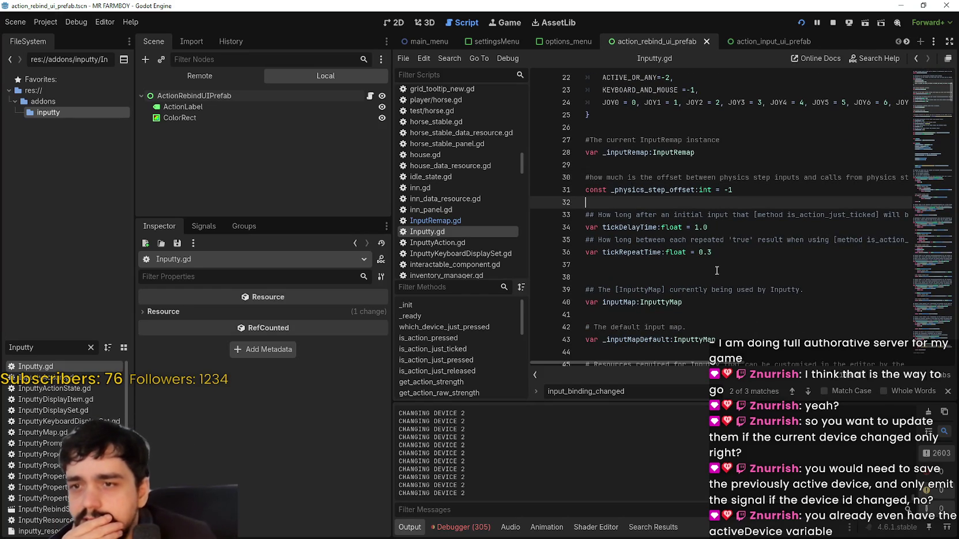
pyautogui.scroll(-3, 716, 227)
pyautogui.click(648, 189)
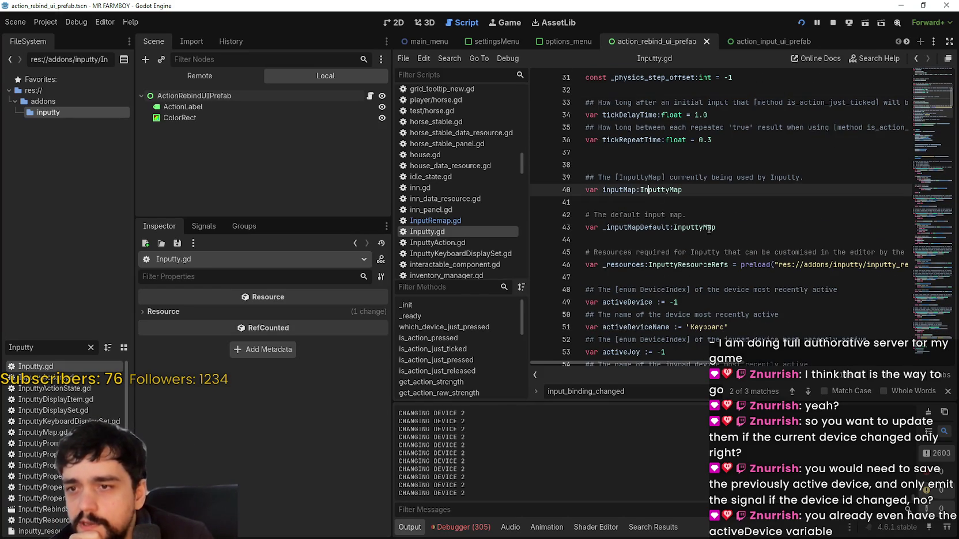
pyautogui.scroll(-2, 680, 243)
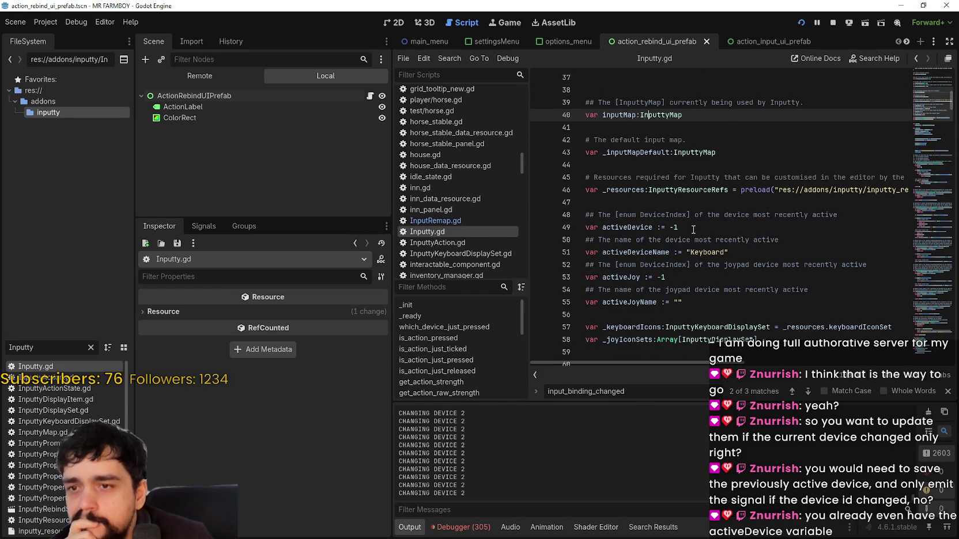
pyautogui.doubleClick(619, 252)
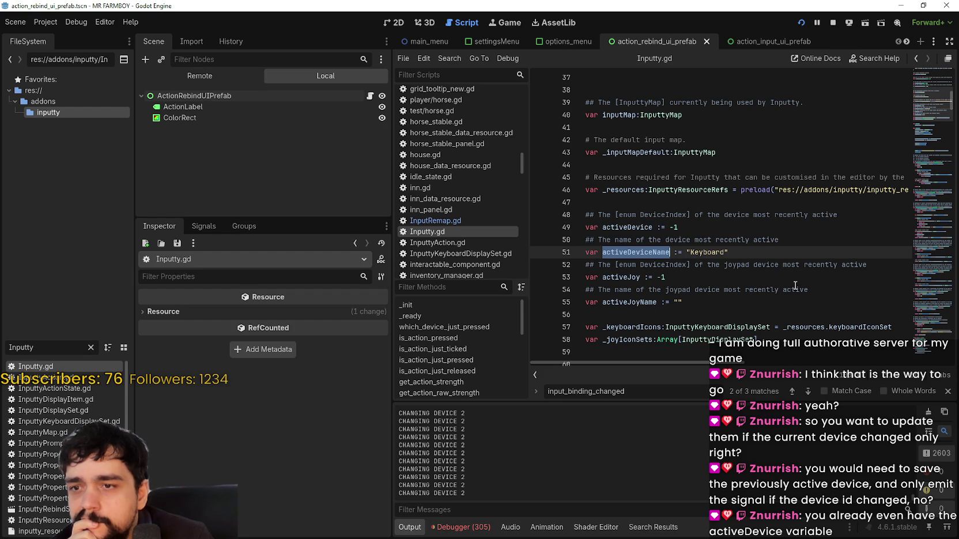
pyautogui.scroll(-2, 794, 283)
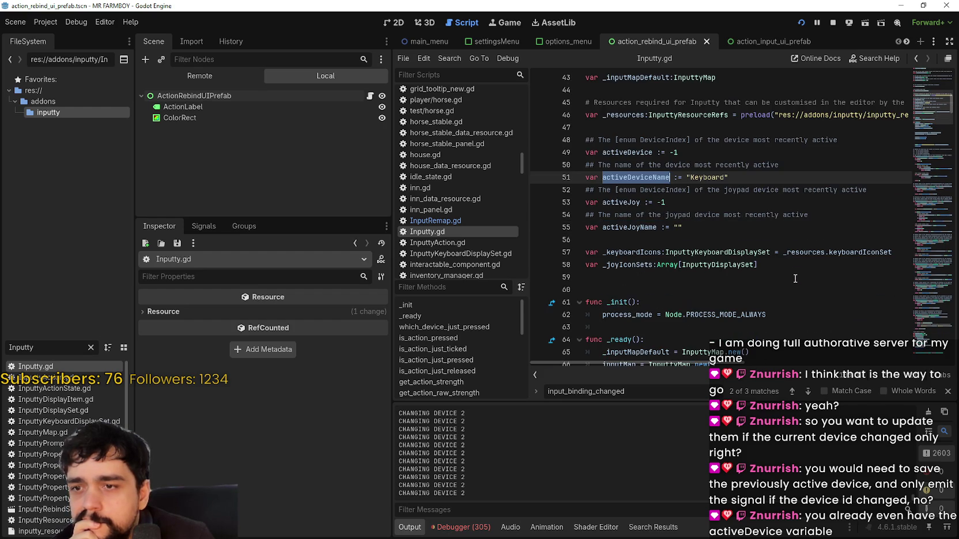
pyautogui.scroll(-3, 794, 278)
# - Insert a blank line right after 'var activeDevice := -1' on line 49
pyautogui.click(632, 176)
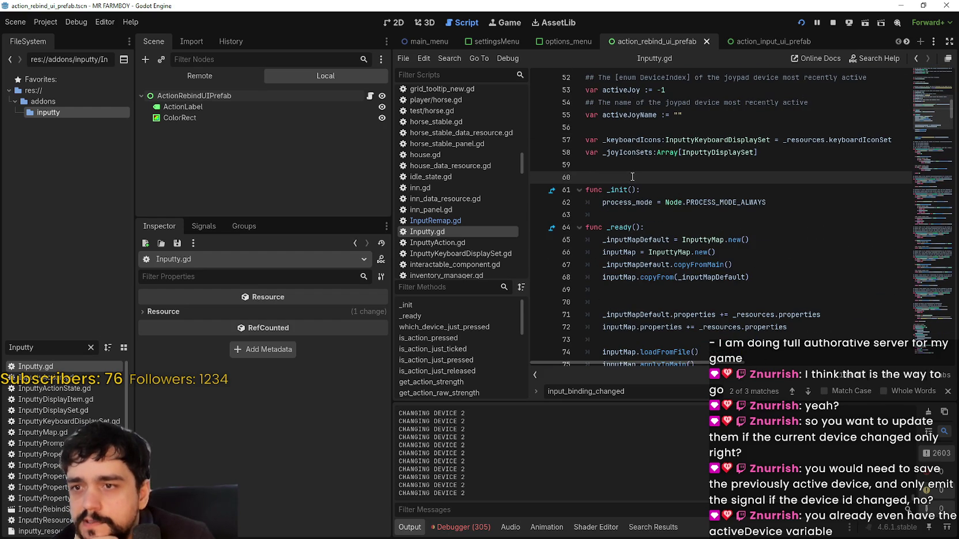
pyautogui.scroll(2, 632, 176)
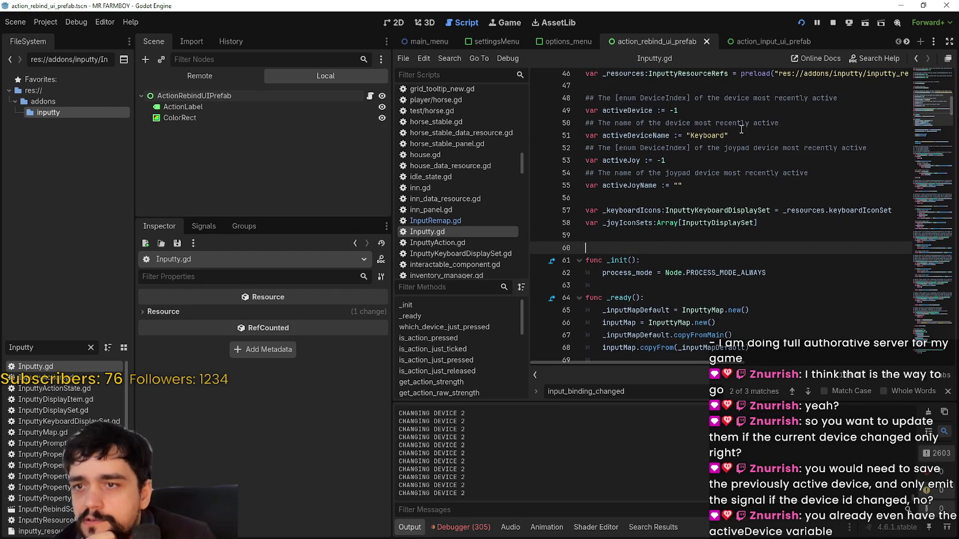
pyautogui.click(724, 110)
pyautogui.press('Return')
# - Declare 'var previuewDevice: int = -1' on line 50 and select the new variable name
pyautogui.write('ar [')
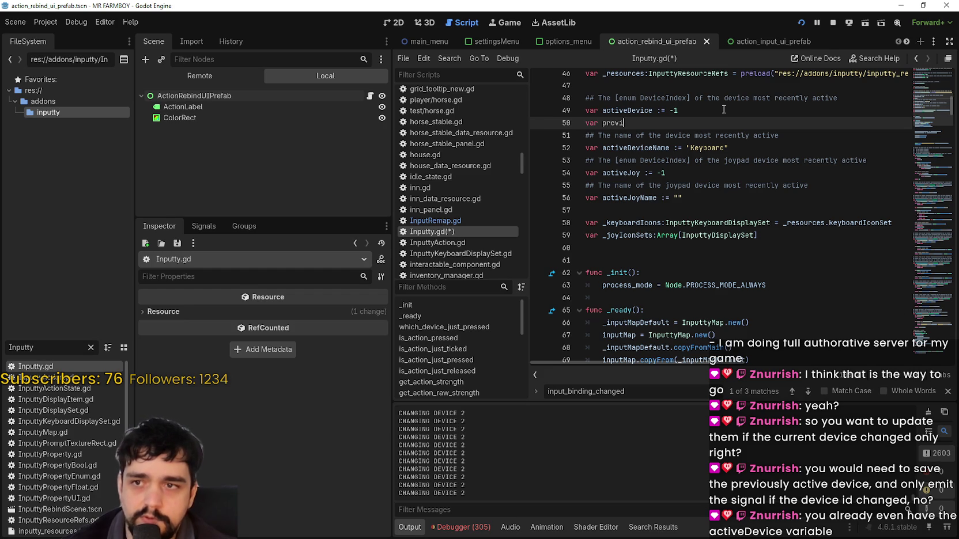
pyautogui.write('wDevice: int = -1')
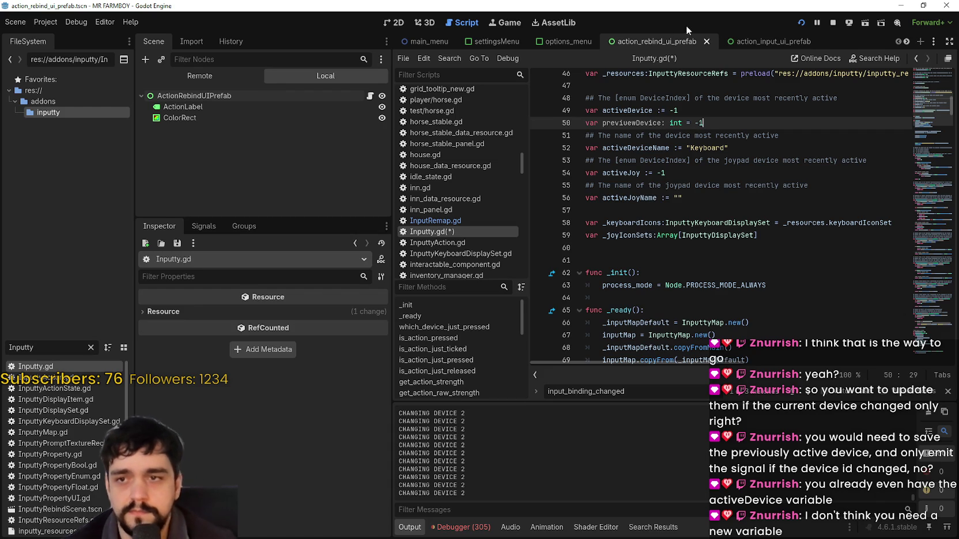
pyautogui.moveTo(677, 127)
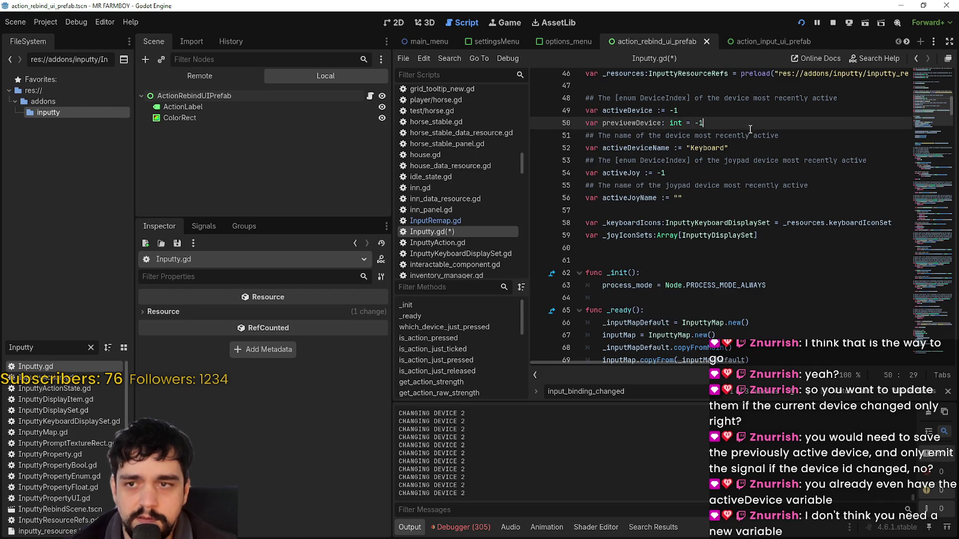
pyautogui.doubleClick(664, 122)
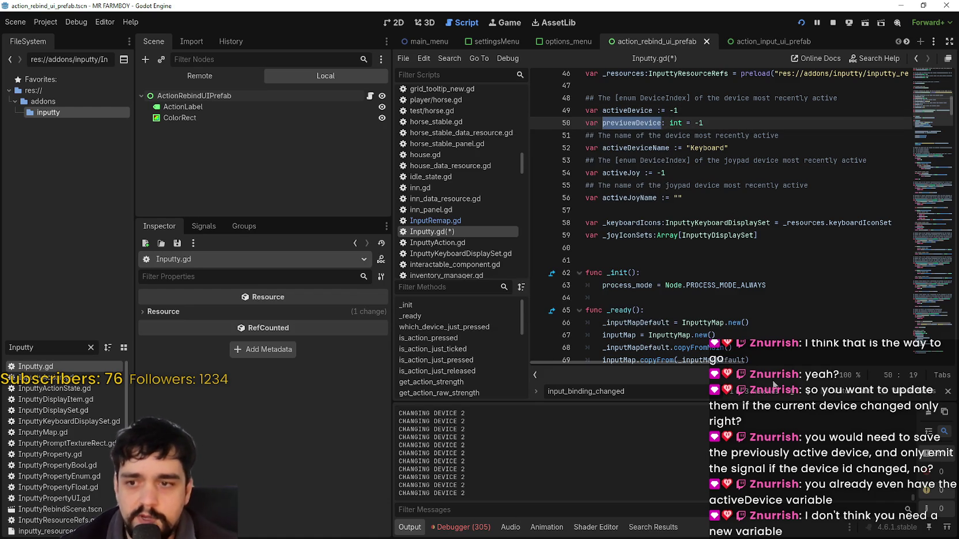
# - Read down Inputty.gd to which_device_just_pressed and its is_in_physics_frame check
pyautogui.scroll(-3, 667, 222)
pyautogui.moveTo(600, 260); pyautogui.dragTo(713, 247)
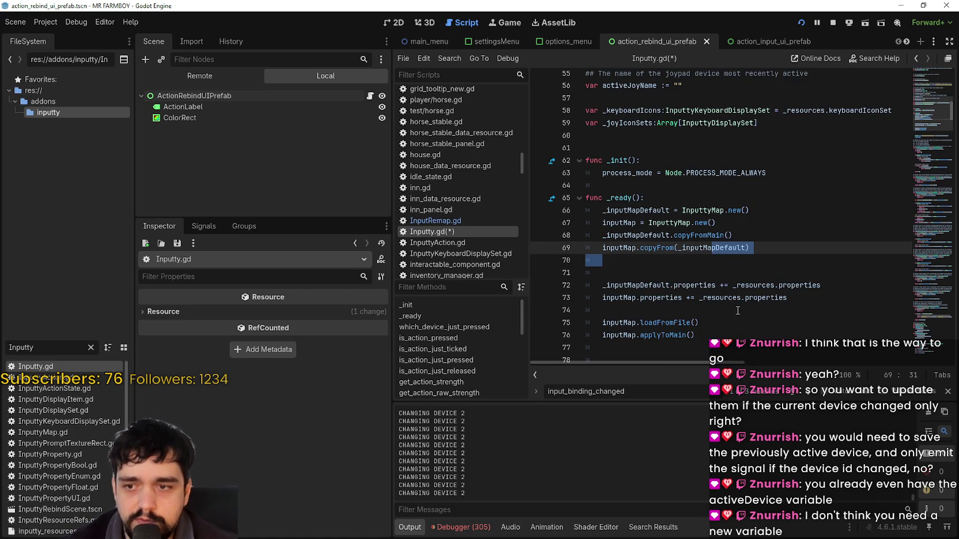
pyautogui.scroll(-4, 676, 254)
pyautogui.click(675, 254)
pyautogui.scroll(-7, 677, 254)
pyautogui.scroll(5, 676, 254)
pyautogui.scroll(-12, 677, 254)
pyautogui.scroll(-15, 676, 254)
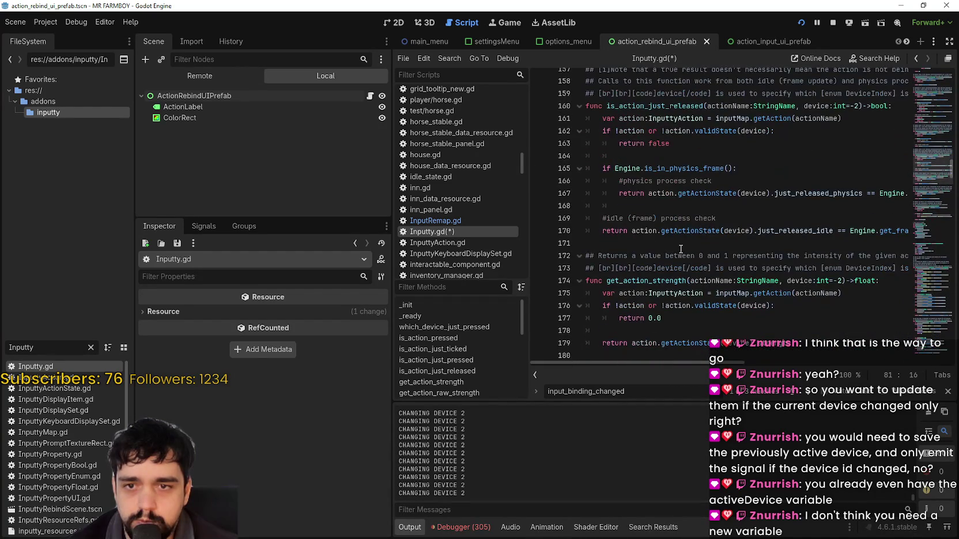
pyautogui.moveTo(933, 167); pyautogui.dragTo(934, 125)
pyautogui.scroll(-8, 934, 125)
pyautogui.scroll(9, 935, 128)
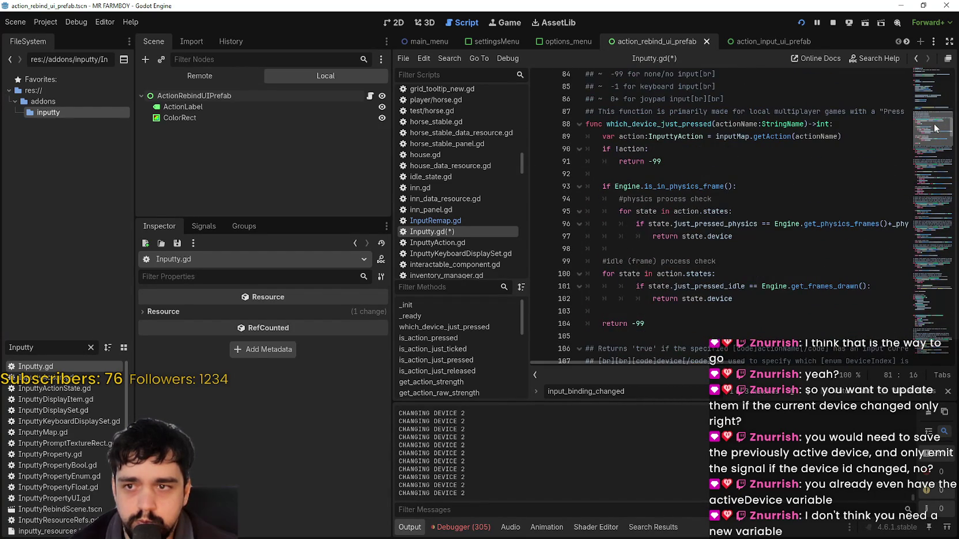
pyautogui.doubleClick(651, 134)
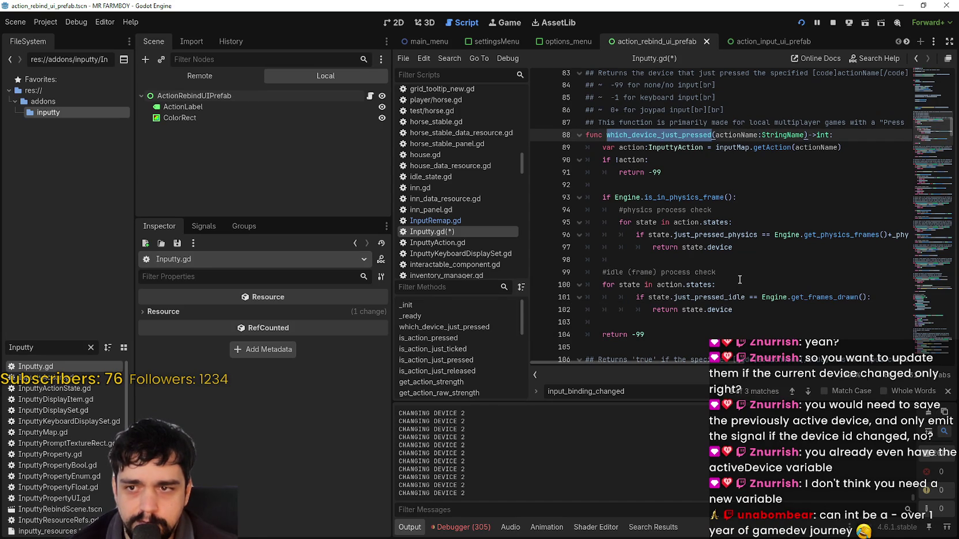
pyautogui.doubleClick(687, 199)
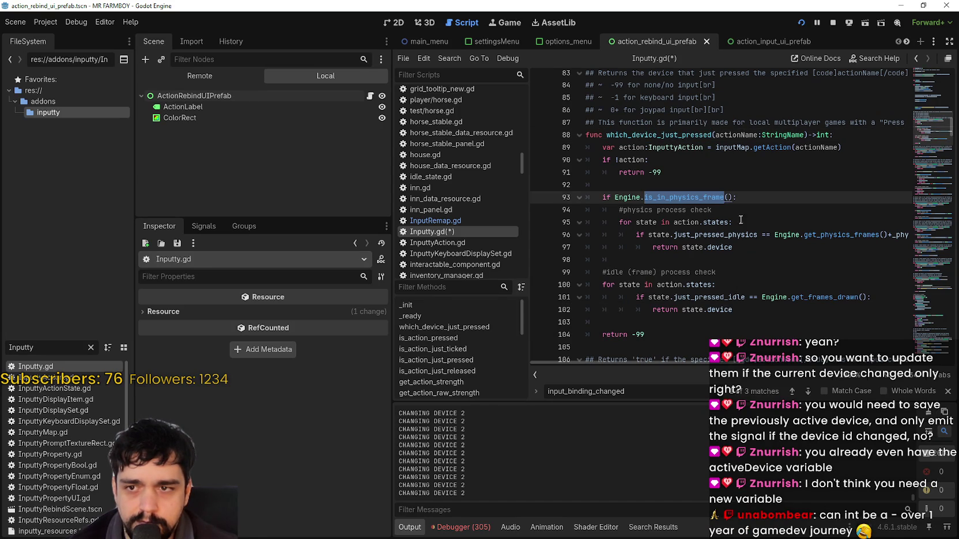
pyautogui.click(702, 223)
# - Continue reading the script's middle functions down past line 168
pyautogui.moveTo(733, 363)
pyautogui.mouseDown()
pyautogui.moveTo(810, 361)
pyautogui.moveTo(669, 333)
pyautogui.mouseUp()
pyautogui.scroll(-3, 667, 311)
pyautogui.scroll(-1, 664, 304)
pyautogui.moveTo(691, 364); pyautogui.dragTo(685, 363)
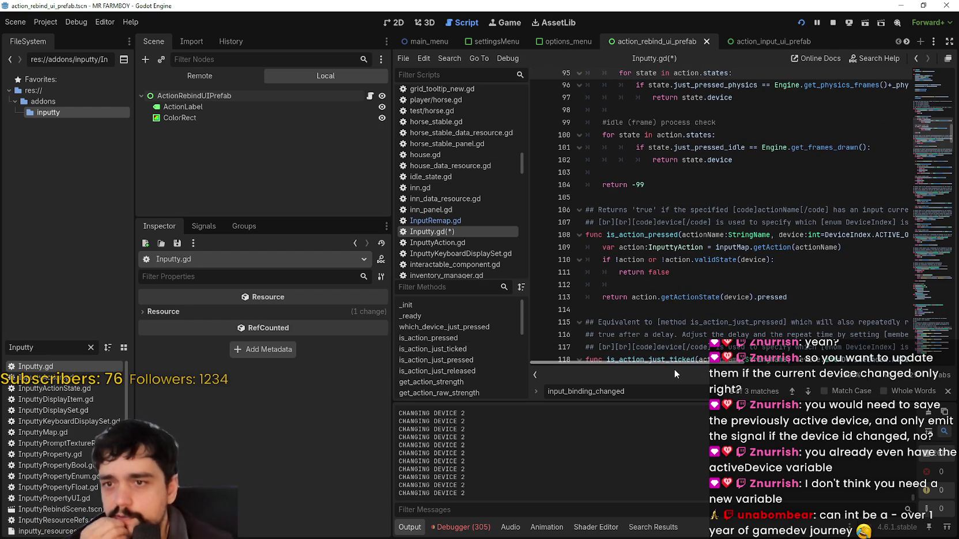
pyautogui.moveTo(675, 374)
pyautogui.mouseDown()
pyautogui.moveTo(736, 374)
pyautogui.moveTo(635, 366)
pyautogui.mouseUp()
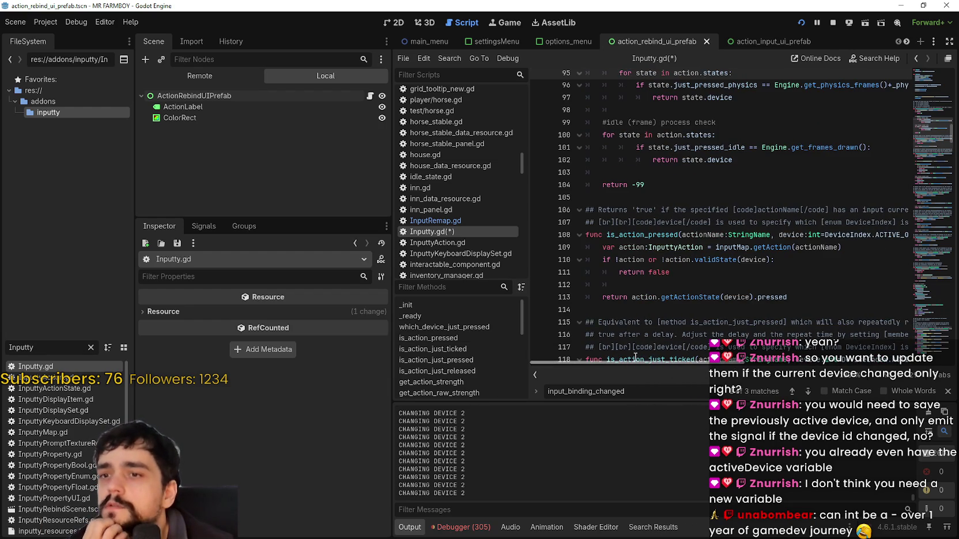
pyautogui.scroll(-1, 644, 214)
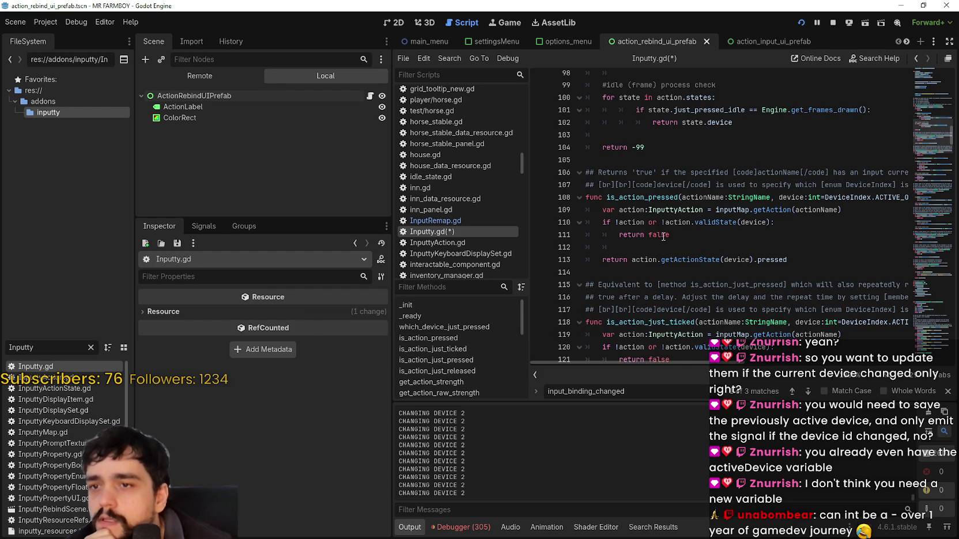
pyautogui.moveTo(676, 361)
pyautogui.mouseDown()
pyautogui.moveTo(734, 370)
pyautogui.moveTo(610, 364)
pyautogui.mouseUp()
pyautogui.scroll(-6, 637, 316)
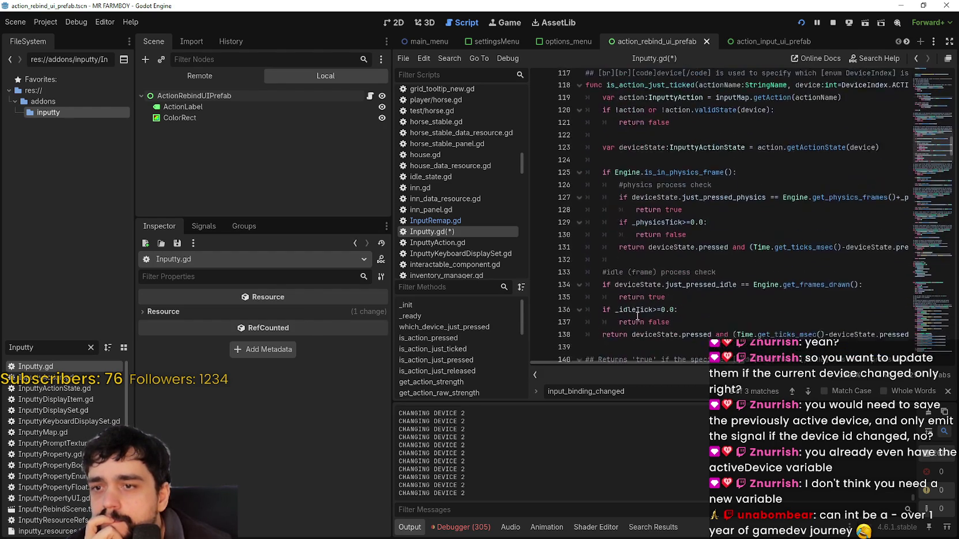
pyautogui.scroll(-7, 635, 230)
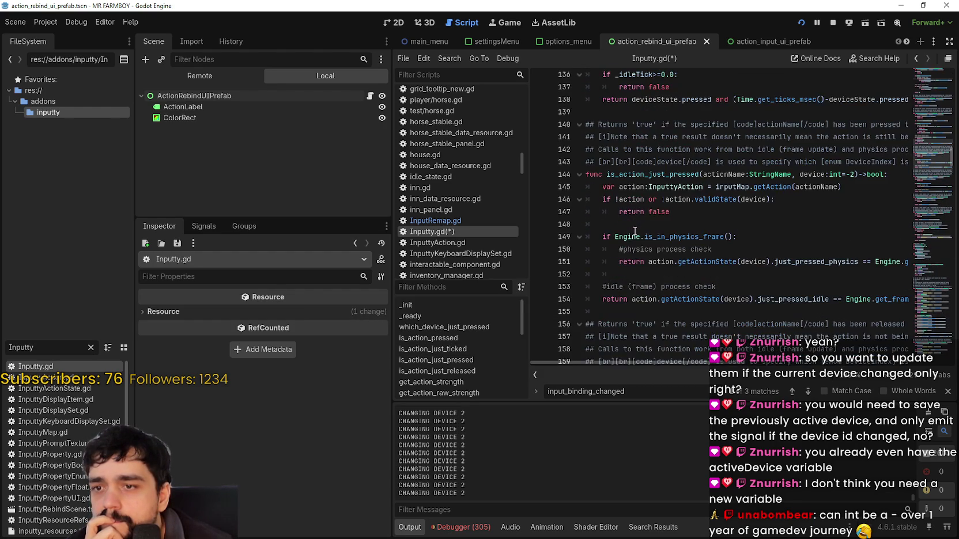
pyautogui.moveTo(693, 367)
pyautogui.mouseDown()
pyautogui.moveTo(721, 363)
pyautogui.moveTo(663, 357)
pyautogui.mouseUp()
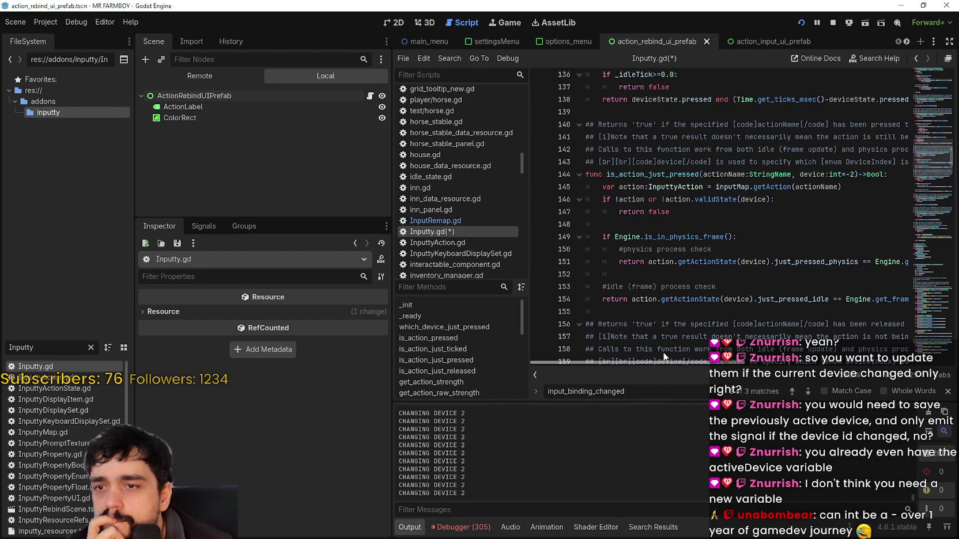
pyautogui.click(649, 273)
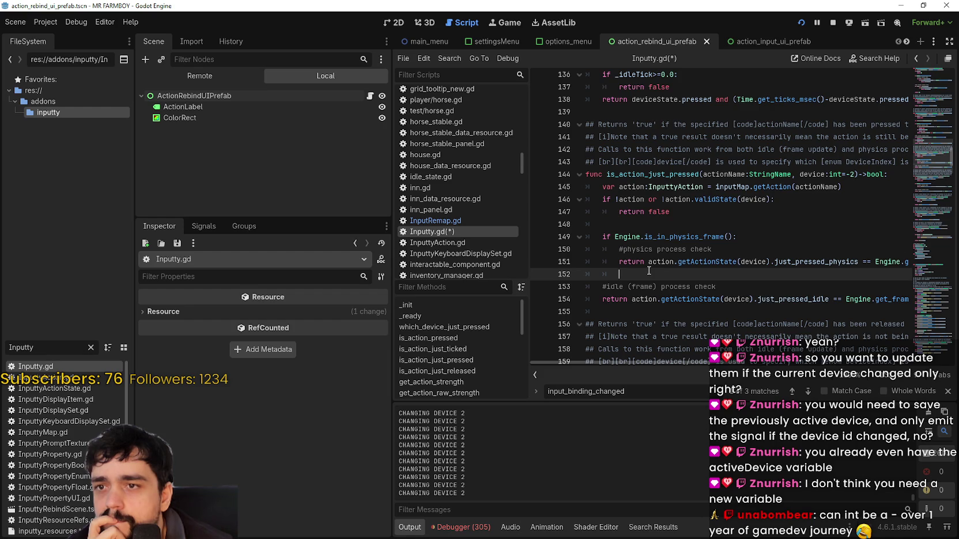
pyautogui.scroll(-4, 649, 271)
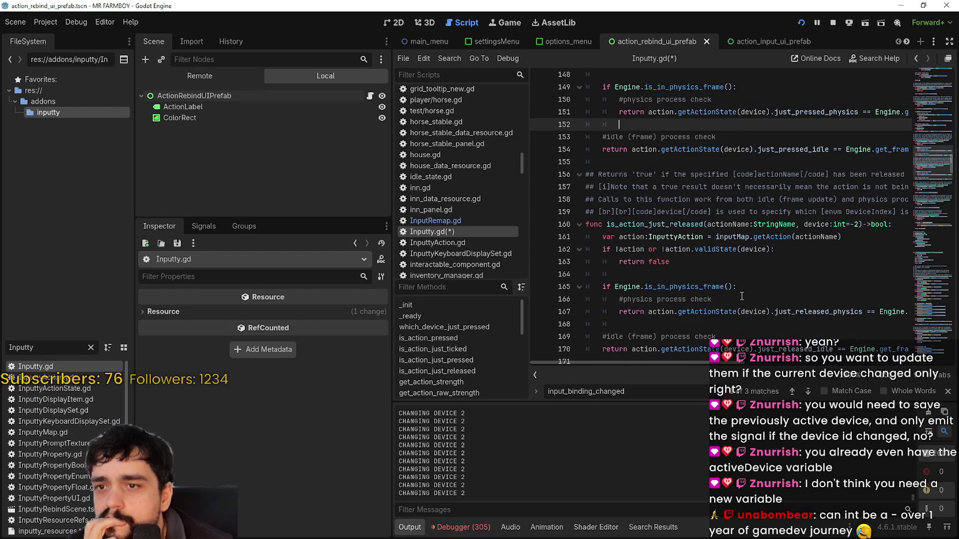
pyautogui.scroll(-2, 742, 296)
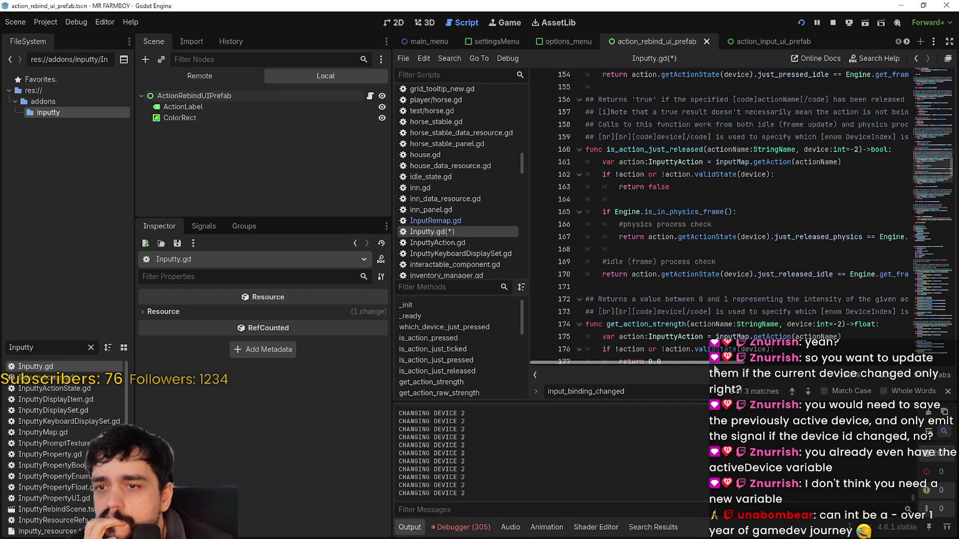
pyautogui.click(637, 251)
# - Reach the _input function and bring up the context menu for its _checkDevice call on line 298
pyautogui.scroll(-2, 653, 281)
pyautogui.scroll(-4, 653, 281)
pyautogui.scroll(3, 682, 295)
pyautogui.scroll(-3, 682, 295)
pyautogui.scroll(8, 682, 294)
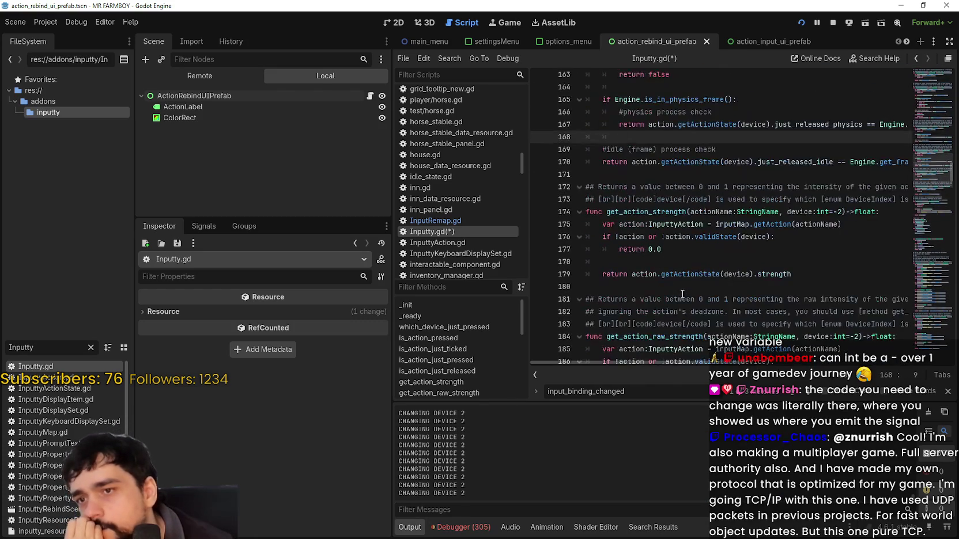
pyautogui.scroll(-9, 683, 286)
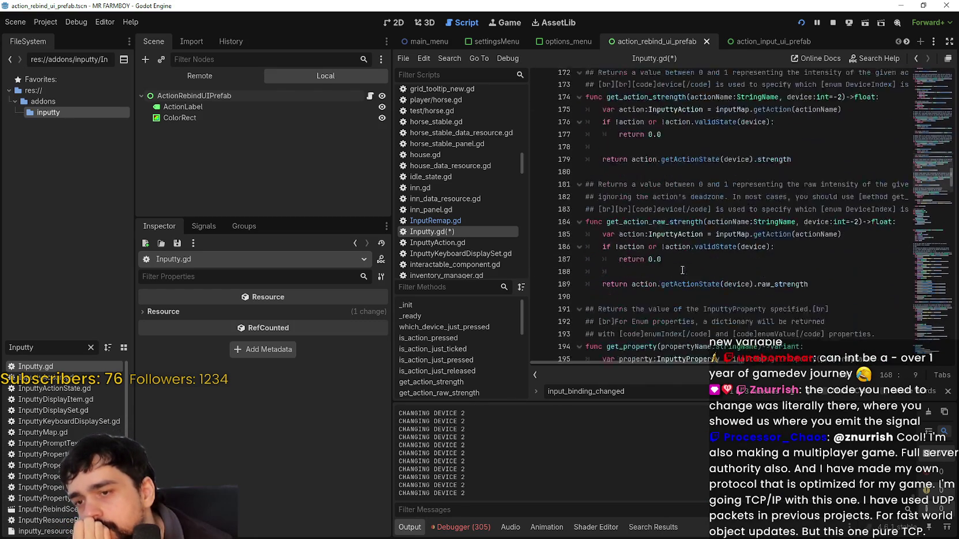
pyautogui.scroll(-4, 682, 276)
pyautogui.scroll(-3, 682, 271)
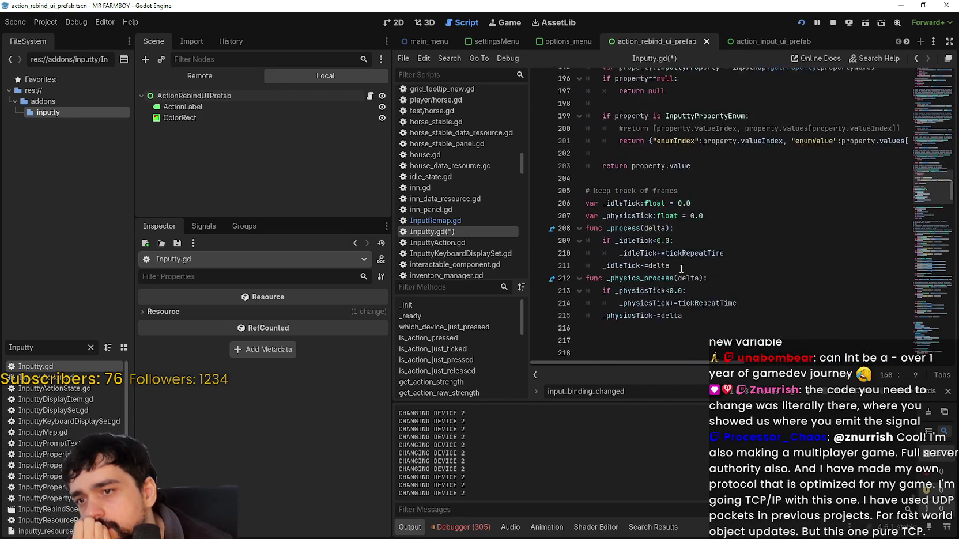
pyautogui.scroll(-4, 683, 267)
pyautogui.scroll(-8, 682, 266)
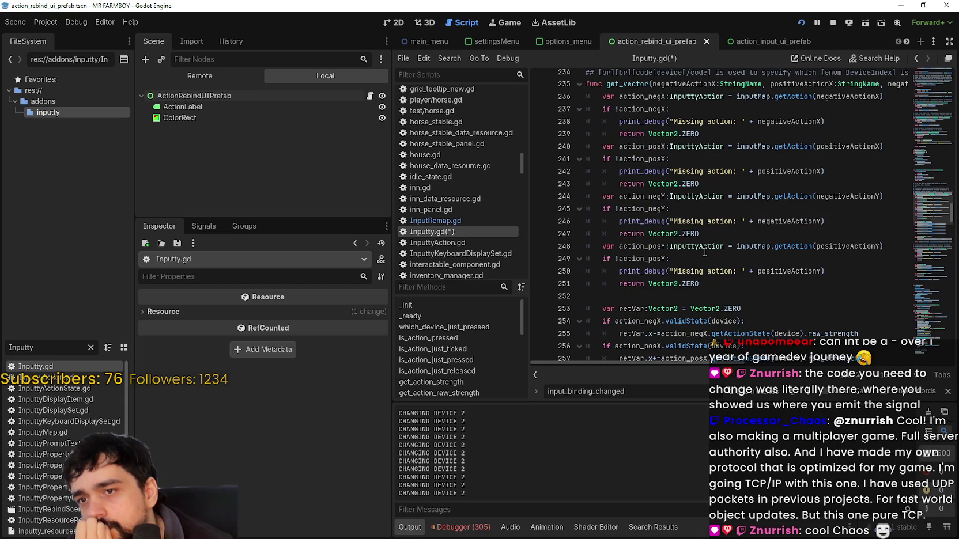
pyautogui.scroll(2, 704, 252)
pyautogui.scroll(-7, 703, 251)
pyautogui.scroll(-6, 703, 252)
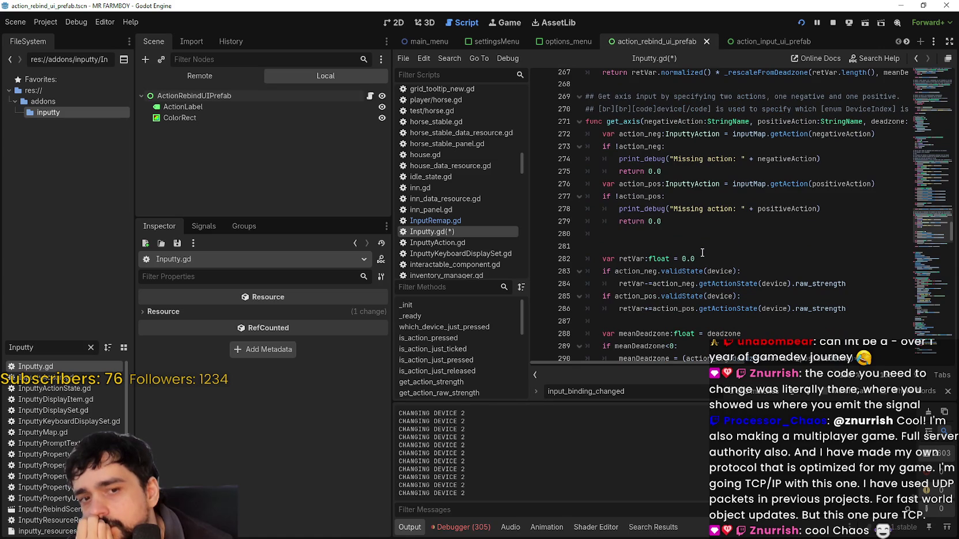
pyautogui.scroll(-3, 702, 252)
pyautogui.scroll(-5, 702, 252)
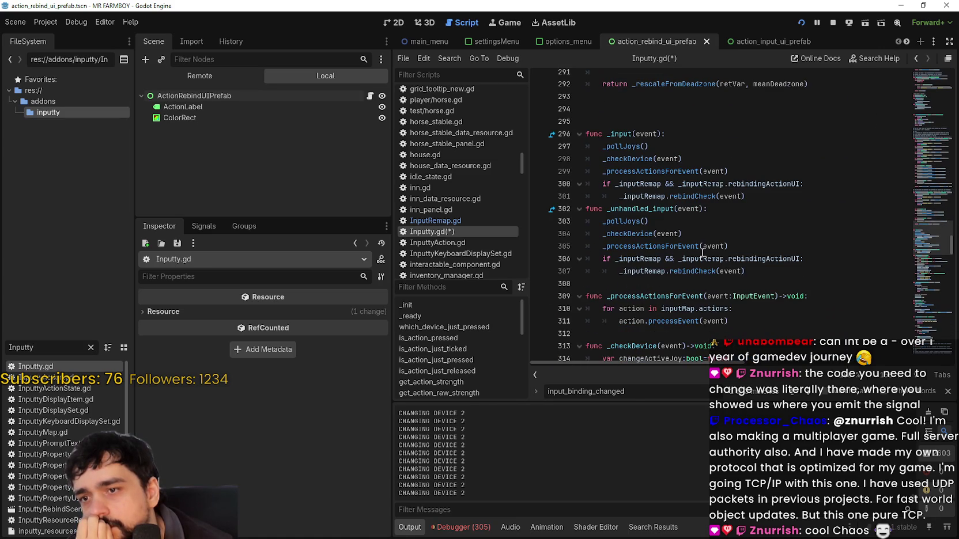
pyautogui.doubleClick(625, 164)
pyautogui.rightClick(629, 166)
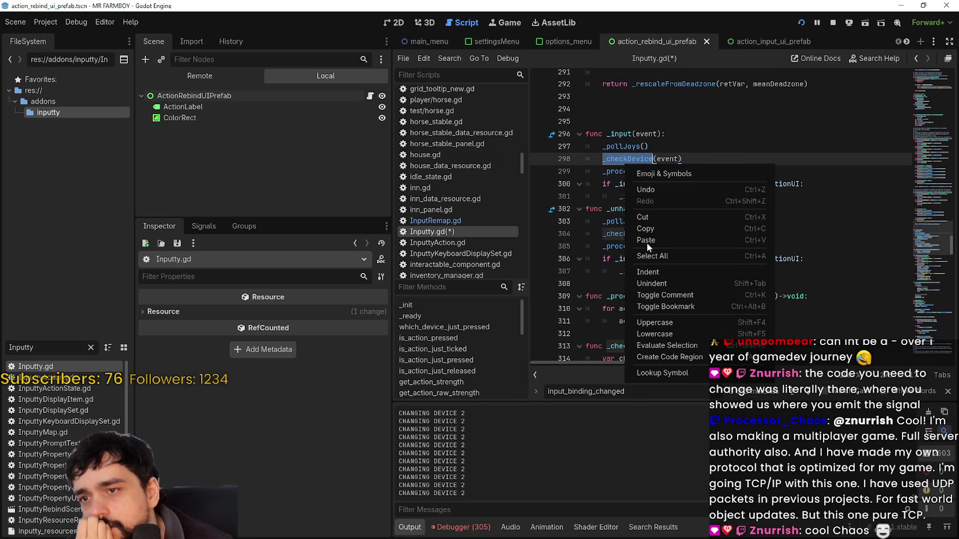
# - Jump to _checkDevice via Lookup Symbol and add 'if activeDevice != previewDevice:' after line 329
pyautogui.click(669, 372)
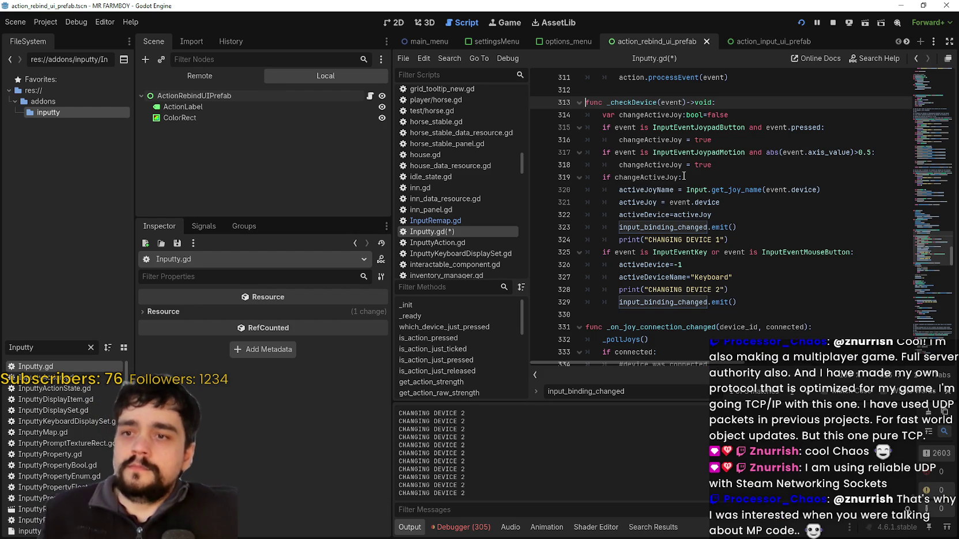
pyautogui.click(749, 211)
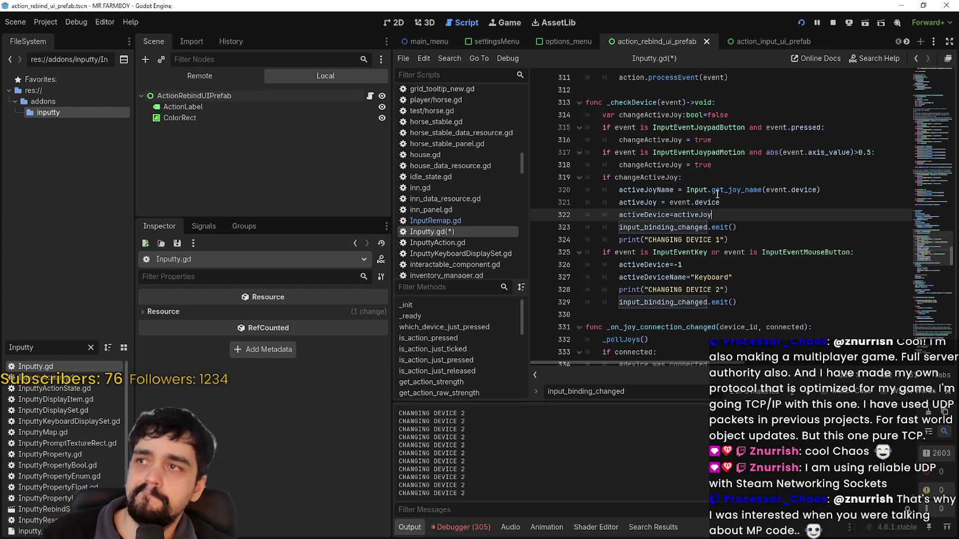
pyautogui.moveTo(717, 194)
pyautogui.click(768, 305)
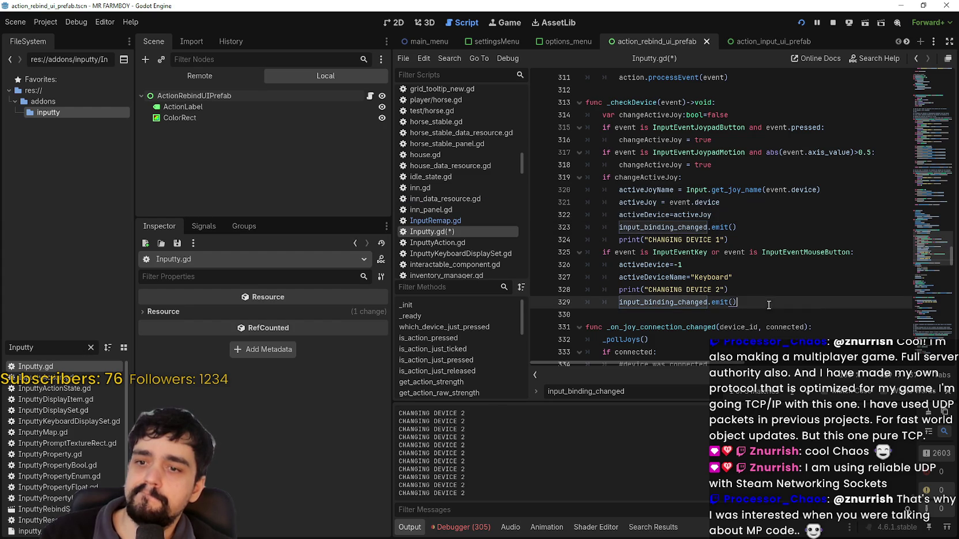
pyautogui.press('Return')
pyautogui.press('Return')
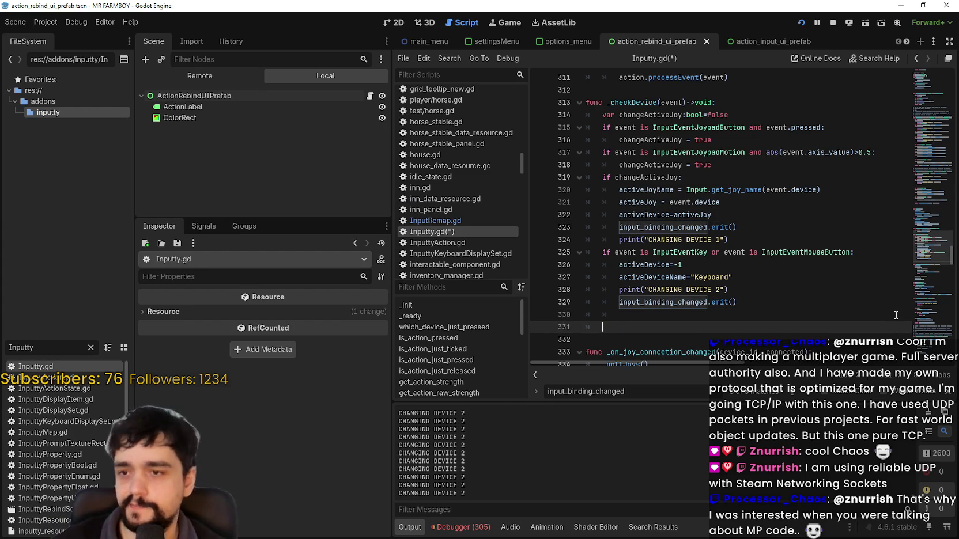
pyautogui.write('if ')
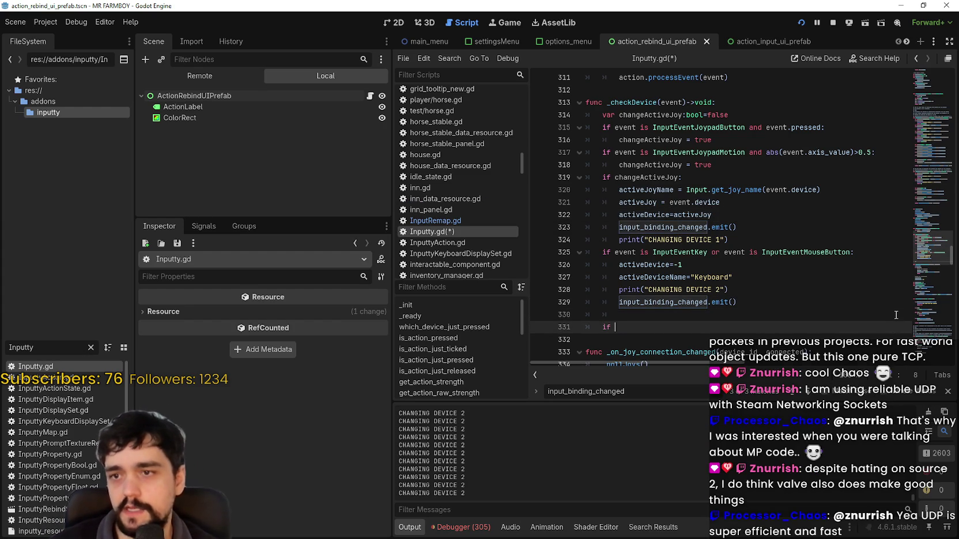
pyautogui.write('active')
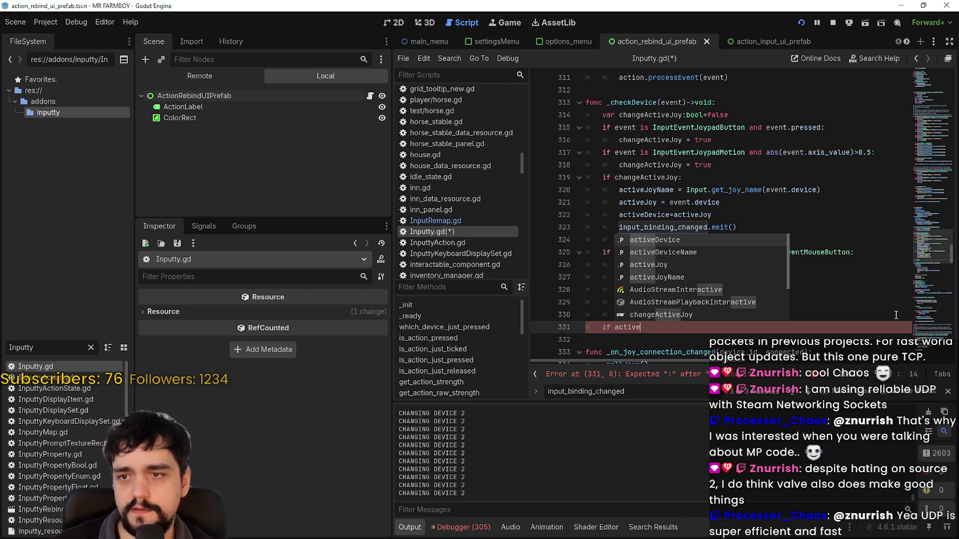
pyautogui.press('Return')
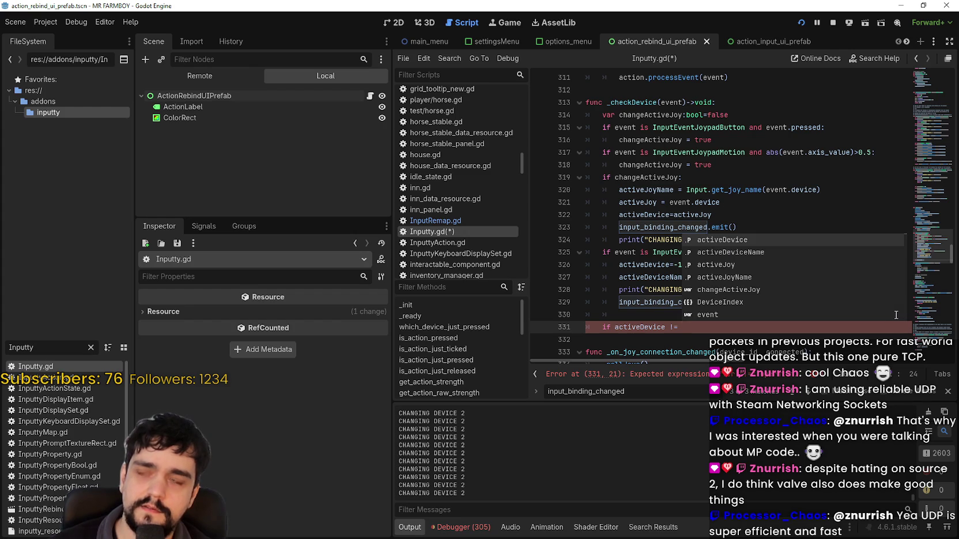
pyautogui.write('a')
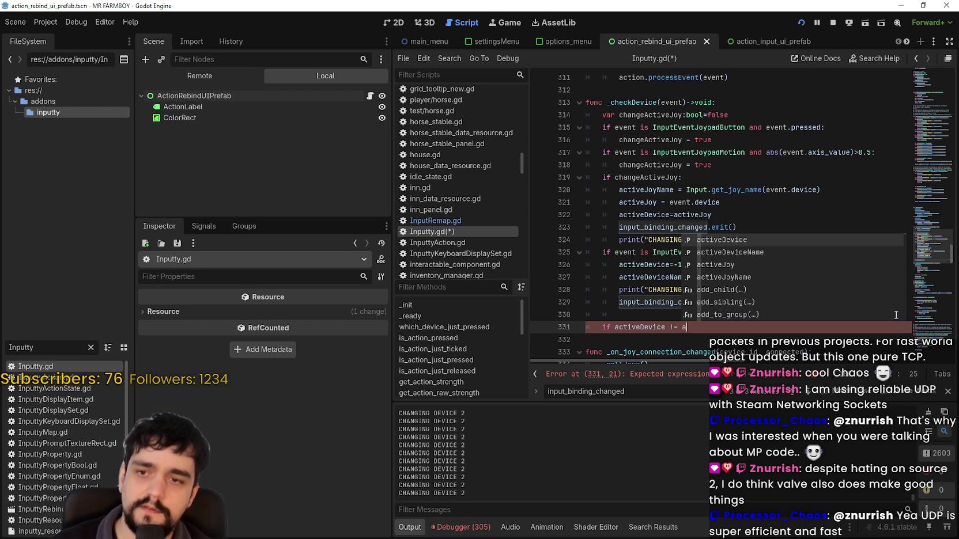
pyautogui.press('BackSpace')
pyautogui.write('previewDevice')
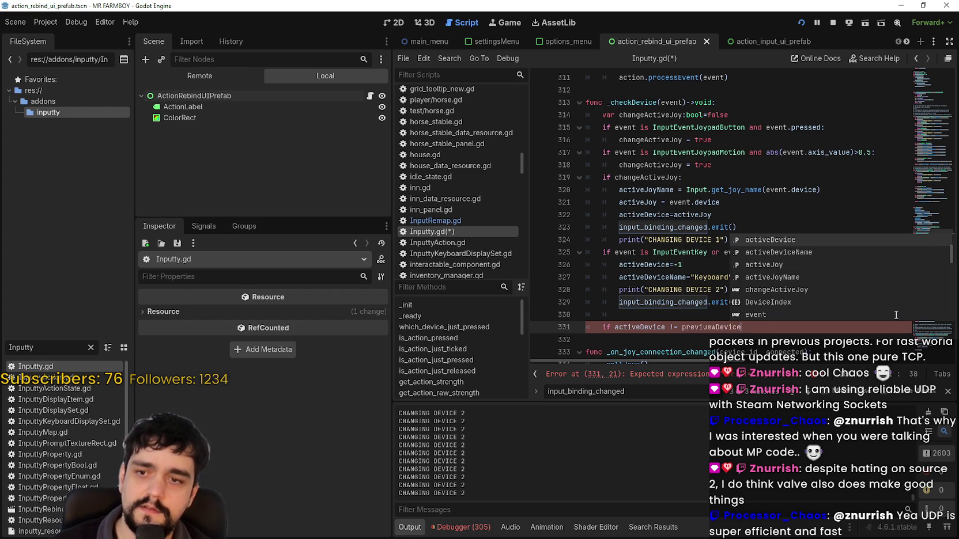
pyautogui.write(':')
pyautogui.press('Return')
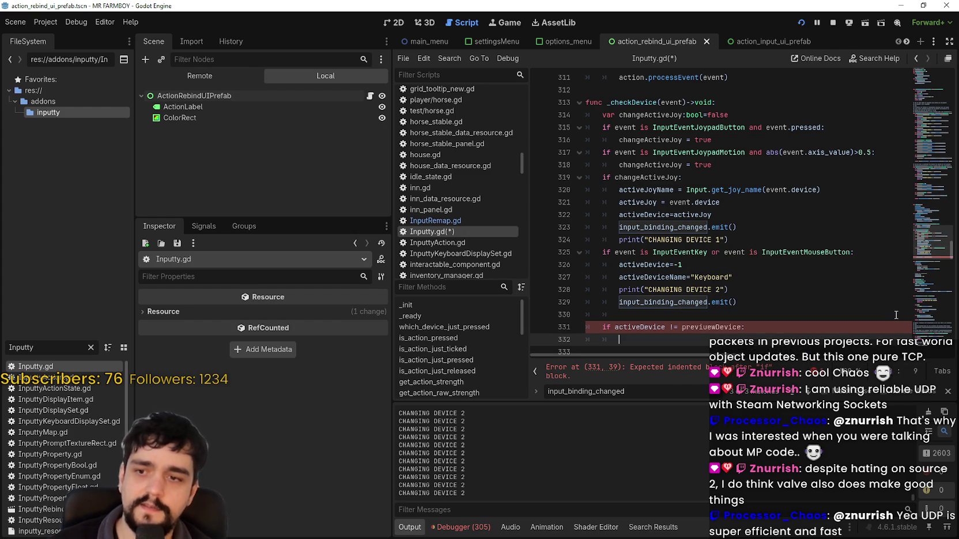
# - Give the new if block the body 'previewDevice = activeDevice' with a fresh line below it
pyautogui.doubleClick(627, 214)
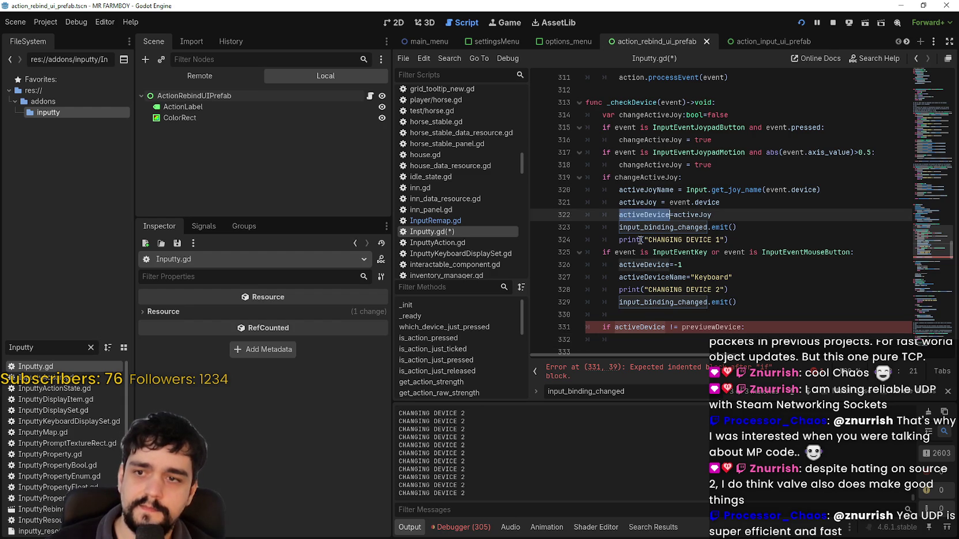
pyautogui.doubleClick(632, 266)
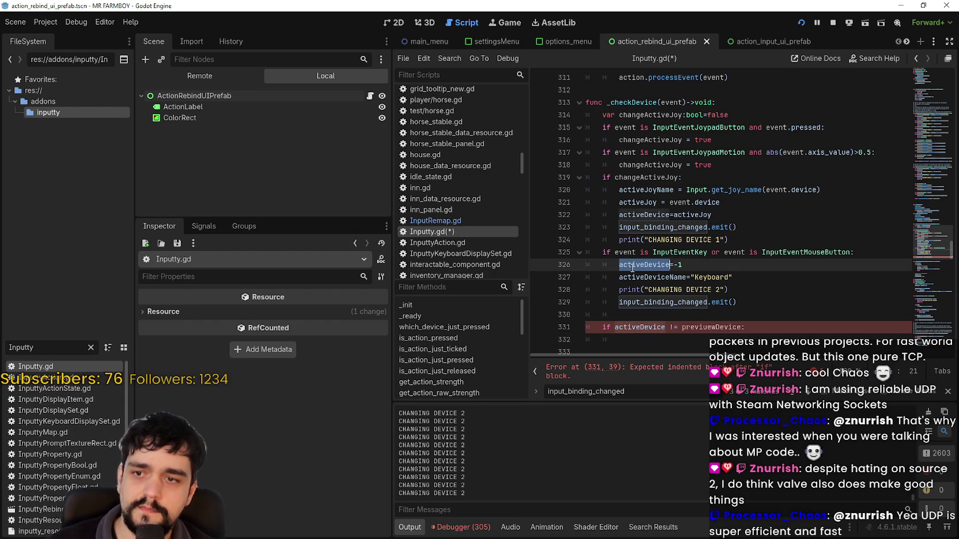
pyautogui.click(640, 344)
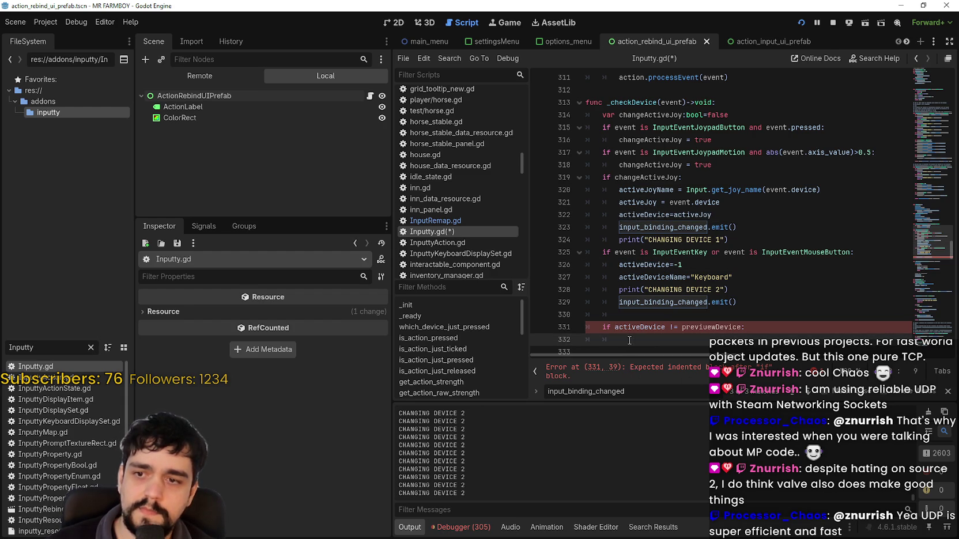
pyautogui.scroll(-1, 646, 325)
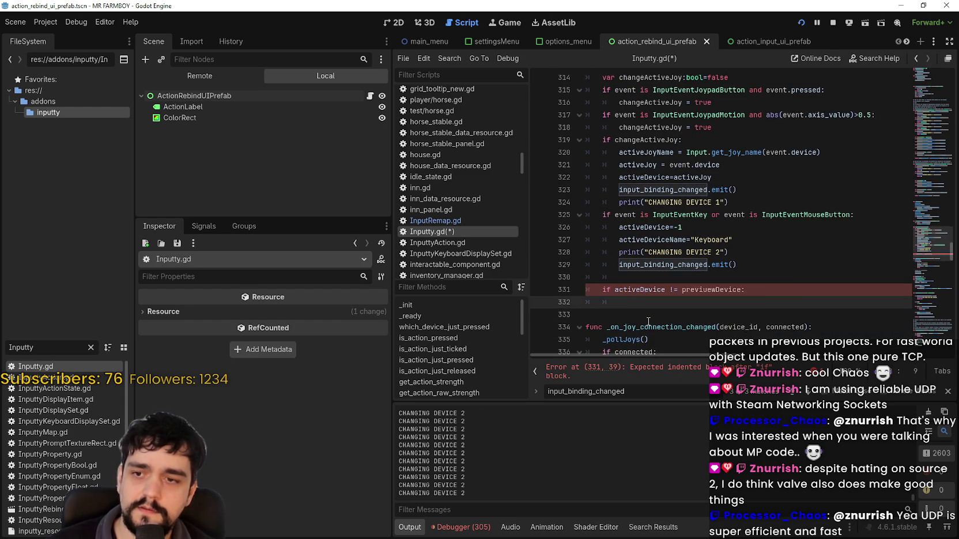
pyautogui.write('activeDevice')
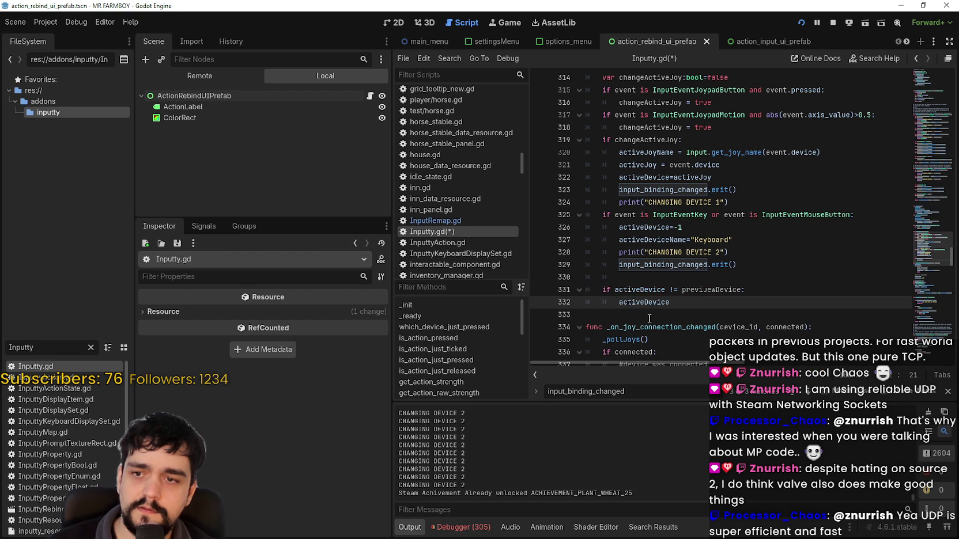
pyautogui.doubleClick(713, 290)
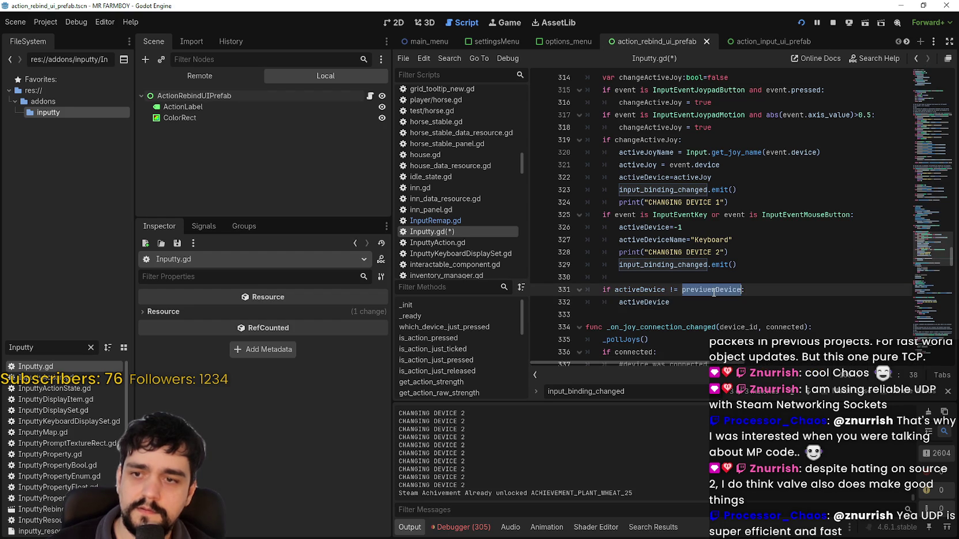
pyautogui.doubleClick(651, 302)
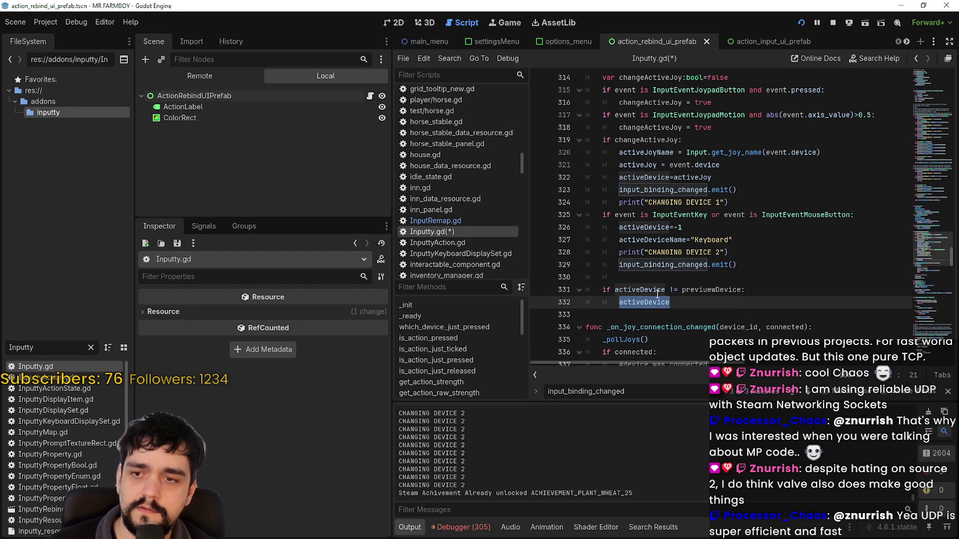
pyautogui.write('previuewDevice')
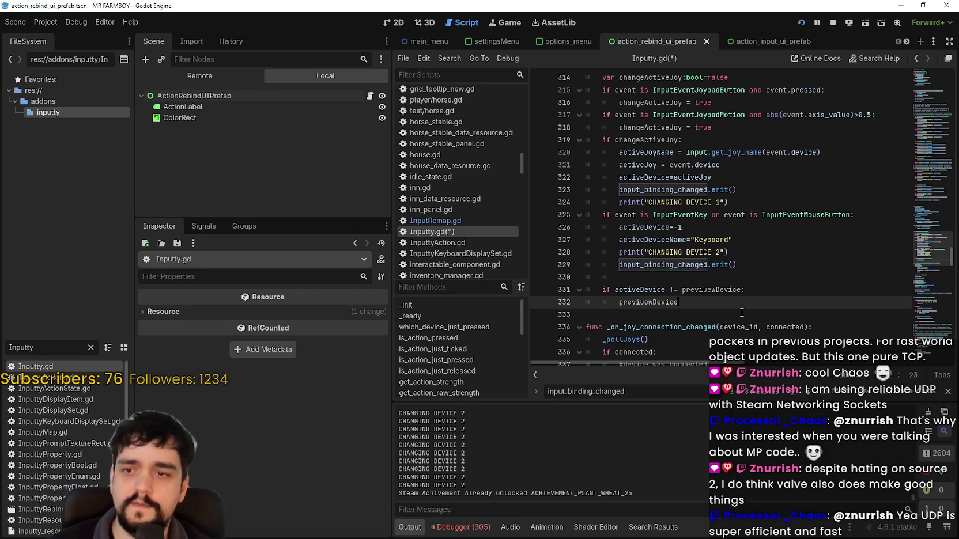
pyautogui.write(' = active')
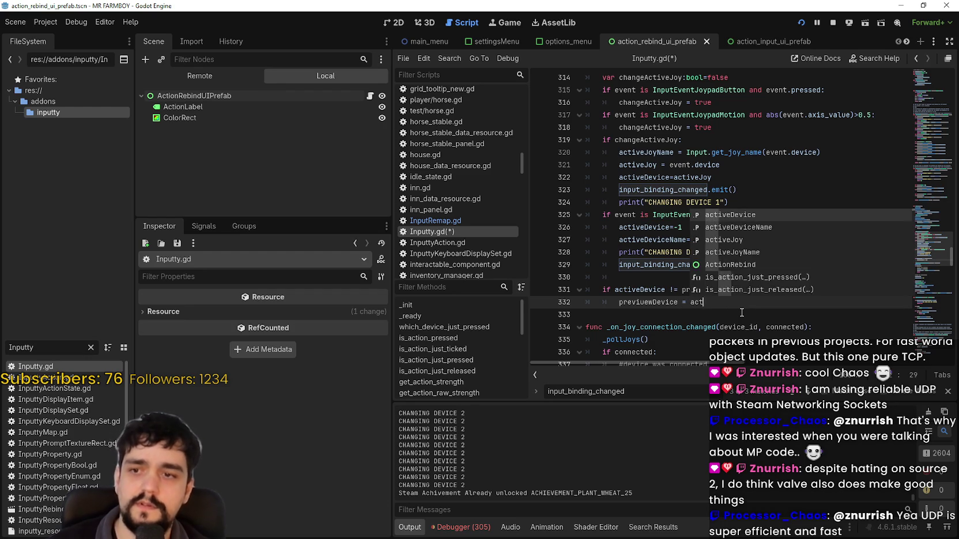
pyautogui.press('Return')
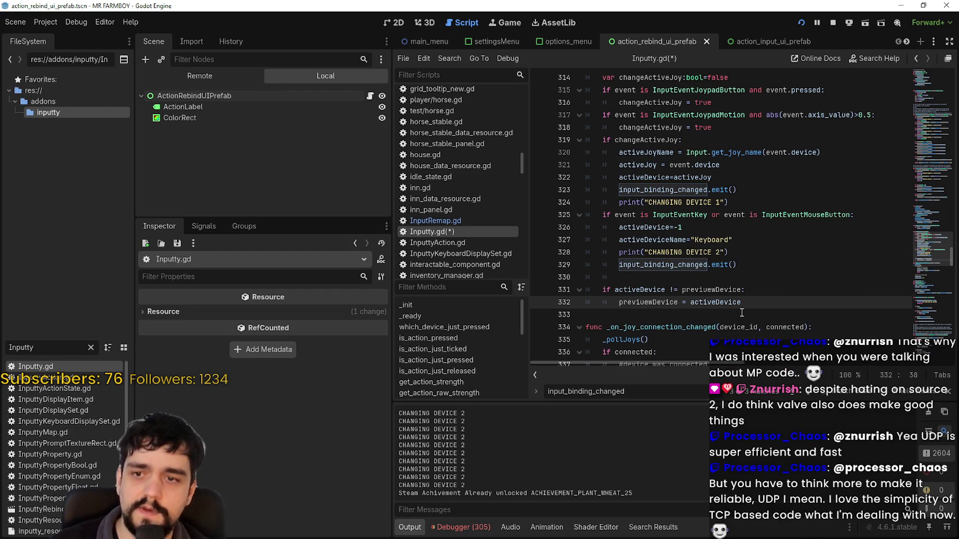
pyautogui.press('Return')
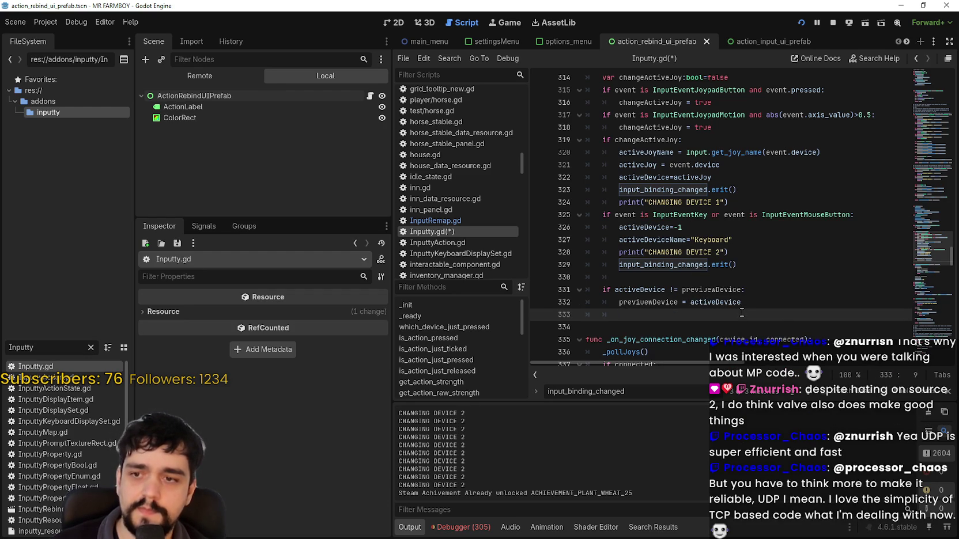
pyautogui.click(652, 260)
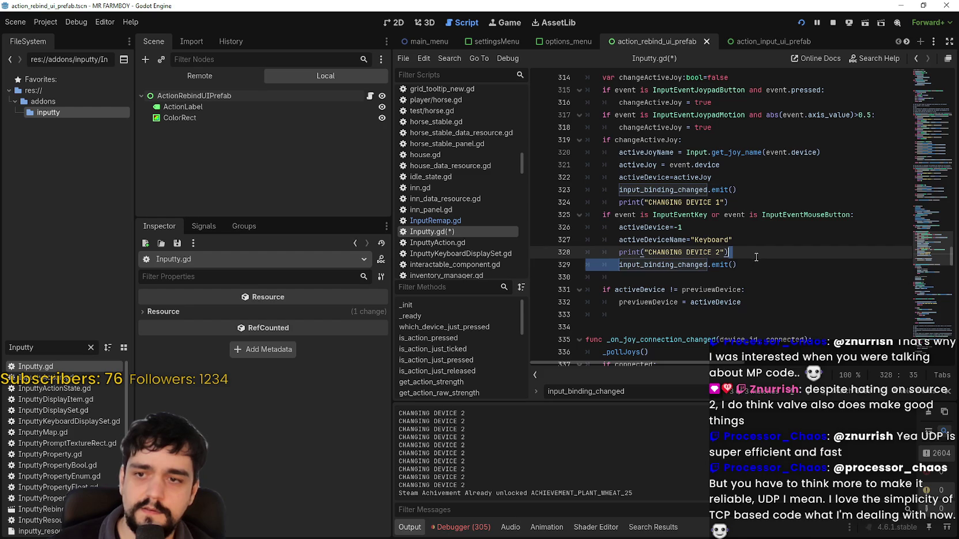
# - Move input_binding_changed.emit() into the new if block, comment out lines 324 and 329, and save
pyautogui.click(666, 317)
pyautogui.write('input_binding_changed.emit()')
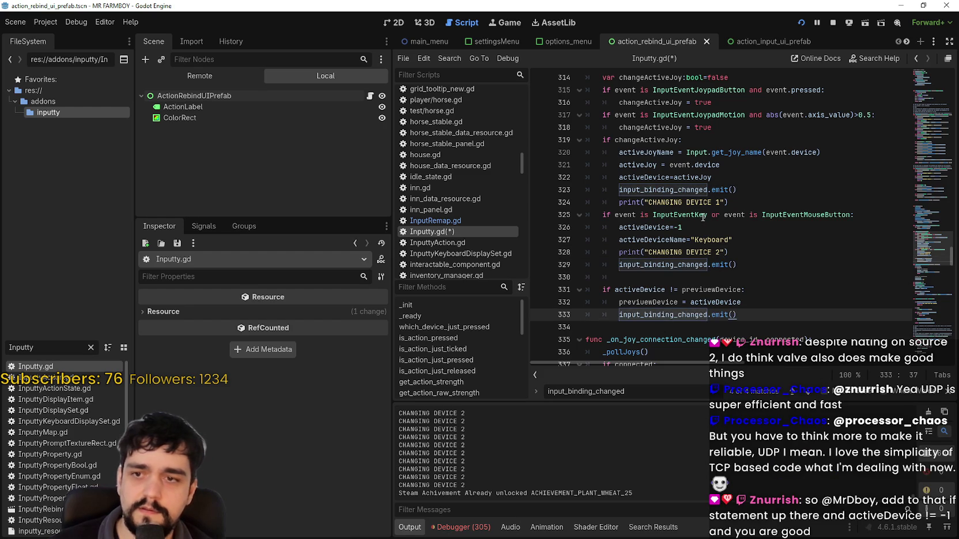
pyautogui.click(619, 202)
pyautogui.write('#')
pyautogui.click(619, 265)
pyautogui.write('#')
pyautogui.click(722, 324)
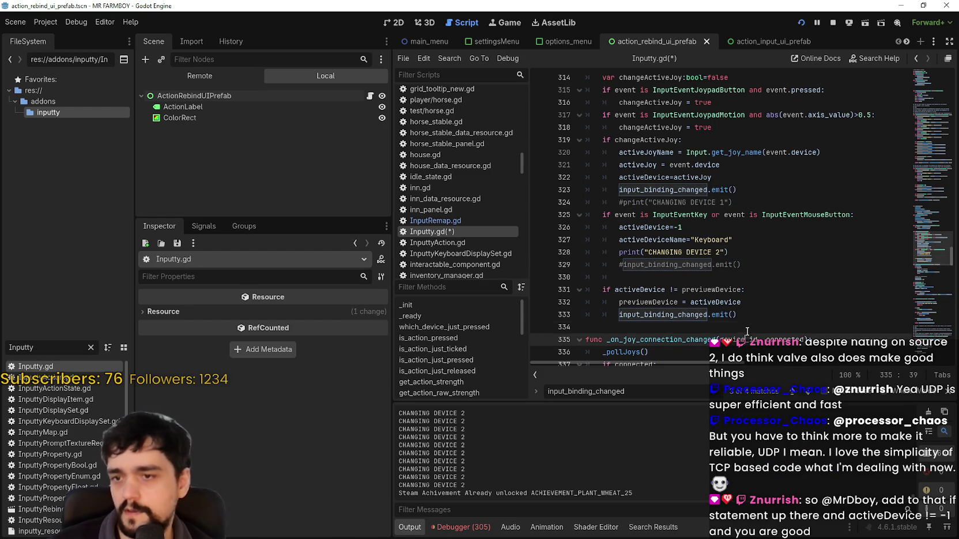
pyautogui.hotkey('ctrl', 's')
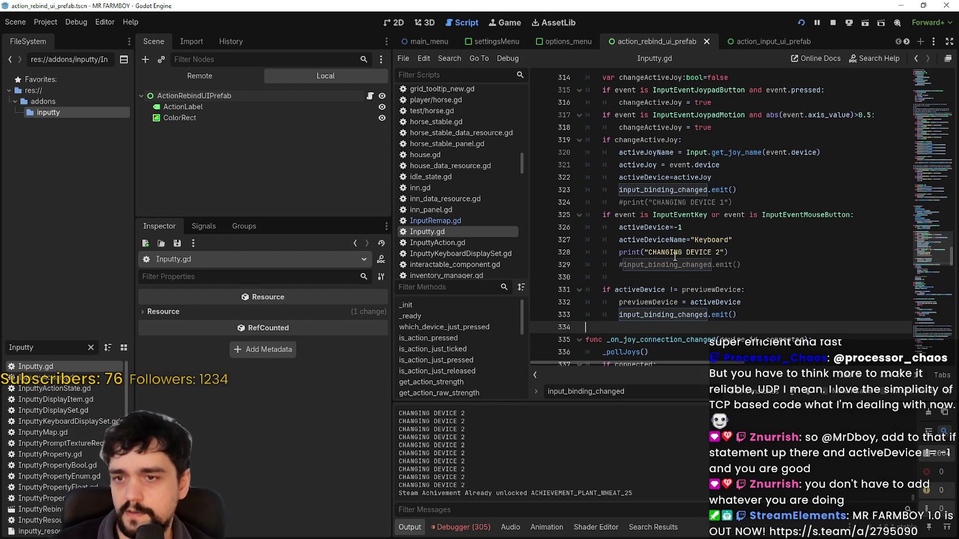
# - Copy the print below the emit, change it to 'CHANGING DEVICE 3', save, and close the search bar
pyautogui.moveTo(619, 255); pyautogui.dragTo(788, 255)
pyautogui.hotkey('ctrl', 'c')
pyautogui.click(766, 315)
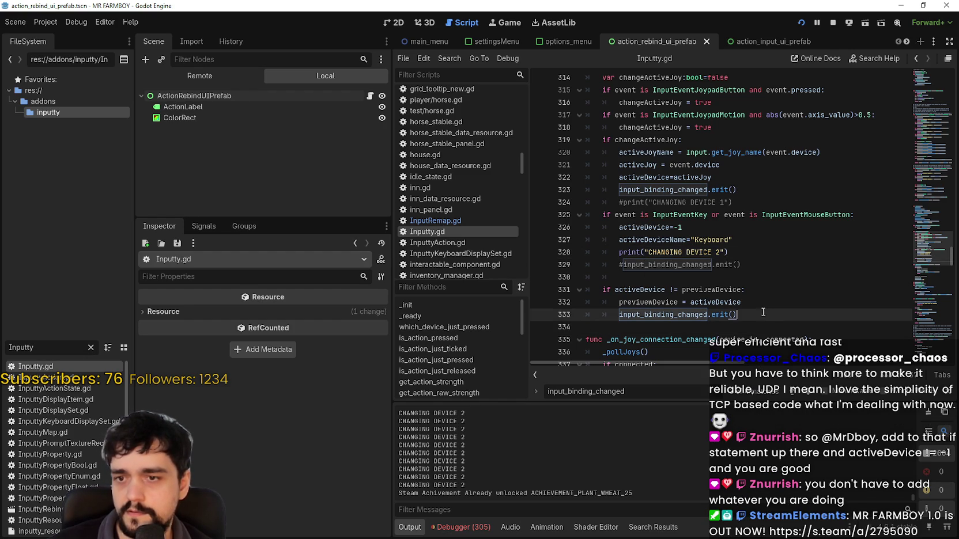
pyautogui.press('Return')
pyautogui.hotkey('ctrl', 'v')
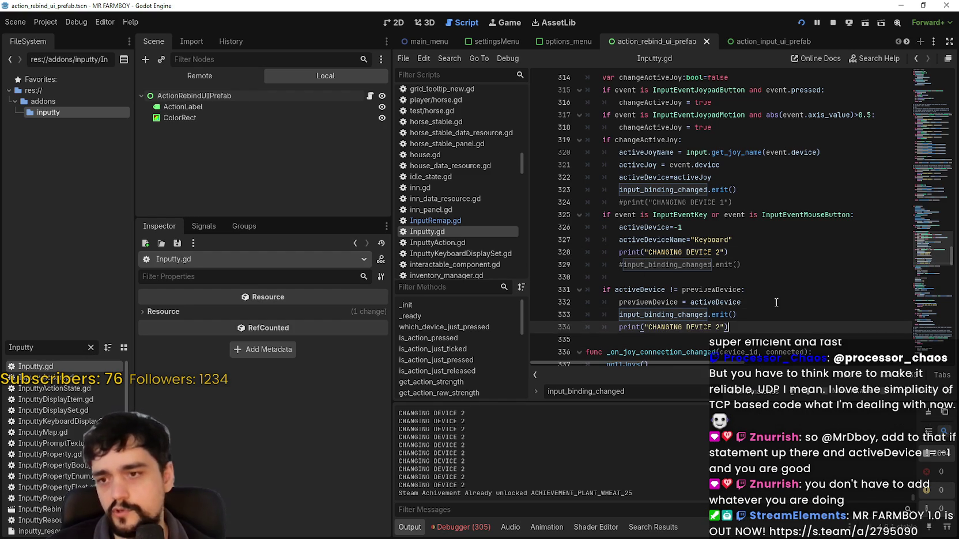
pyautogui.doubleClick(717, 327)
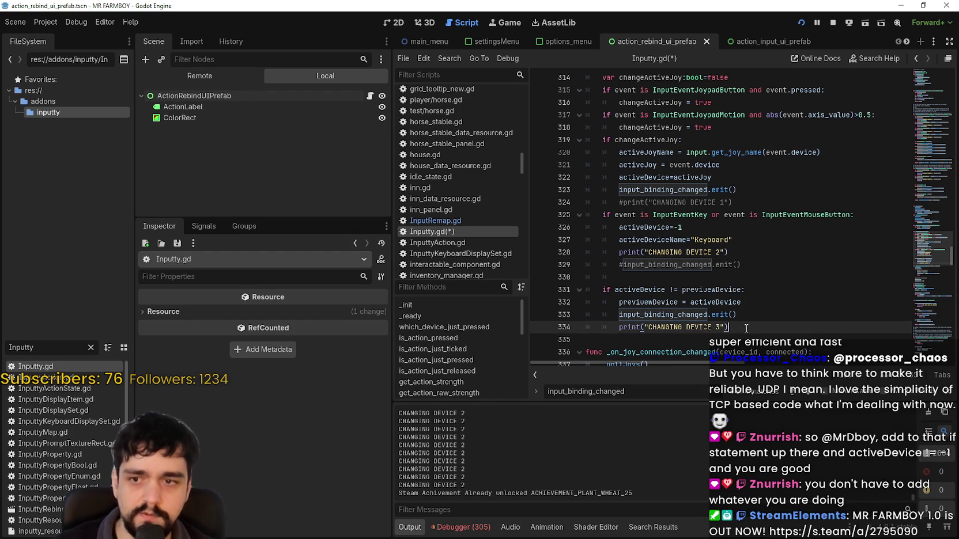
pyautogui.hotkey('ctrl', 's')
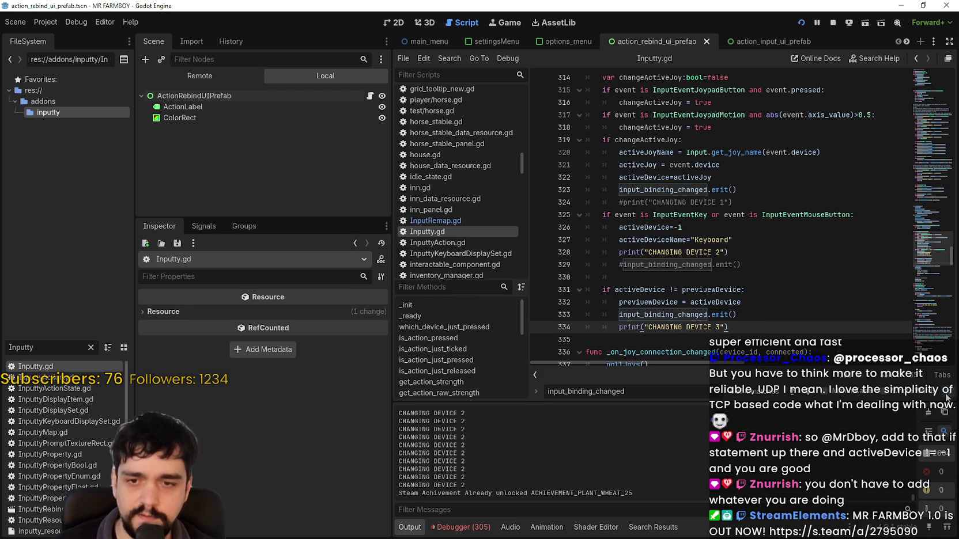
pyautogui.press('Escape')
# - Run the game, walk with D and W keys, then switch back to the editor's output log
pyautogui.hotkey('alt', 'Tab')
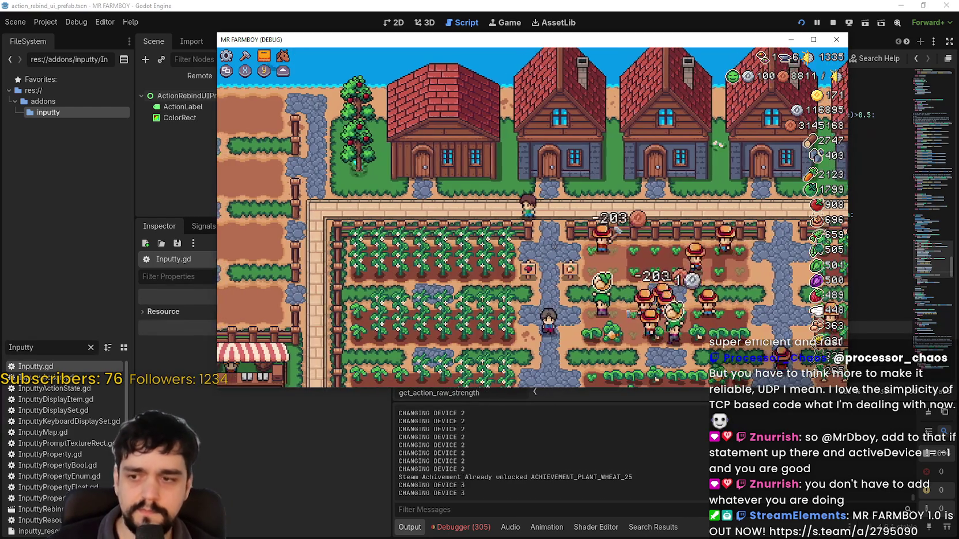
pyautogui.press('d')
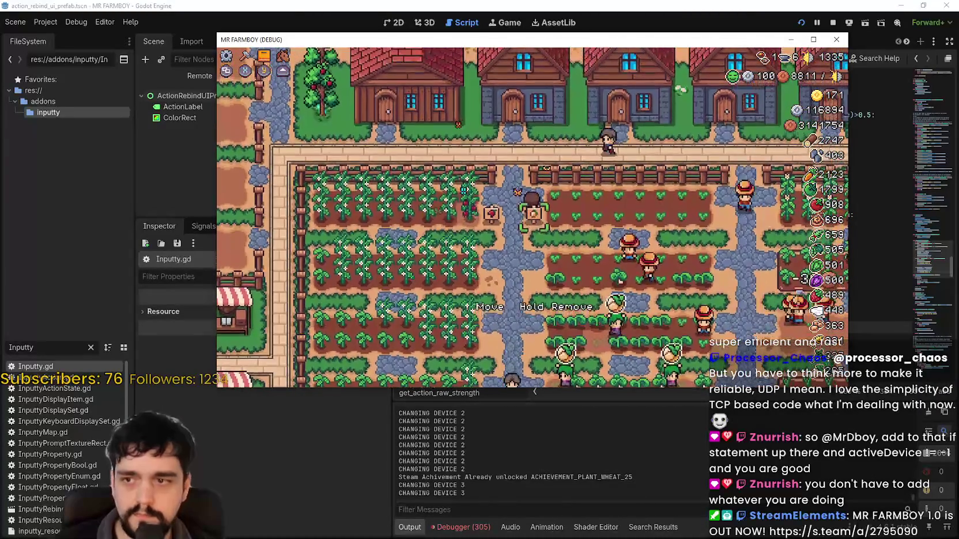
pyautogui.press('w')
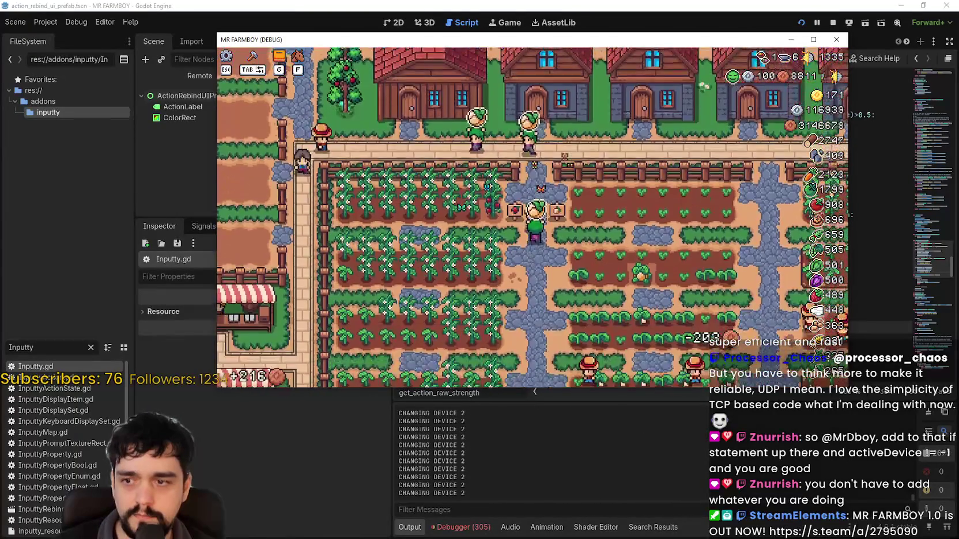
pyautogui.press('w')
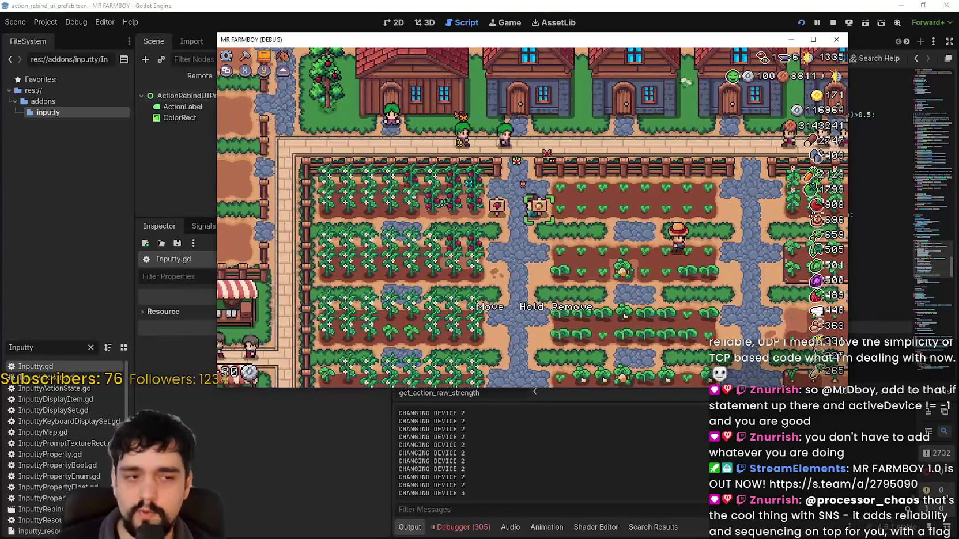
pyautogui.hotkey('alt', 'Tab')
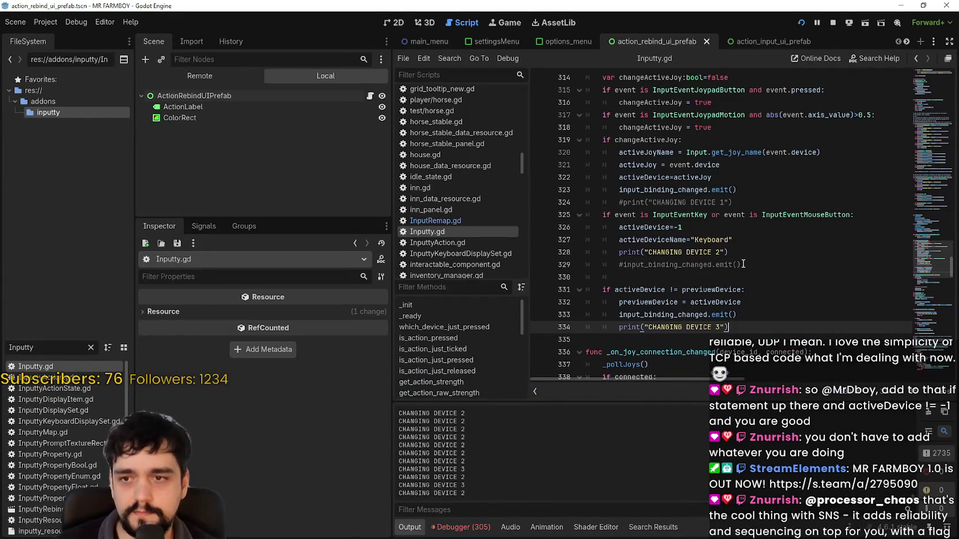
# - Review the activeDevice handling around the new device check in _checkDevice
pyautogui.scroll(-2, 727, 251)
pyautogui.moveTo(728, 252); pyautogui.dragTo(515, 212)
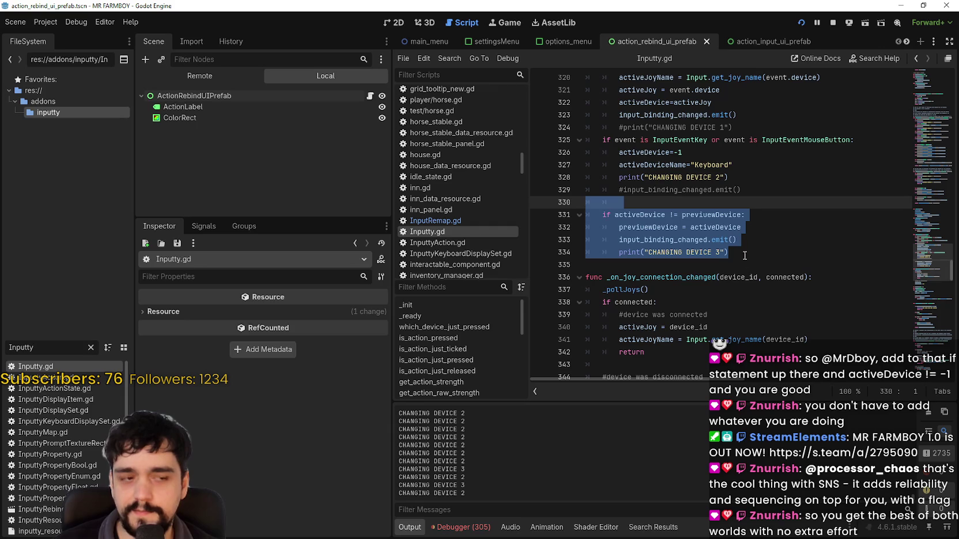
pyautogui.moveTo(719, 226)
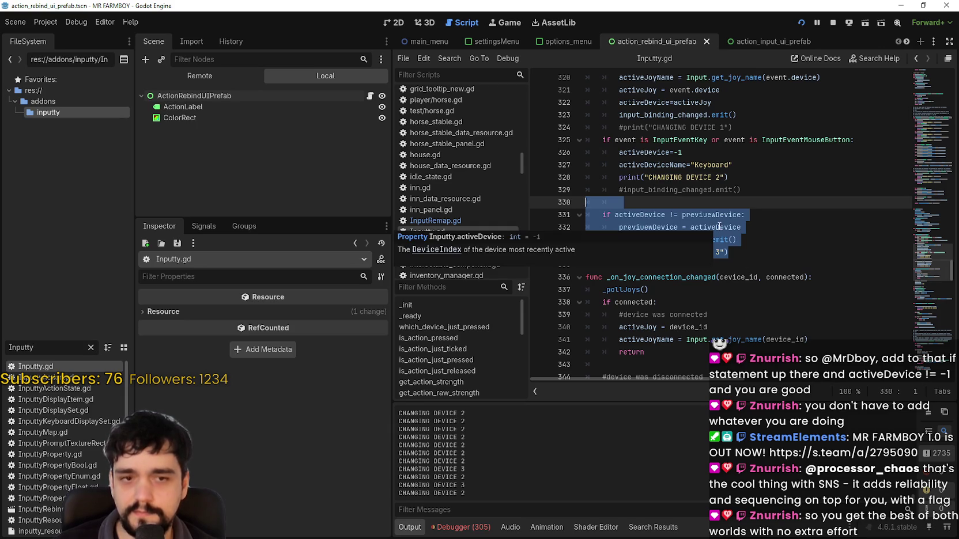
pyautogui.click(724, 154)
pyautogui.scroll(3, 749, 323)
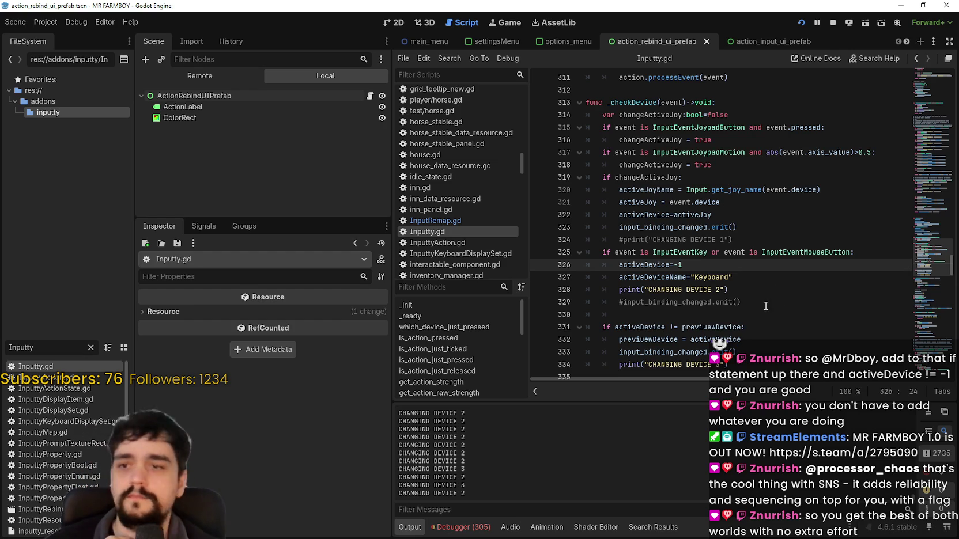
pyautogui.scroll(-2, 763, 300)
pyautogui.click(762, 298)
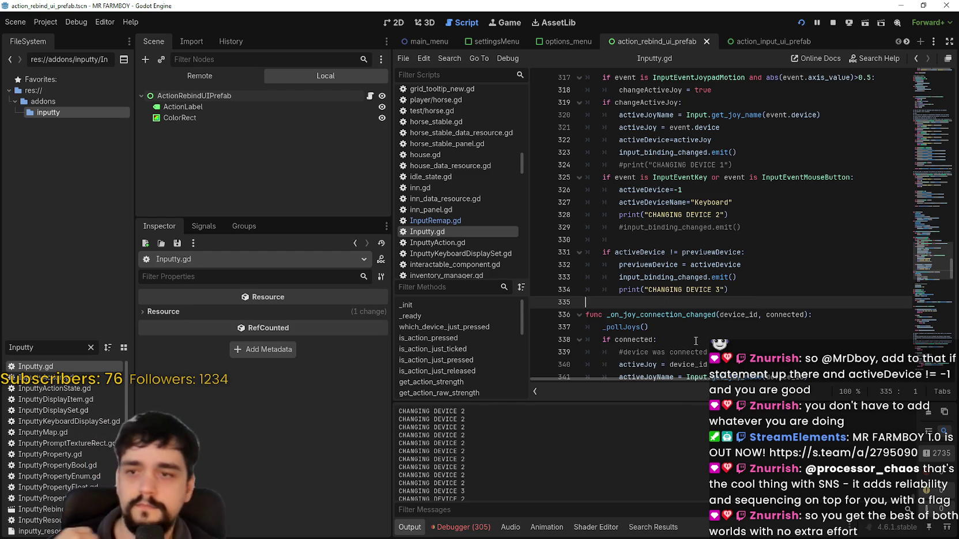
# - Comment out print("CHANGING DEVICE 2") on line 328, save, and clear the Output log
pyautogui.click(606, 215)
pyautogui.write('#')
pyautogui.scroll(2, 617, 218)
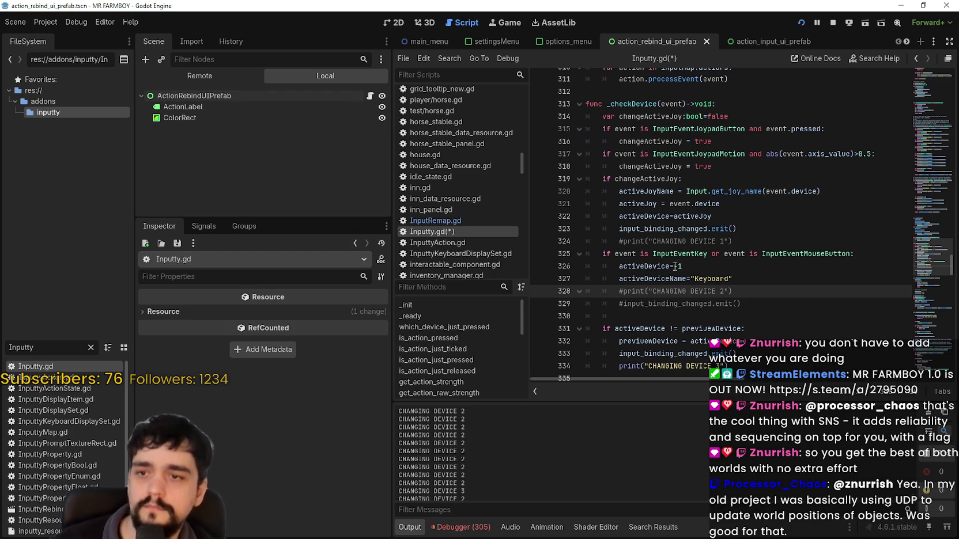
pyautogui.hotkey('ctrl', 's')
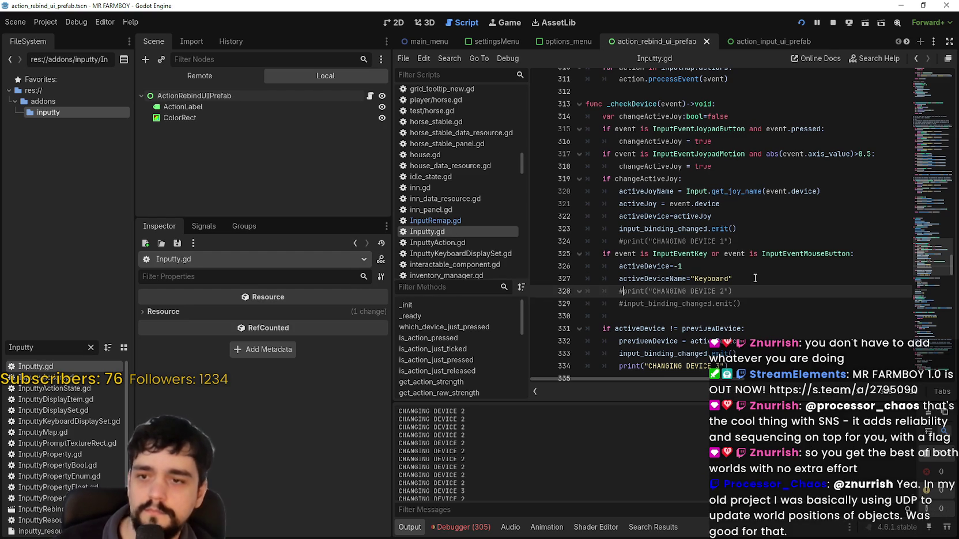
pyautogui.scroll(-4, 755, 284)
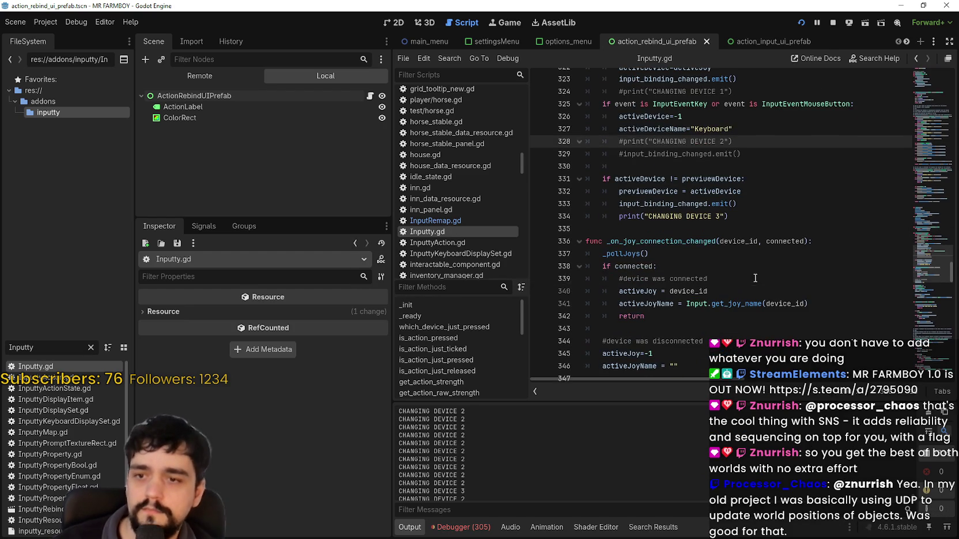
pyautogui.click(944, 412)
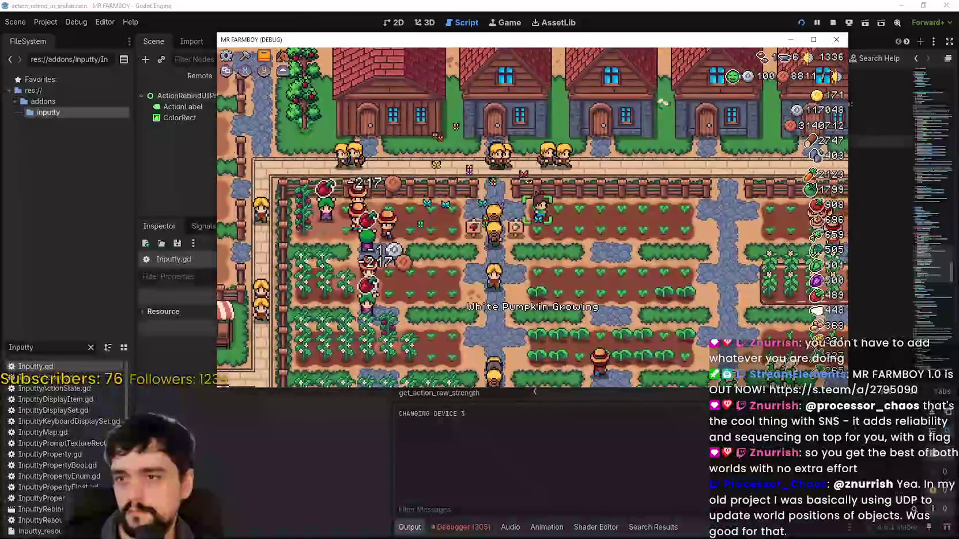
# - Walk around the farm with WASD to see keyboard prompts, ending at a house door
pyautogui.press('s')
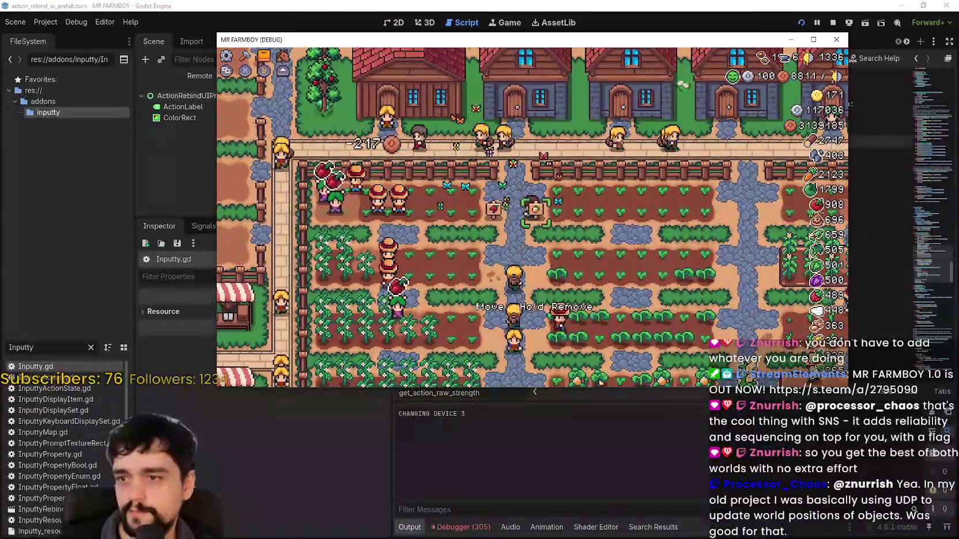
pyautogui.press('s')
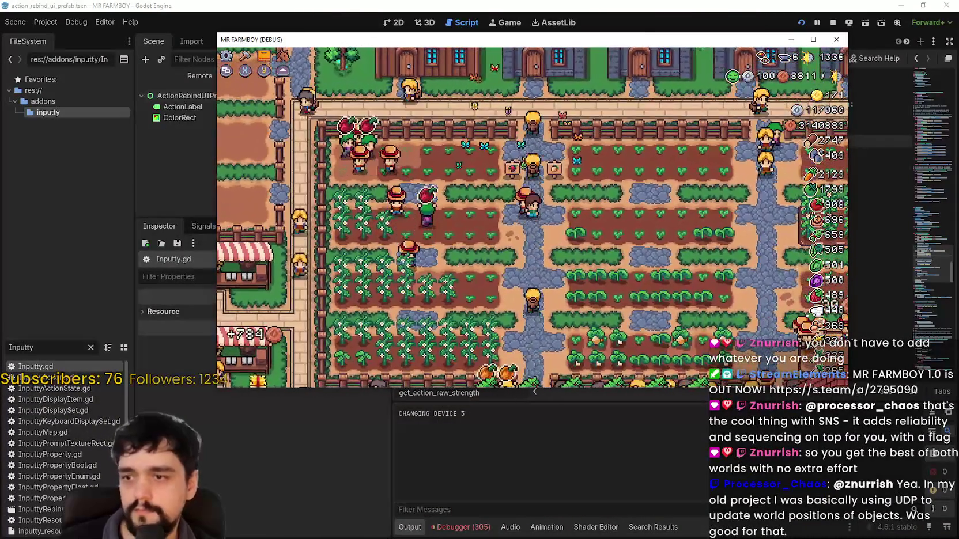
pyautogui.press('w')
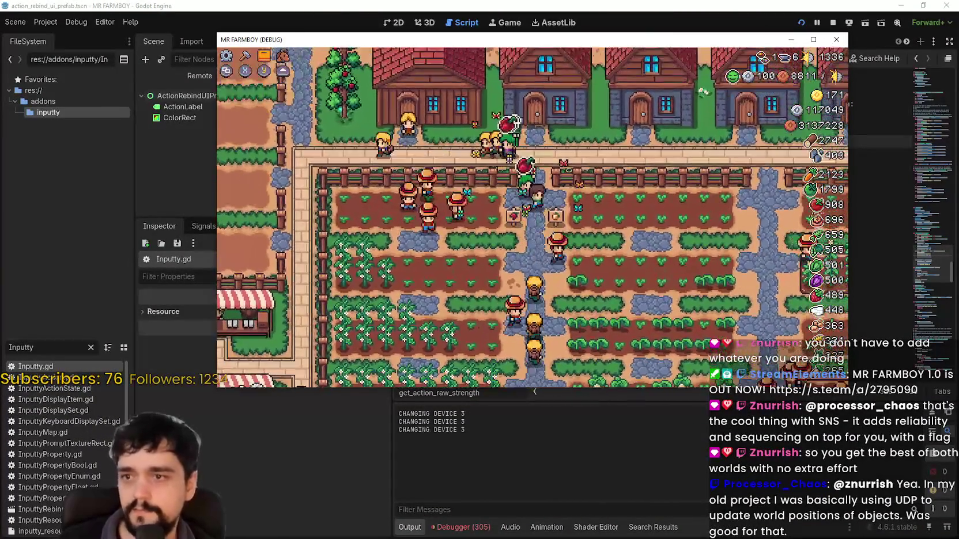
pyautogui.press('d')
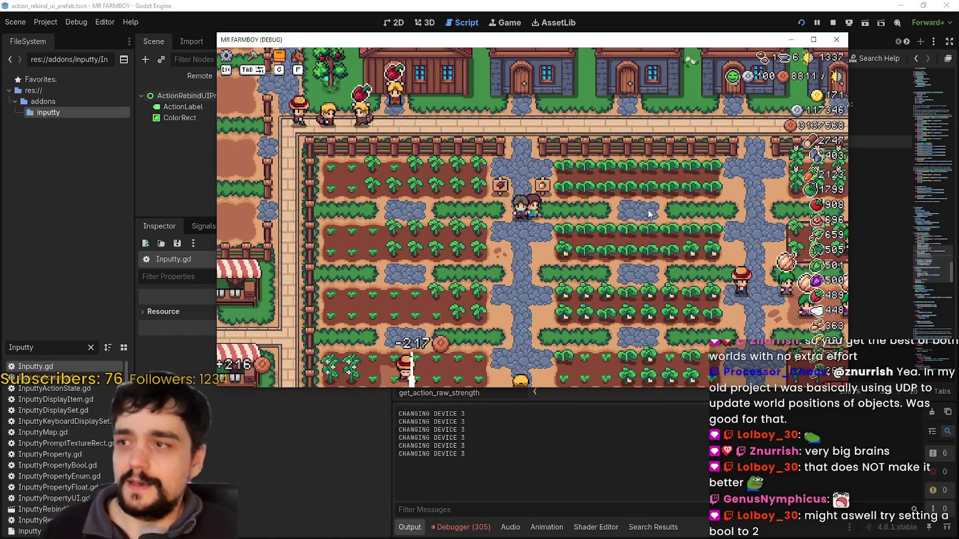
pyautogui.press('w')
pyautogui.press('d')
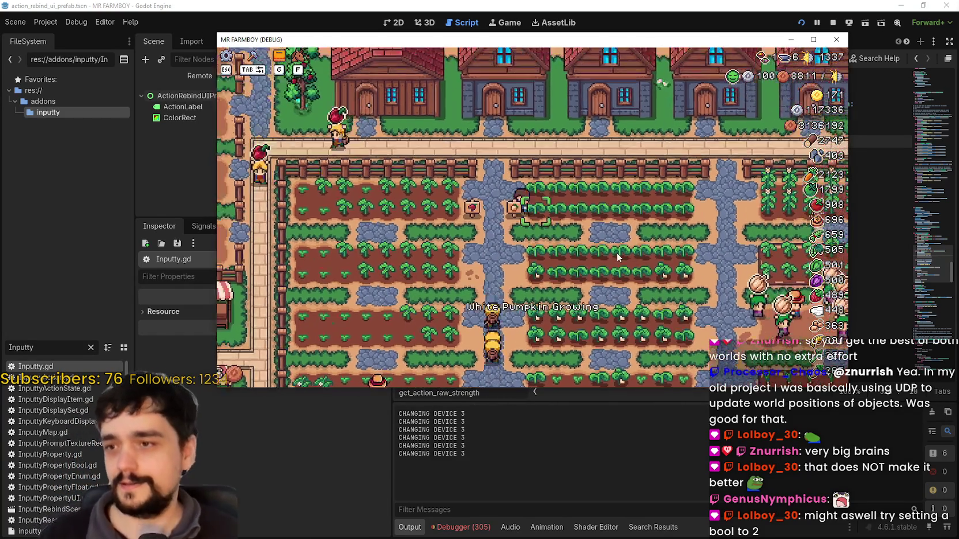
pyautogui.press('w')
pyautogui.press('a')
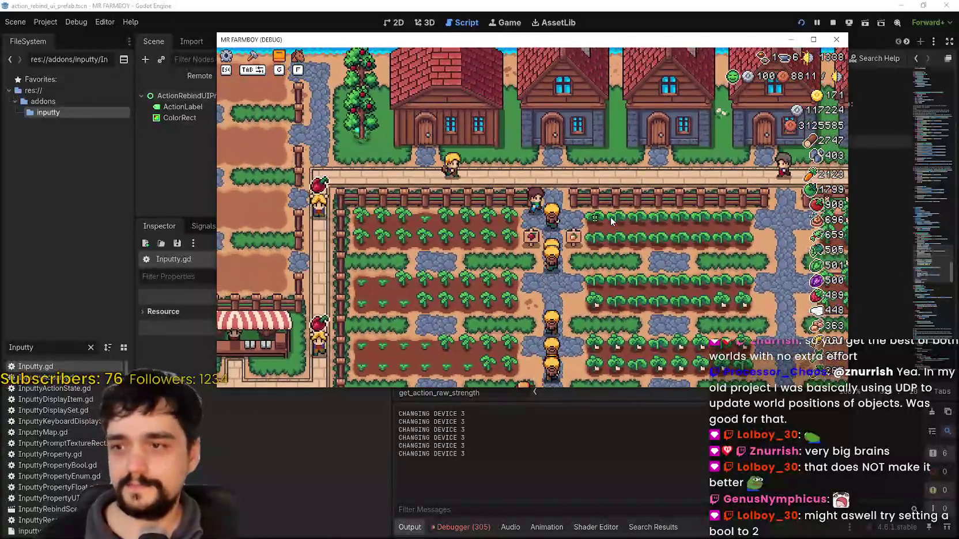
pyautogui.press('w')
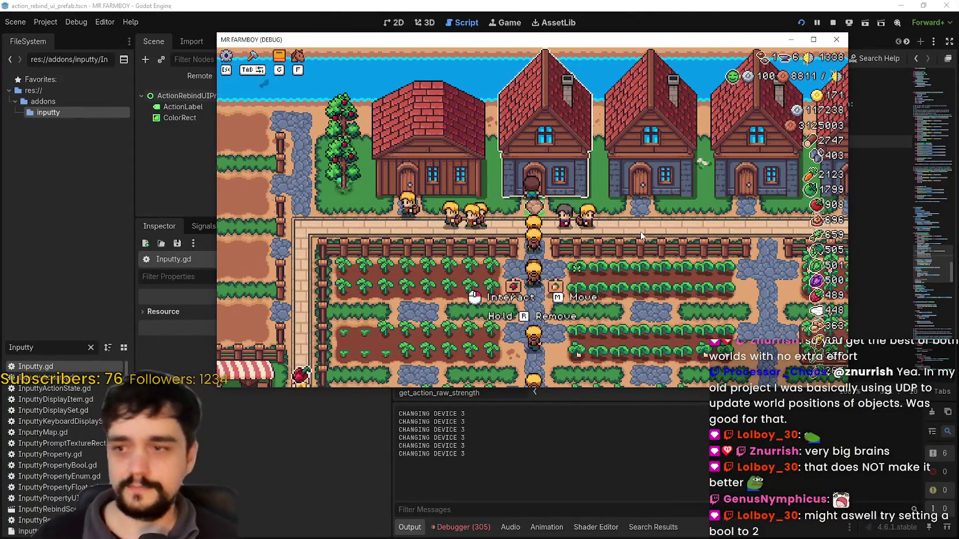
# - Open and close the house's management panel, then stop the game with F8
pyautogui.click(628, 171)
pyautogui.scroll(-2, 628, 171)
pyautogui.scroll(3, 628, 172)
pyautogui.click(632, 116)
pyautogui.press('F8')
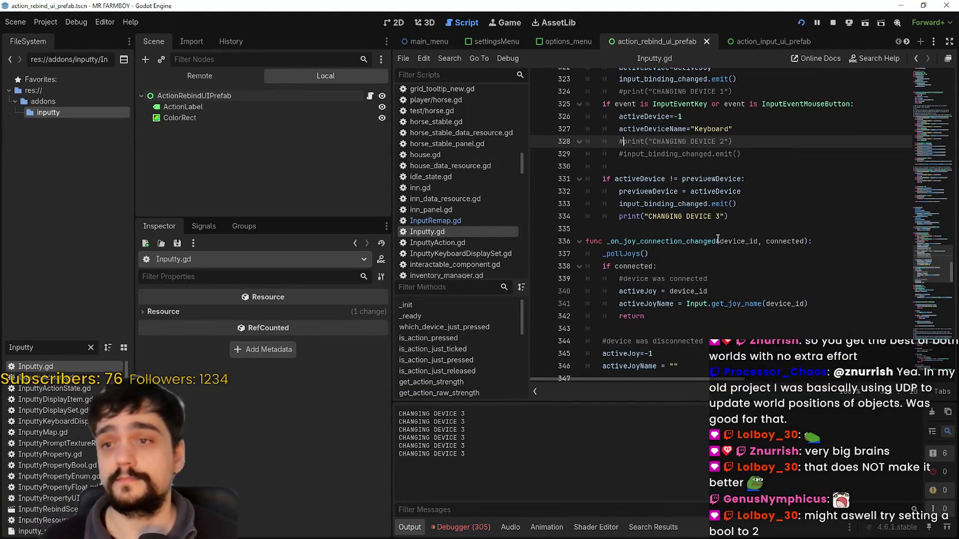
pyautogui.scroll(-1, 717, 224)
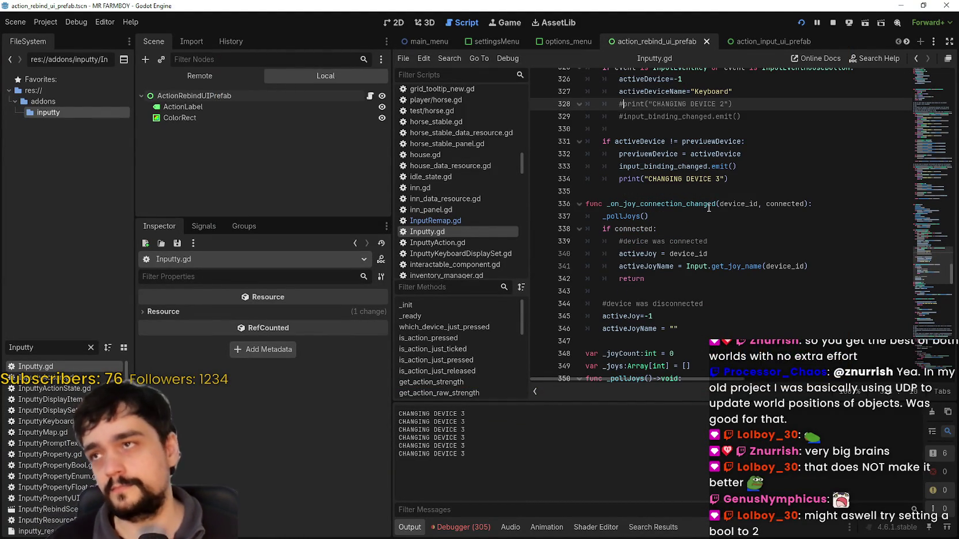
pyautogui.scroll(2, 709, 208)
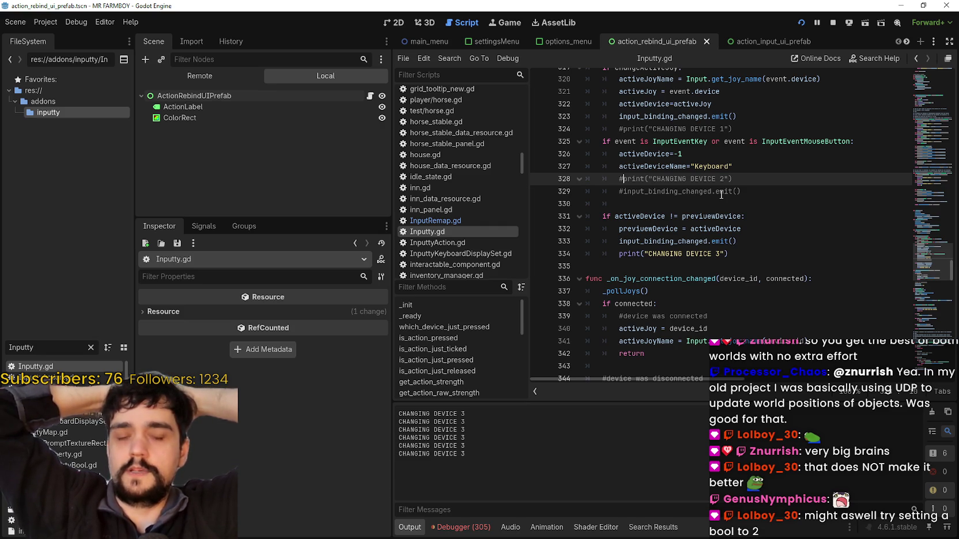
pyautogui.scroll(1, 645, 161)
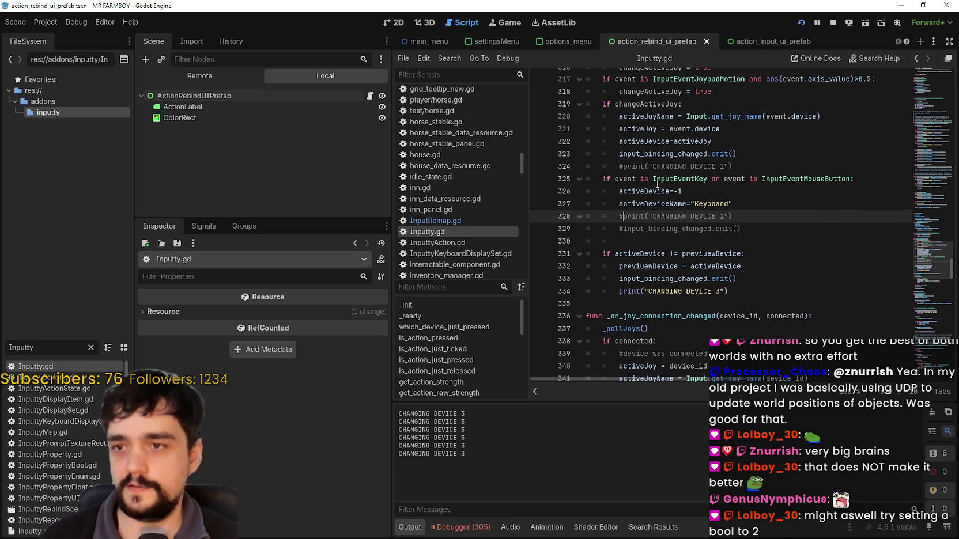
pyautogui.doubleClick(649, 192)
pyautogui.hotkey('ctrl', 'f')
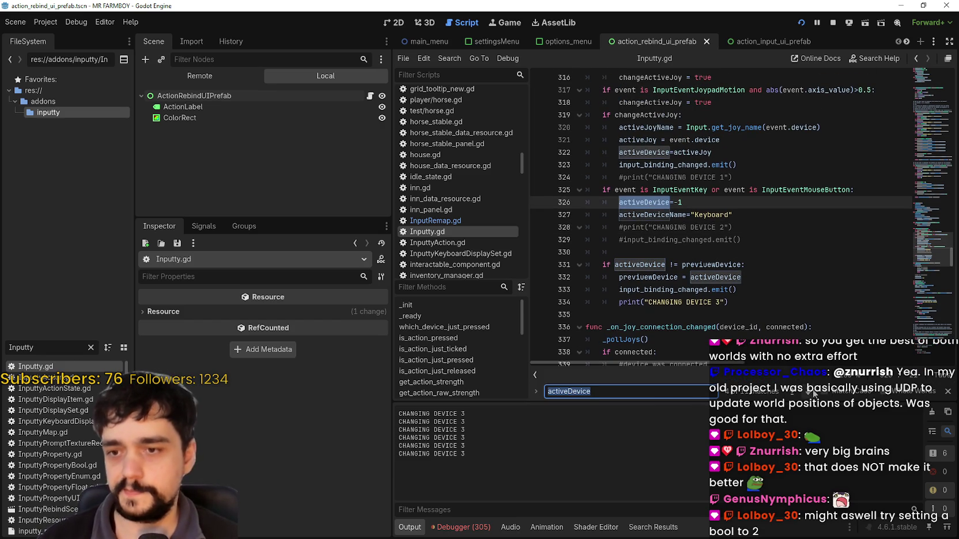
pyautogui.click(812, 391)
pyautogui.click(813, 392)
pyautogui.click(813, 391)
pyautogui.click(812, 392)
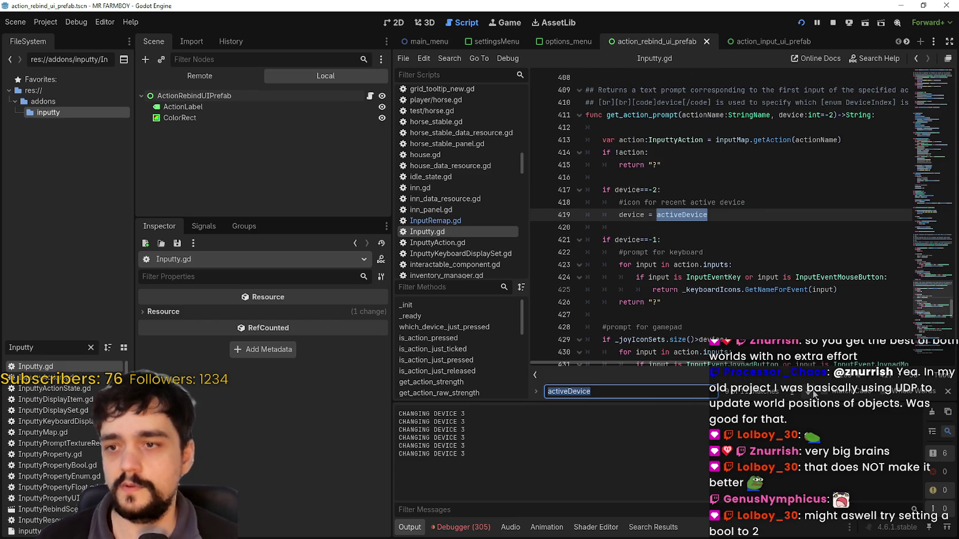
pyautogui.click(699, 220)
pyautogui.click(702, 231)
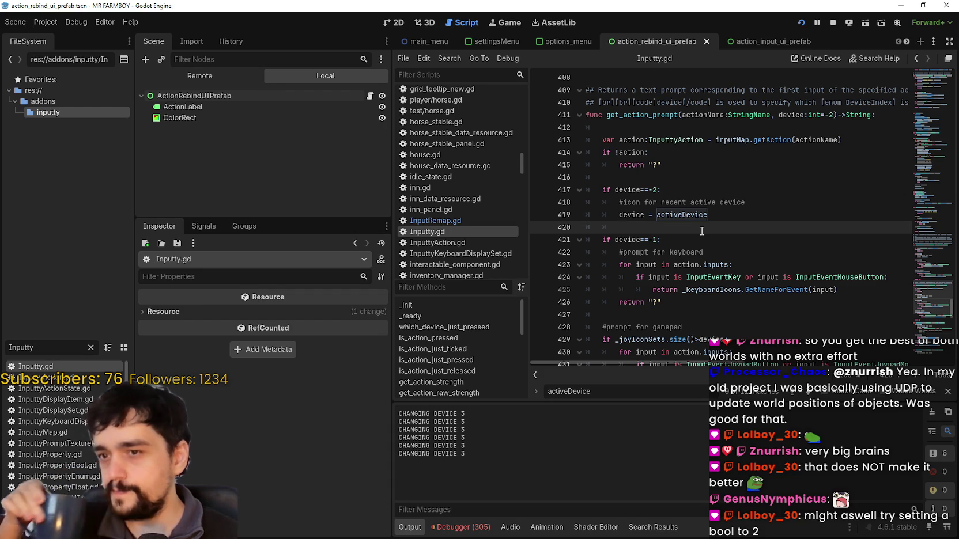
pyautogui.scroll(-1, 701, 231)
pyautogui.scroll(-1, 701, 231)
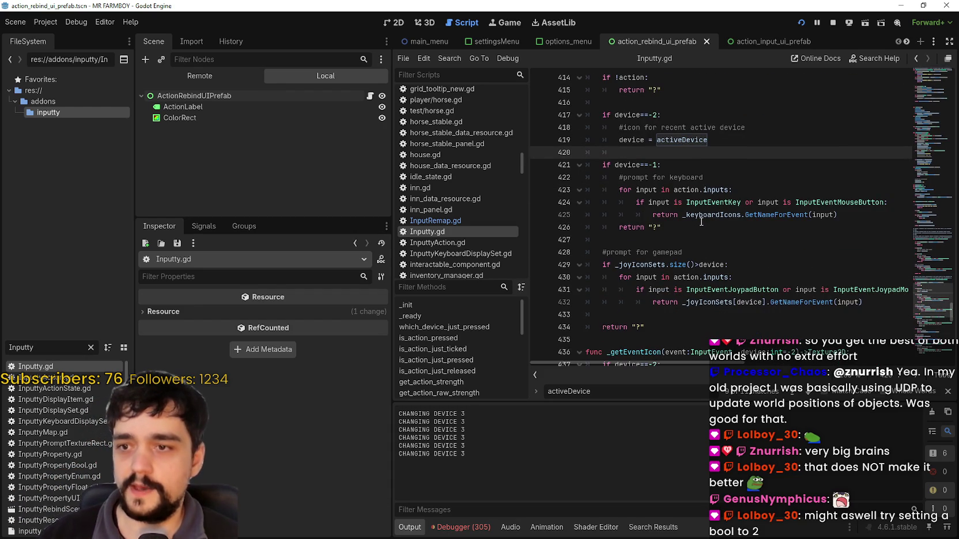
pyautogui.click(727, 313)
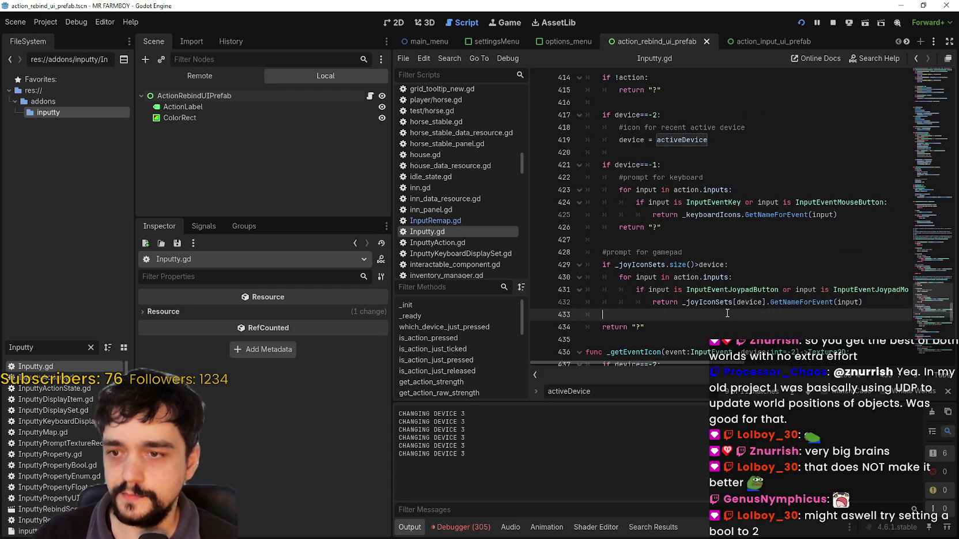
pyautogui.doubleClick(620, 141)
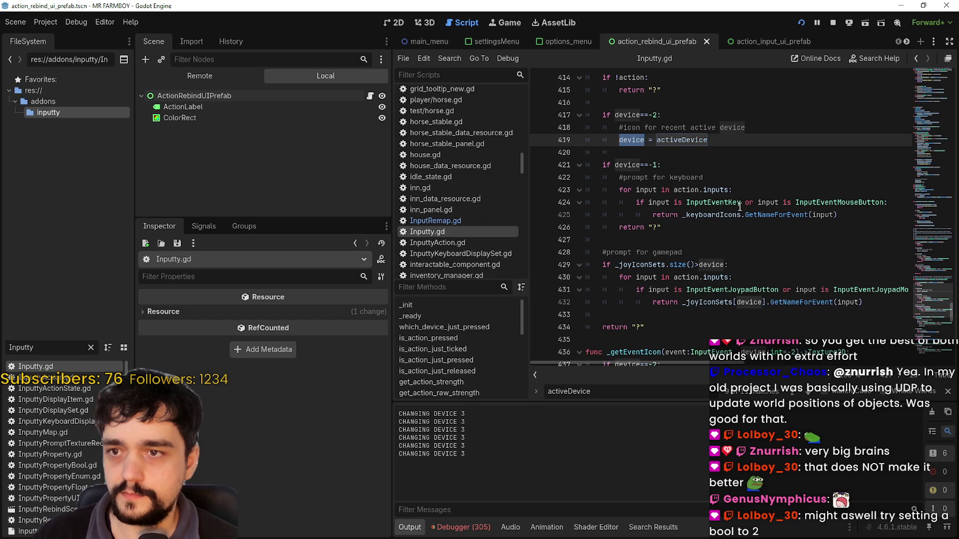
pyautogui.scroll(1, 720, 228)
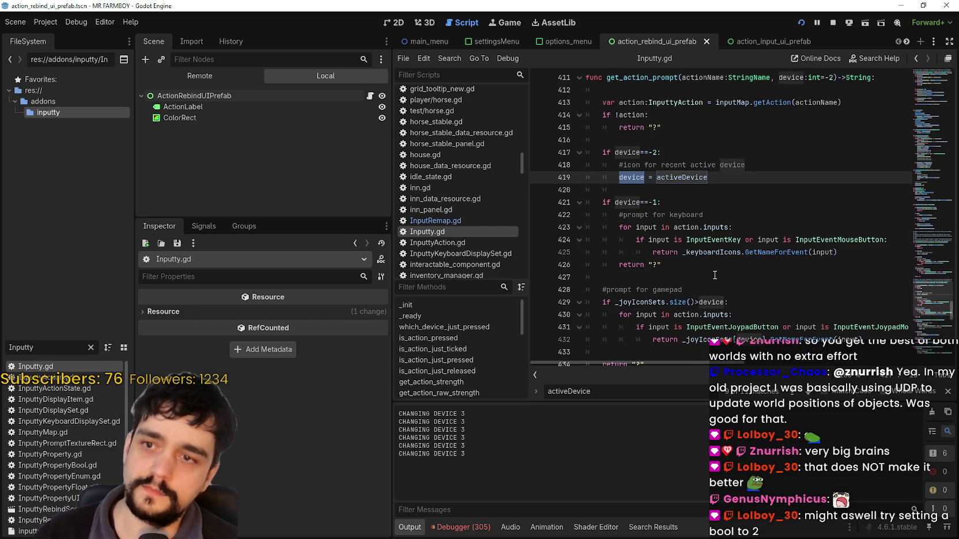
pyautogui.scroll(2, 713, 271)
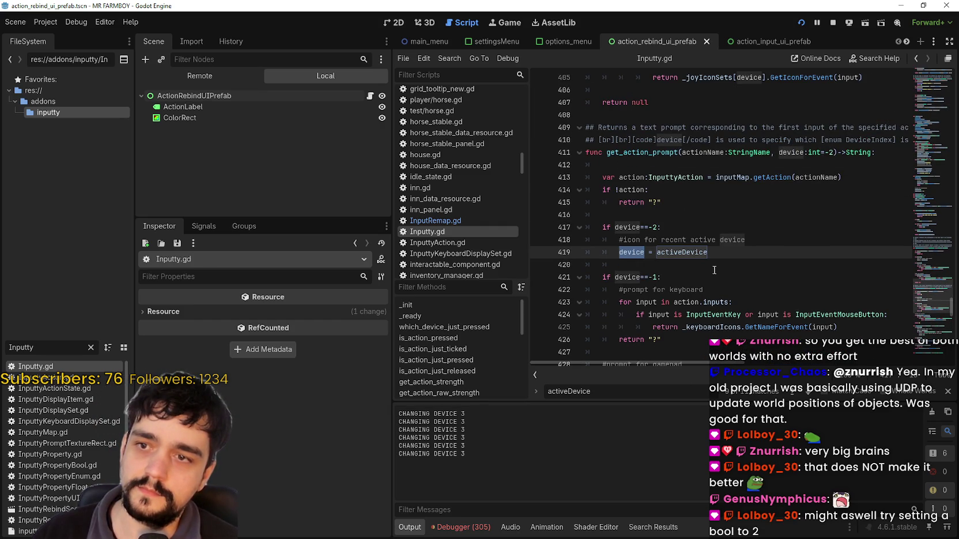
pyautogui.scroll(-3, 714, 270)
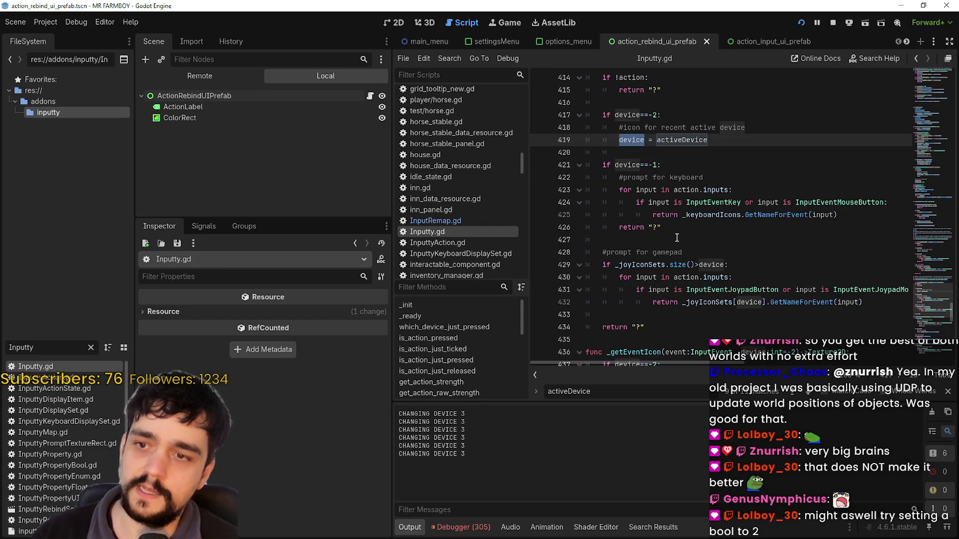
pyautogui.scroll(-1, 647, 279)
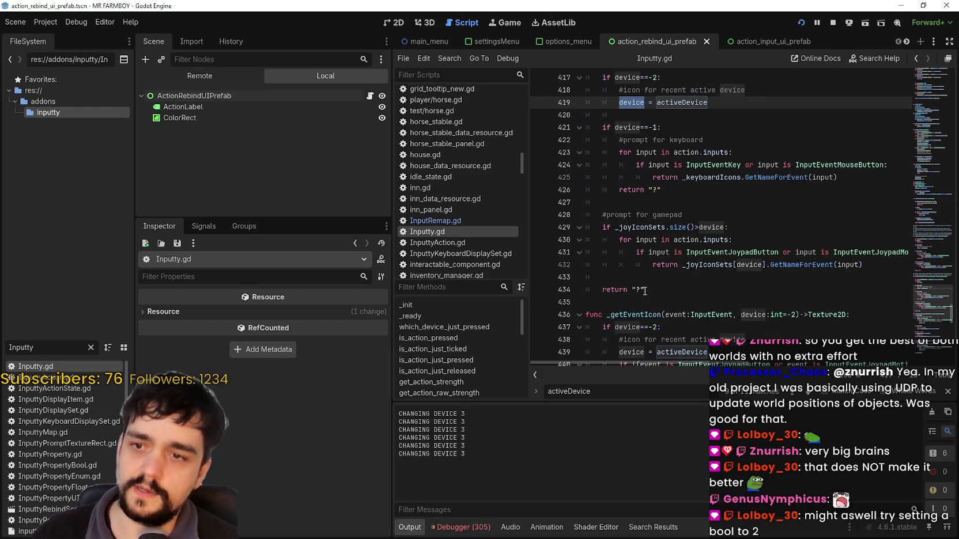
pyautogui.click(650, 274)
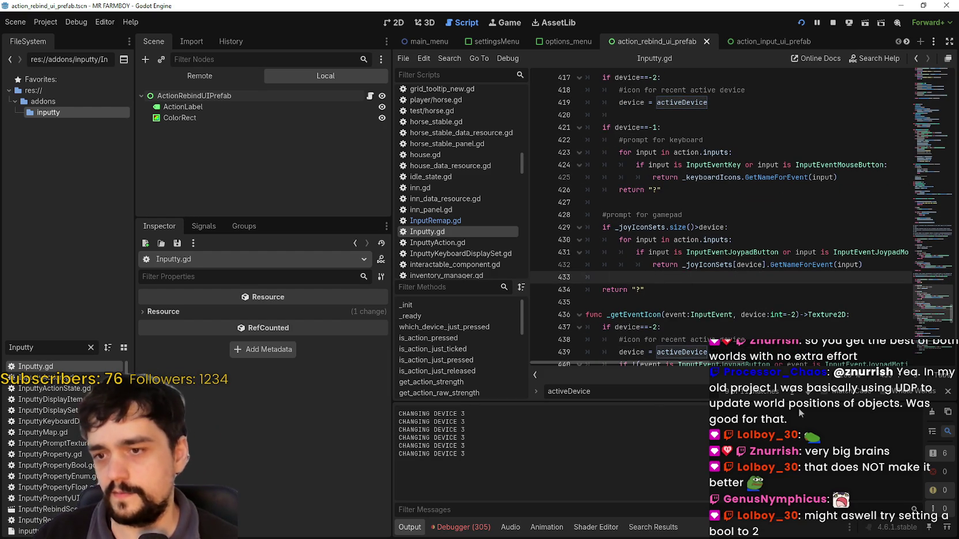
pyautogui.scroll(-1, 758, 338)
pyautogui.hscroll(2, 758, 338)
pyautogui.moveTo(700, 362); pyautogui.dragTo(597, 348)
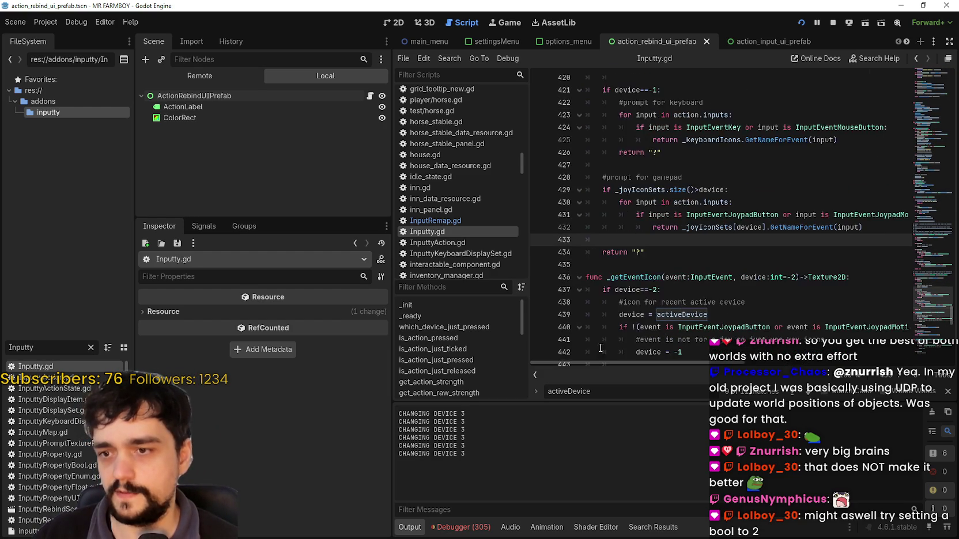
pyautogui.scroll(-4, 634, 288)
pyautogui.click(634, 289)
pyautogui.moveTo(724, 236); pyautogui.dragTo(662, 183)
pyautogui.moveTo(685, 277)
pyautogui.mouseDown()
pyautogui.moveTo(597, 264)
pyautogui.moveTo(617, 289)
pyautogui.moveTo(687, 290)
pyautogui.mouseUp()
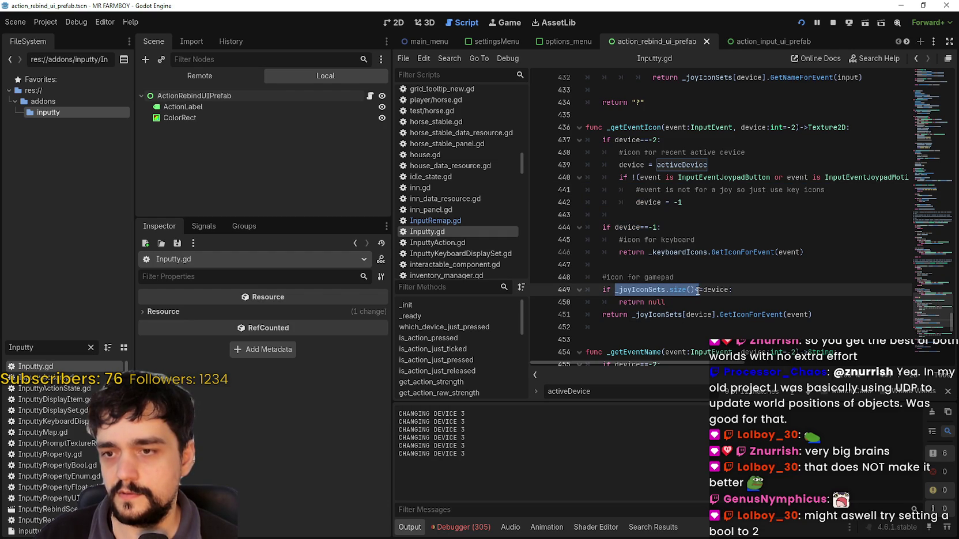
pyautogui.doubleClick(717, 290)
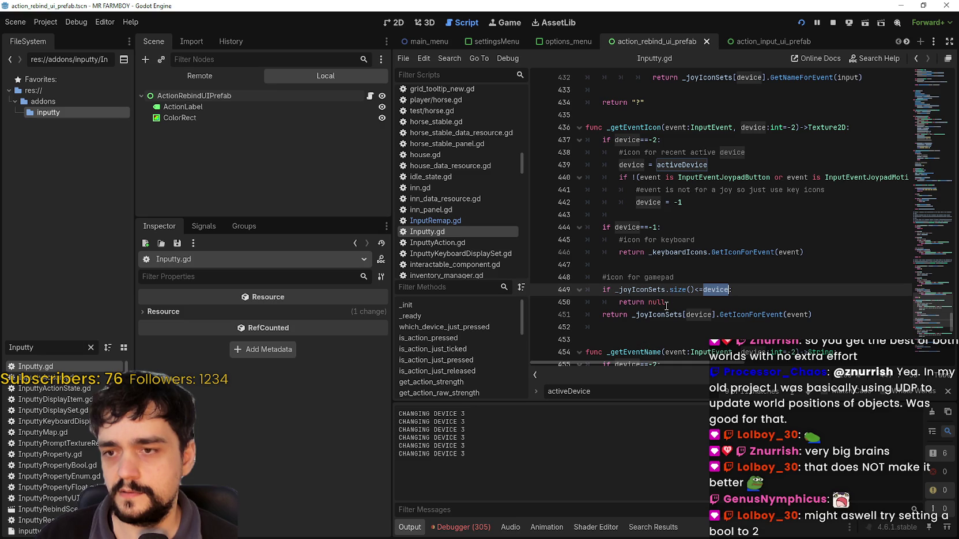
pyautogui.doubleClick(645, 290)
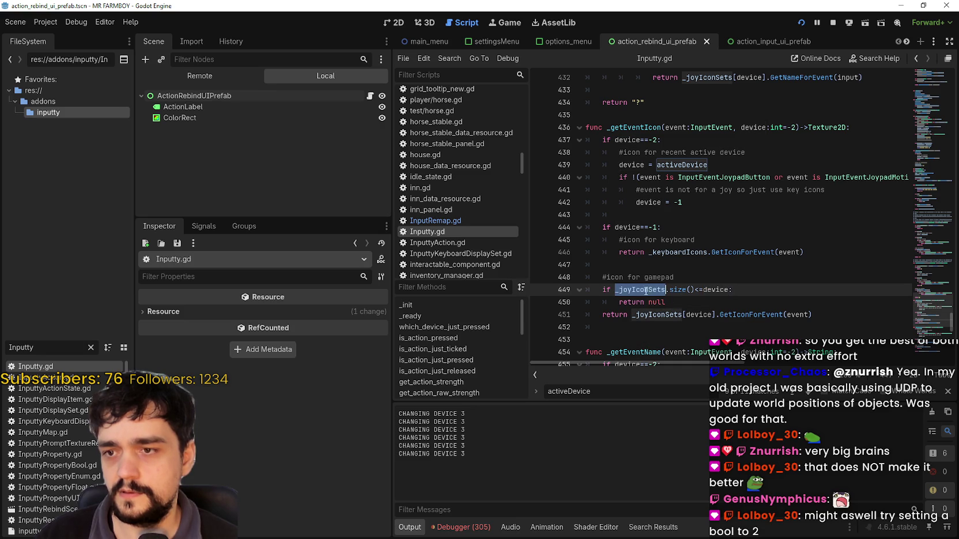
pyautogui.scroll(-2, 614, 309)
pyautogui.click(615, 294)
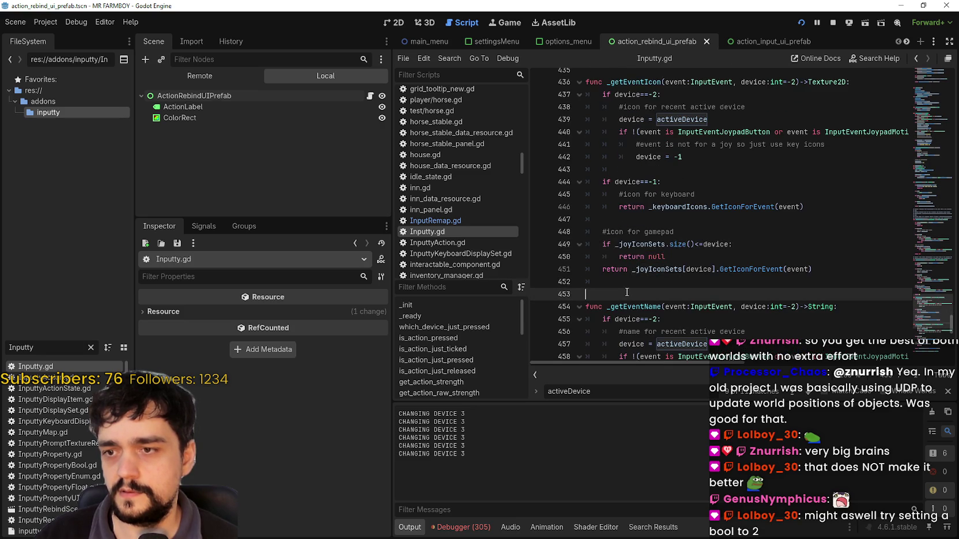
pyautogui.scroll(-2, 616, 311)
pyautogui.scroll(-1, 620, 316)
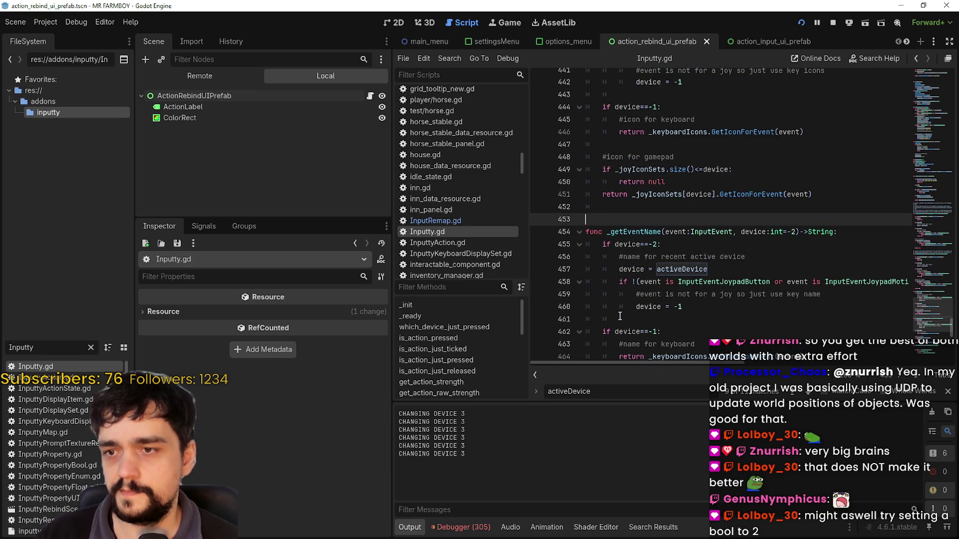
pyautogui.scroll(-1, 619, 316)
pyautogui.scroll(-2, 621, 305)
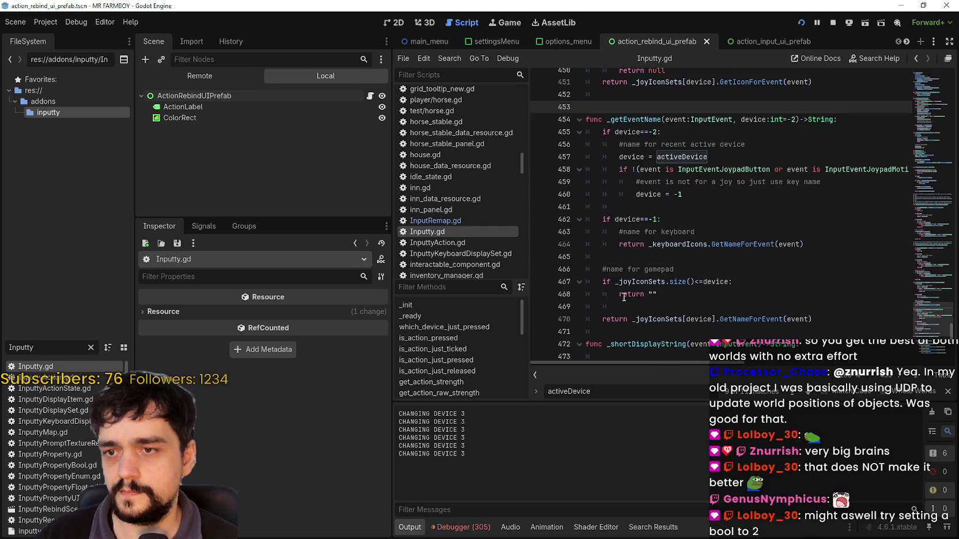
pyautogui.click(668, 204)
pyautogui.scroll(-1, 644, 245)
pyautogui.click(692, 221)
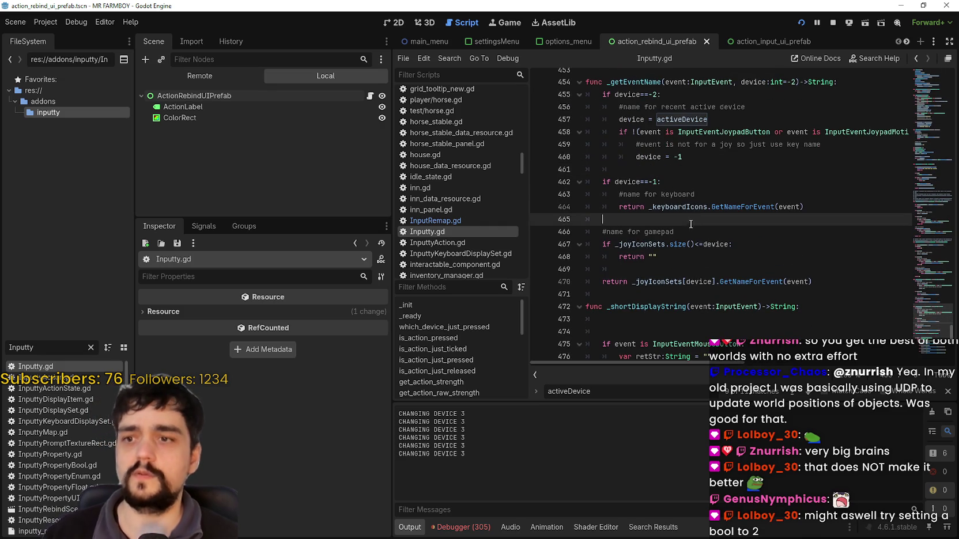
pyautogui.scroll(-5, 674, 300)
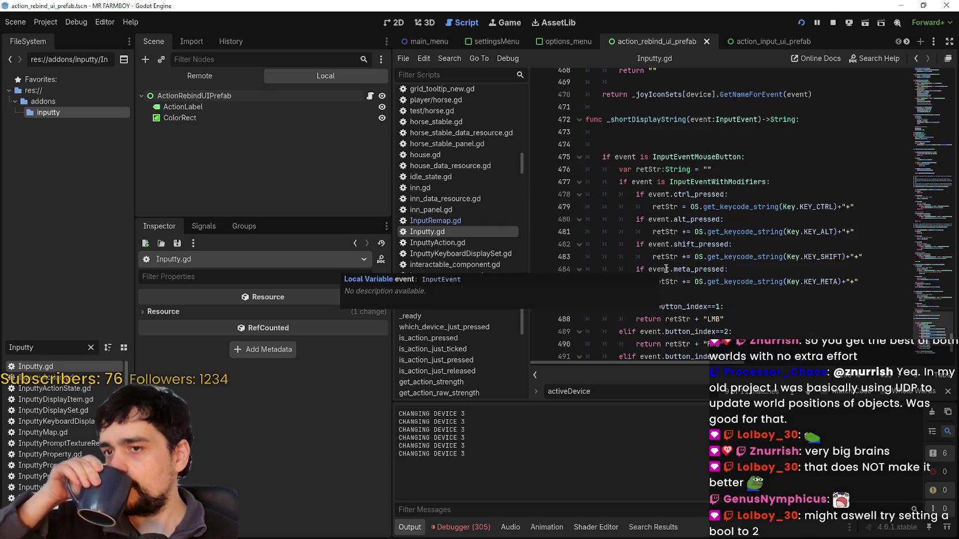
pyautogui.scroll(-5, 645, 230)
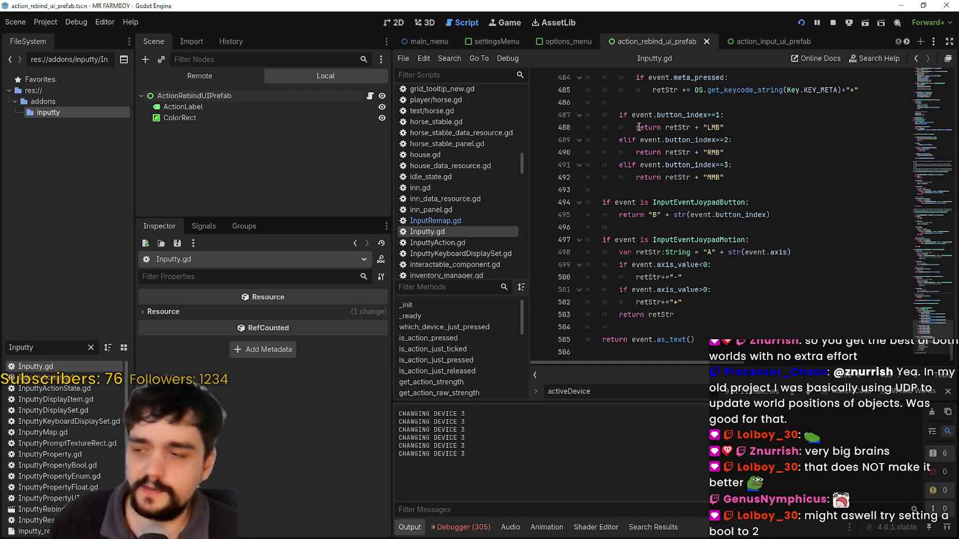
pyautogui.scroll(-1, 15, 438)
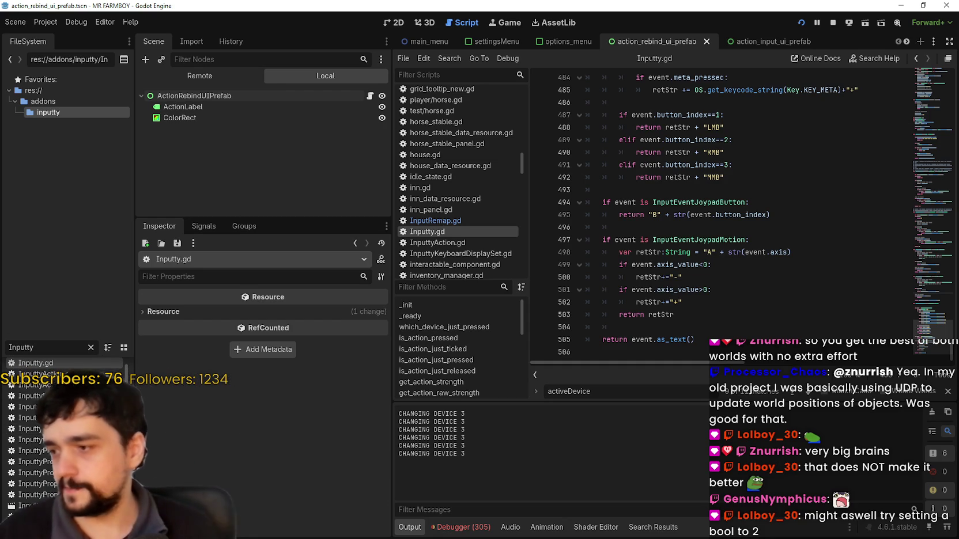
pyautogui.scroll(1, 15, 438)
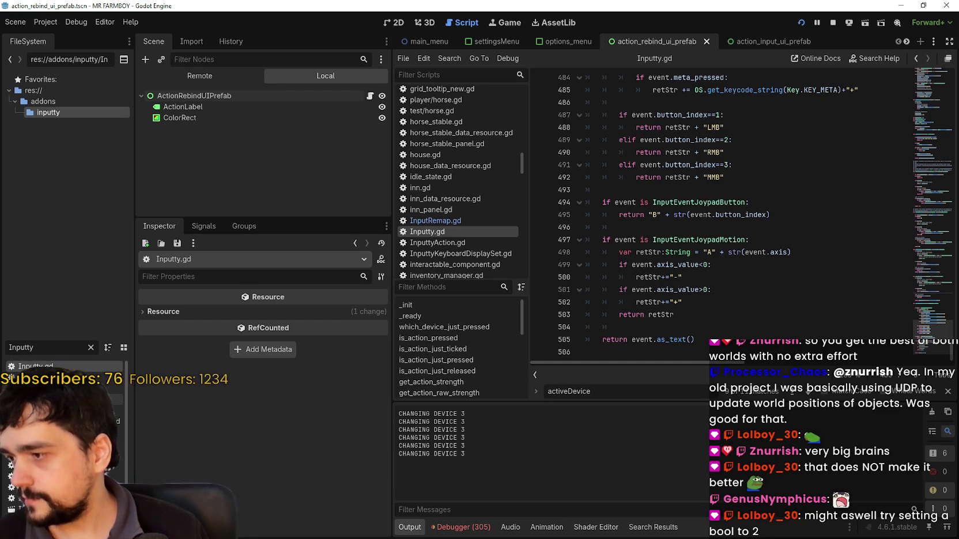
# - Open InputtyDisplayItem.gd, then inspect inputty_resources.tres and expand its ten gamepad icon sets
pyautogui.doubleClick(35, 399)
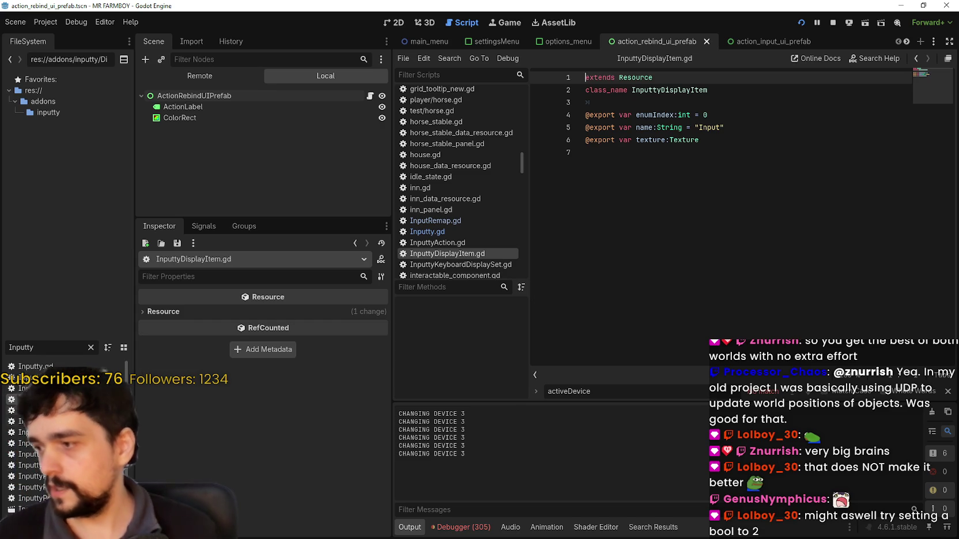
pyautogui.click(62, 506)
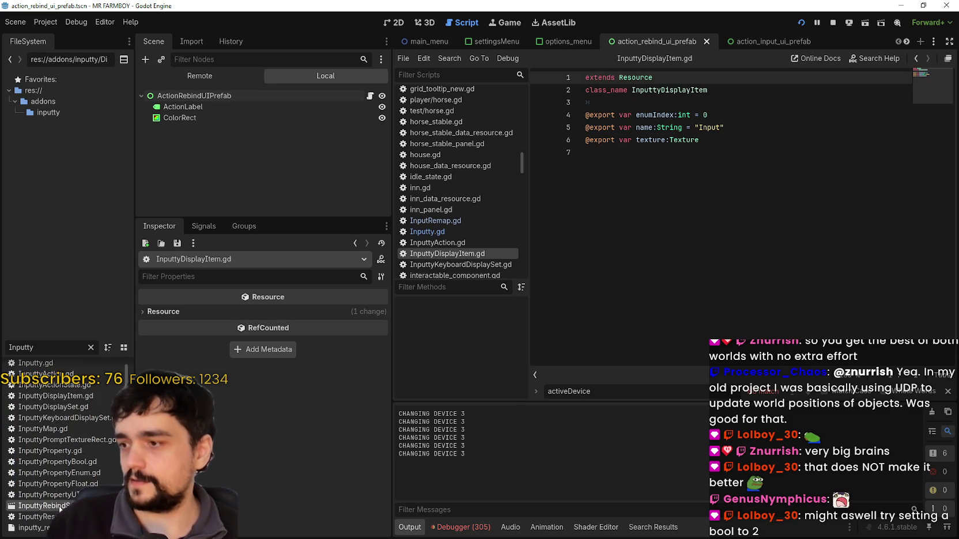
pyautogui.click(35, 528)
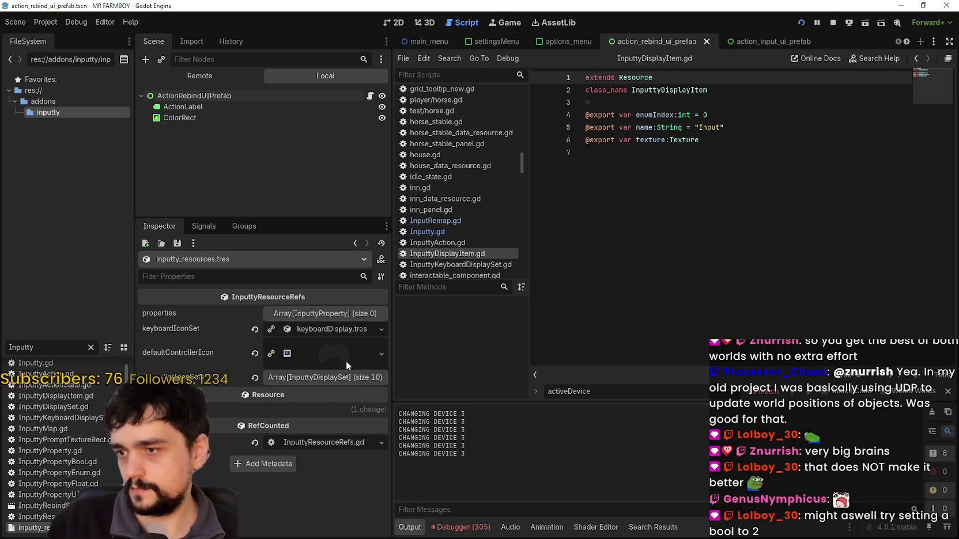
pyautogui.click(320, 378)
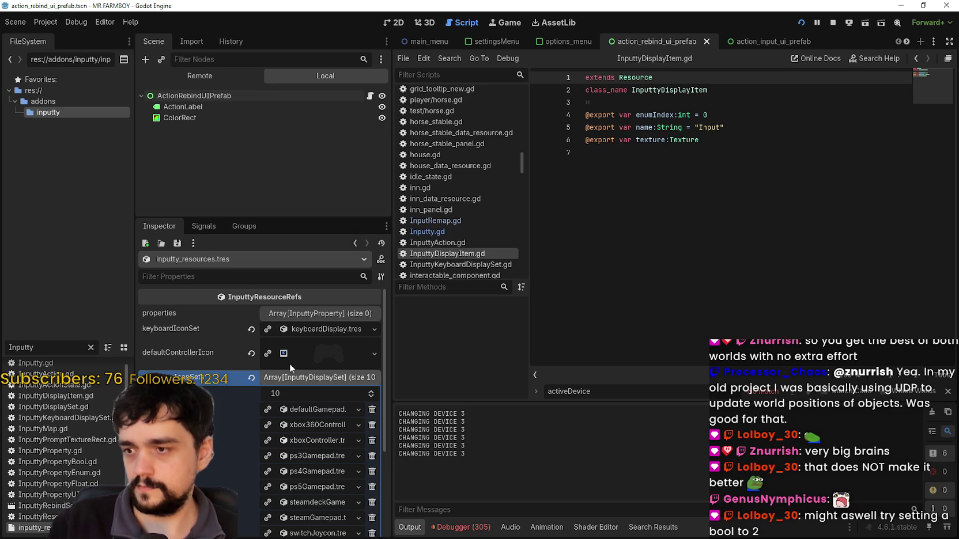
pyautogui.click(210, 78)
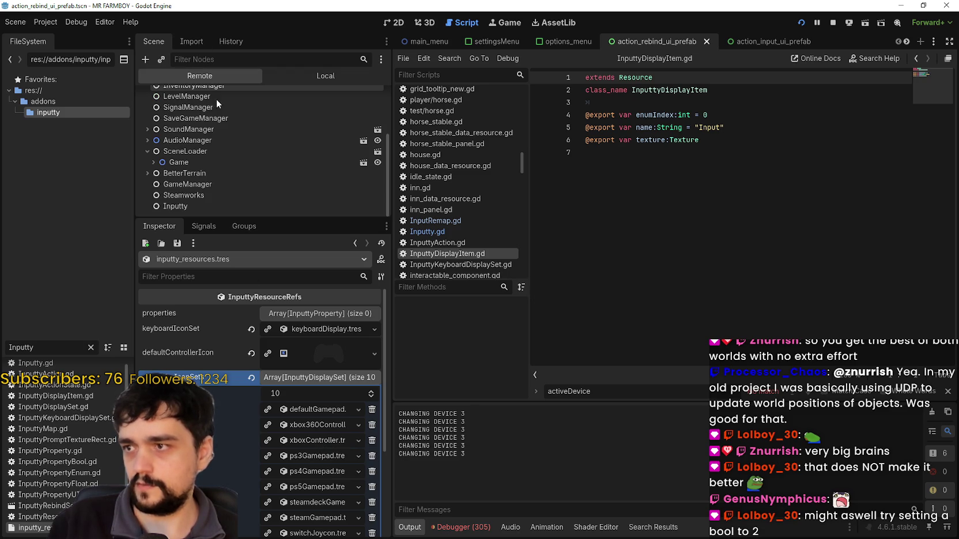
# - Inspect the live Inputty node's values and its referenced controller icon set resource
pyautogui.click(225, 206)
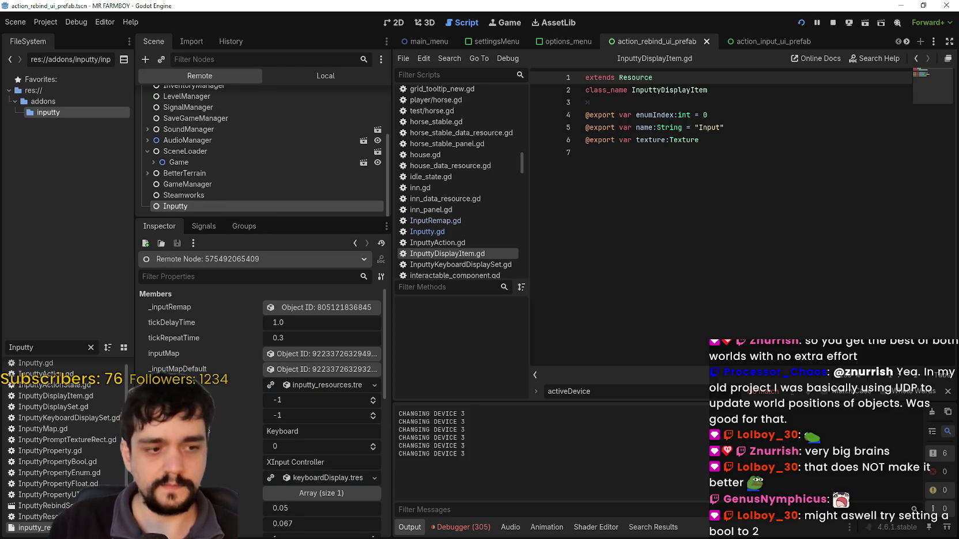
pyautogui.hotkey('alt', 'Tab')
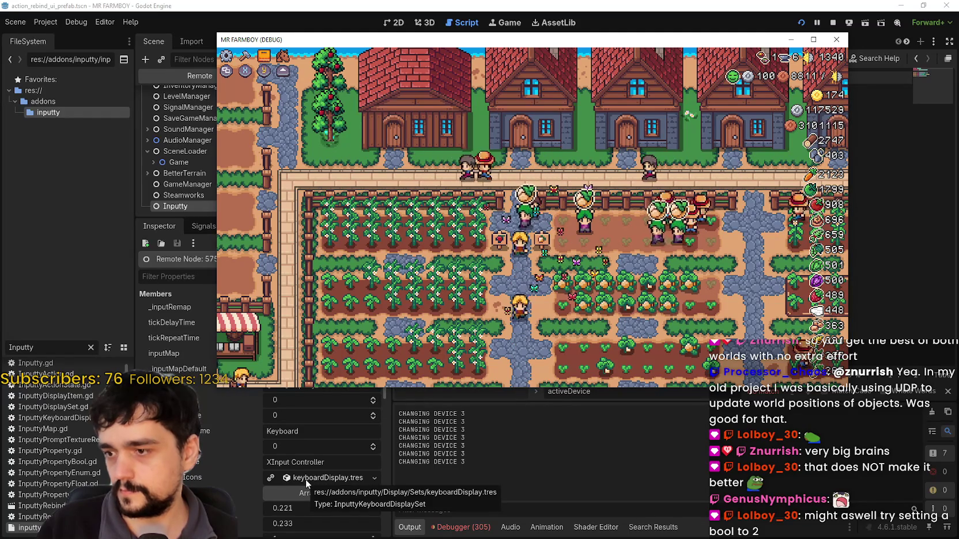
pyautogui.scroll(-5, 304, 489)
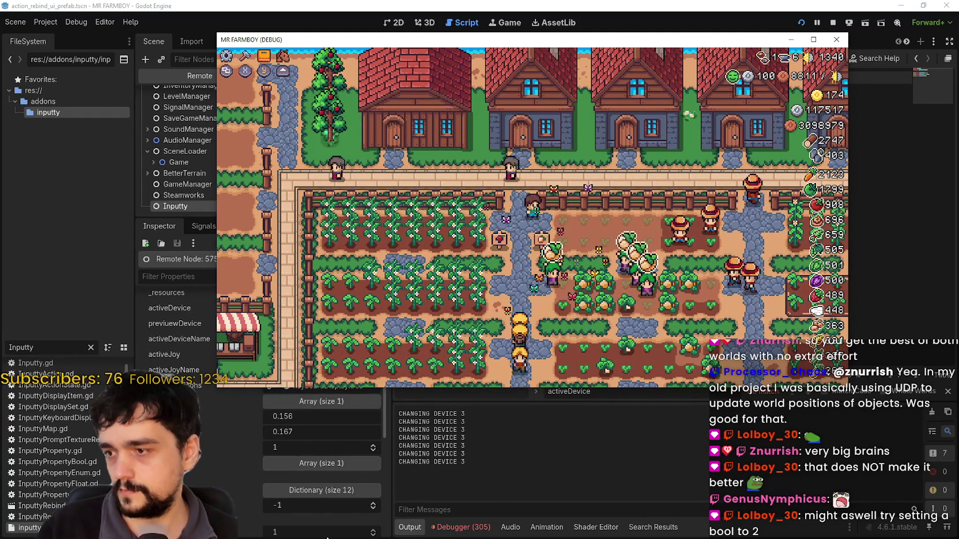
pyautogui.click(312, 466)
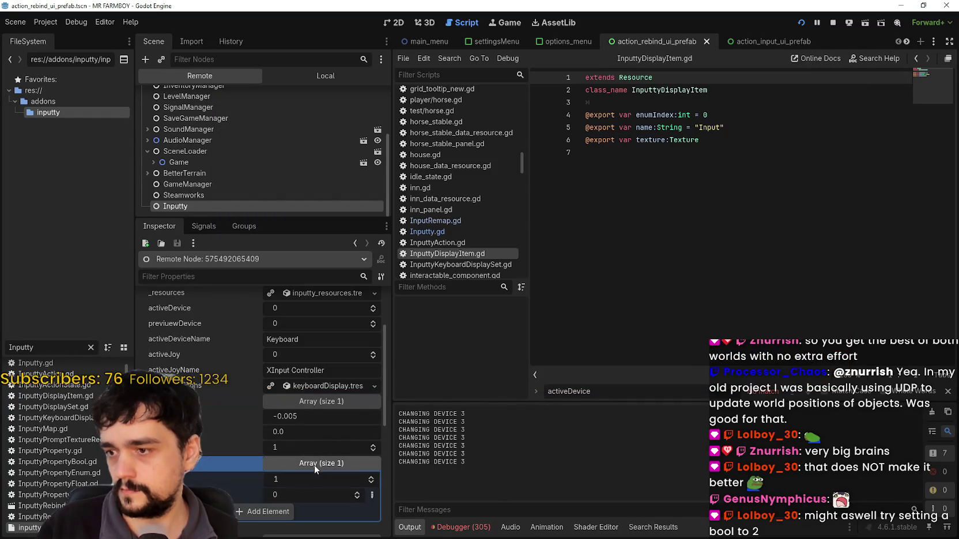
pyautogui.click(320, 402)
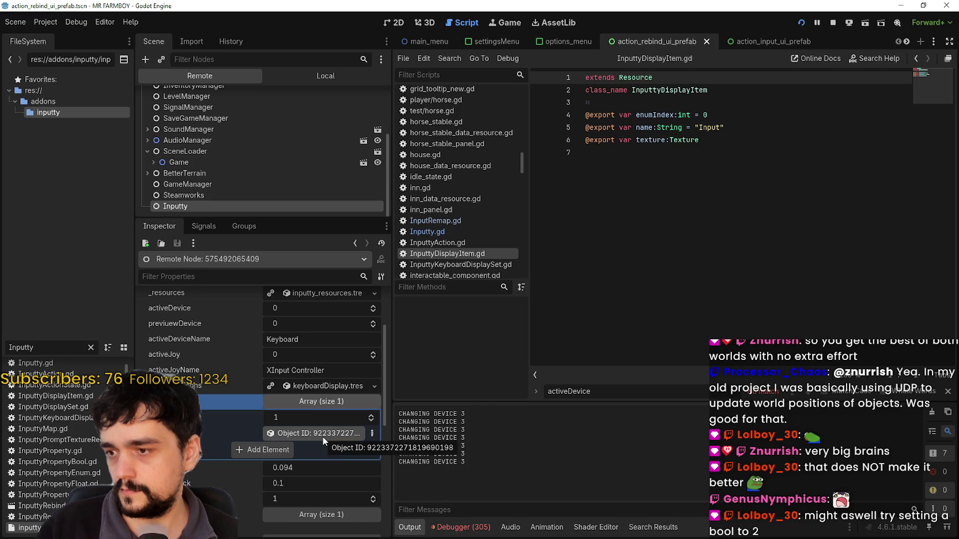
pyautogui.click(322, 436)
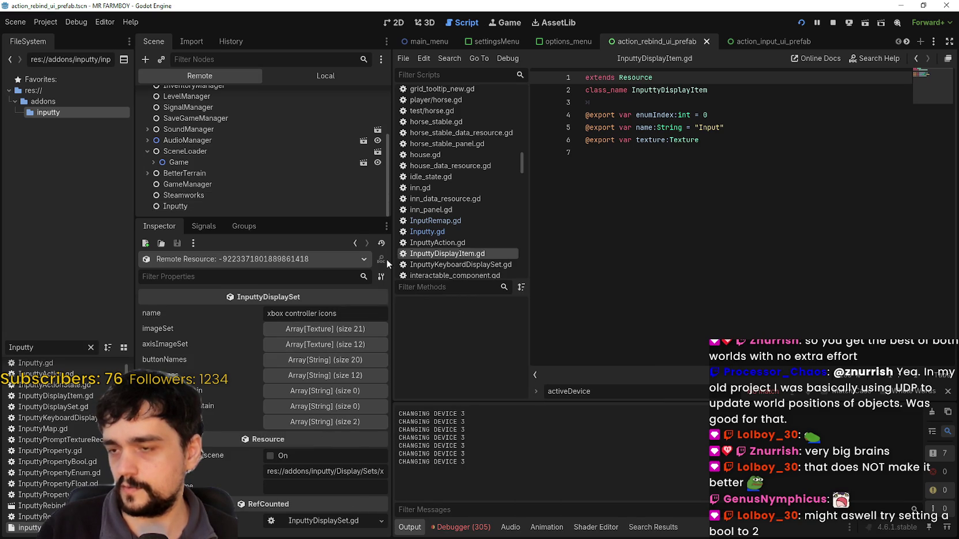
pyautogui.click(354, 242)
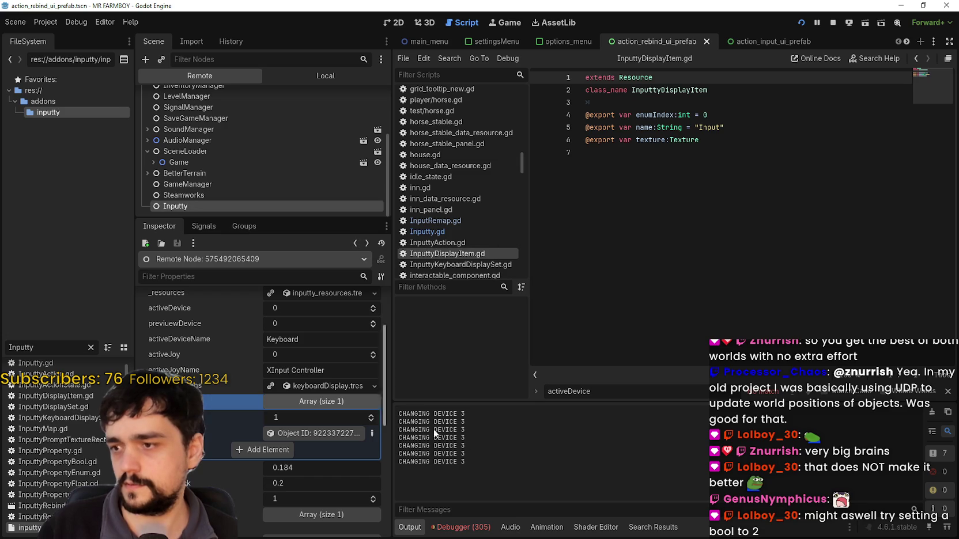
# - Test walking in the game, move its window aside, and open Inputty.gd at the joypad code
pyautogui.hotkey('alt', 'Tab')
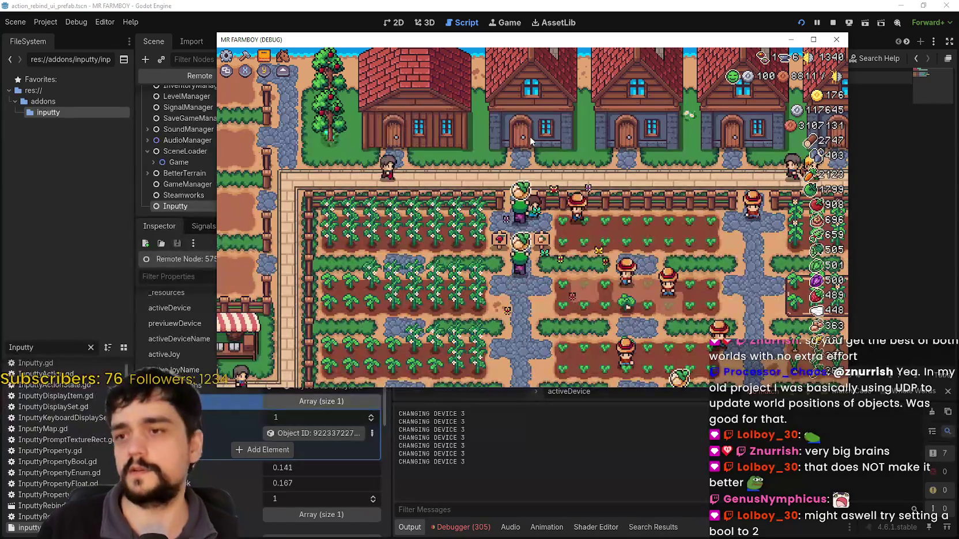
pyautogui.press('a')
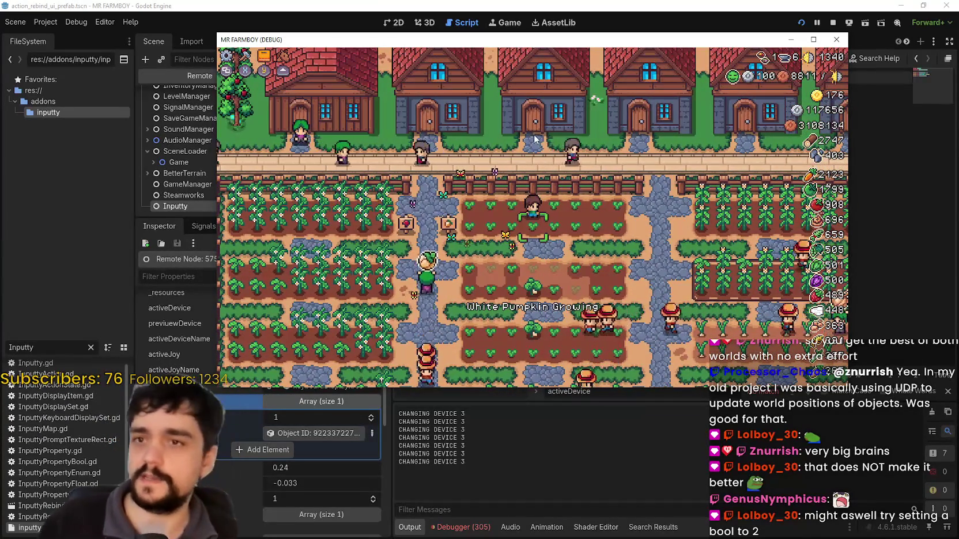
pyautogui.moveTo(317, 39)
pyautogui.mouseDown()
pyautogui.moveTo(357, 29)
pyautogui.moveTo(378, 66)
pyautogui.mouseUp()
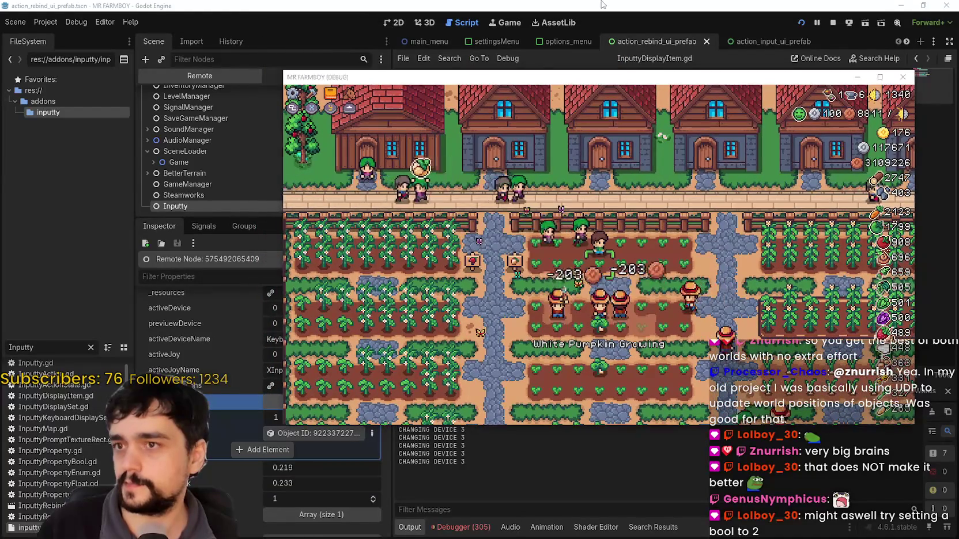
pyautogui.click(697, 240)
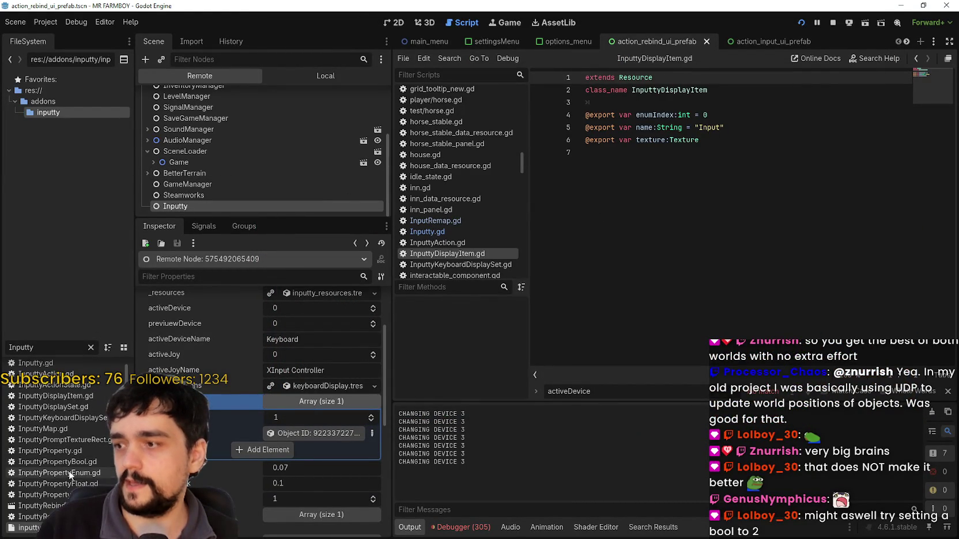
pyautogui.scroll(1, 51, 371)
pyautogui.click(50, 372)
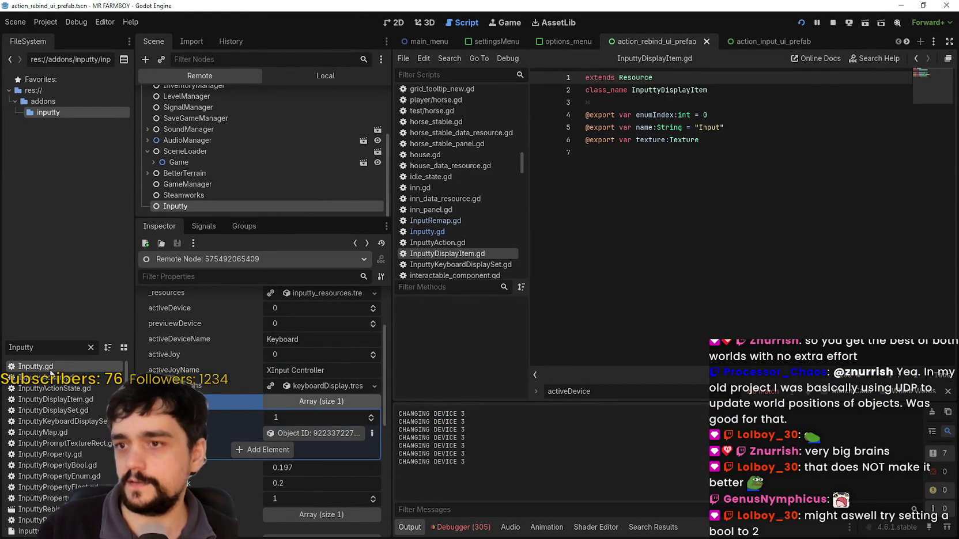
pyautogui.doubleClick(50, 373)
pyautogui.moveTo(924, 320); pyautogui.dragTo(935, 249)
pyautogui.click(771, 228)
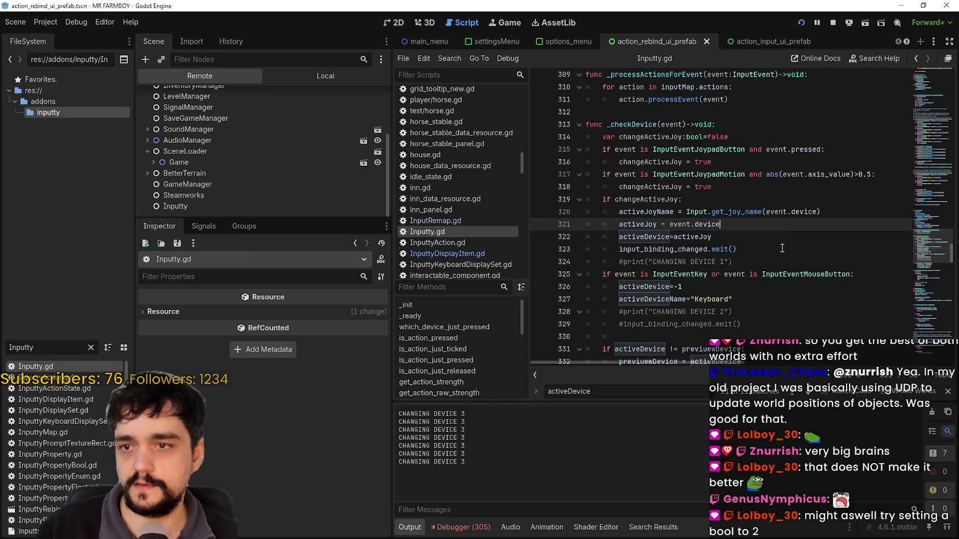
pyautogui.click(783, 273)
pyautogui.scroll(-1, 778, 262)
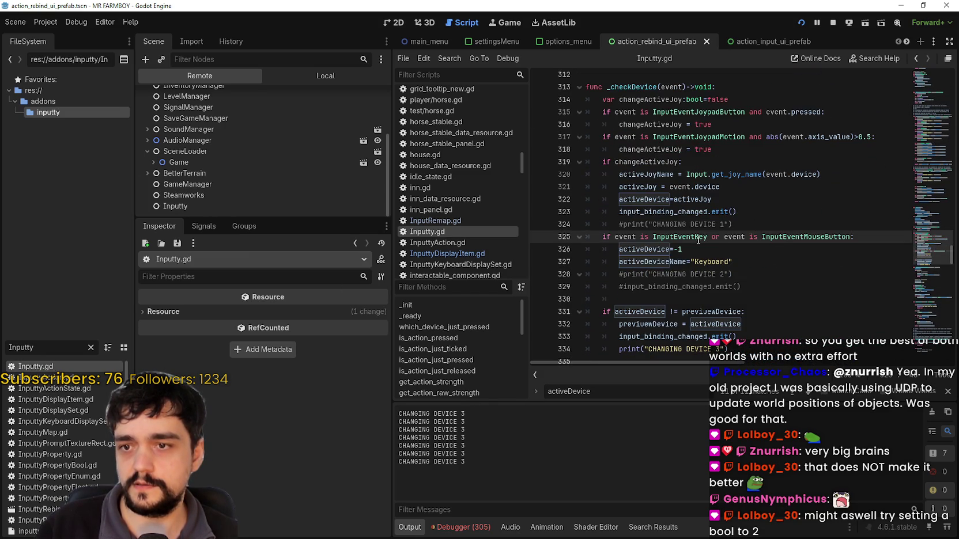
pyautogui.click(582, 151)
pyautogui.moveTo(733, 224)
pyautogui.mouseDown()
pyautogui.moveTo(593, 212)
pyautogui.moveTo(578, 161)
pyautogui.mouseUp()
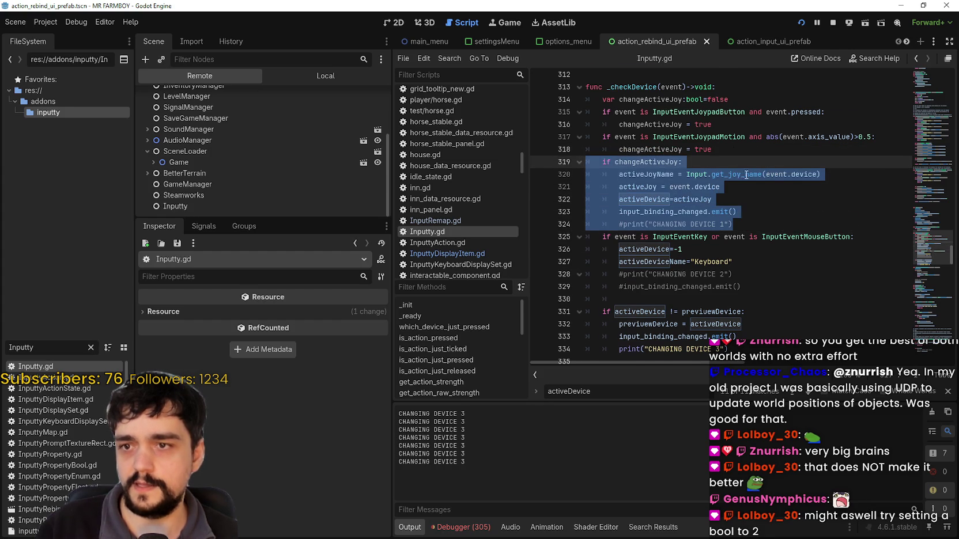
pyautogui.scroll(-2, 746, 172)
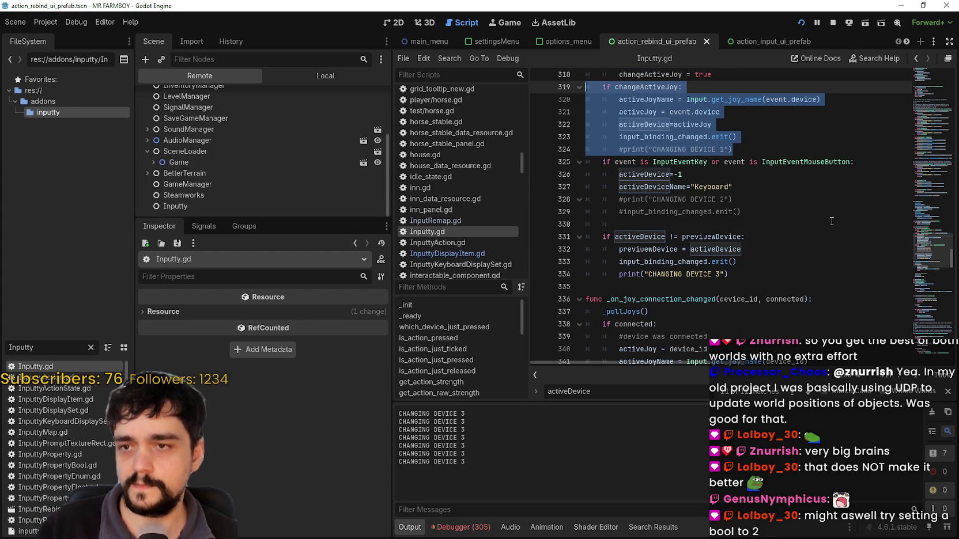
pyautogui.click(948, 392)
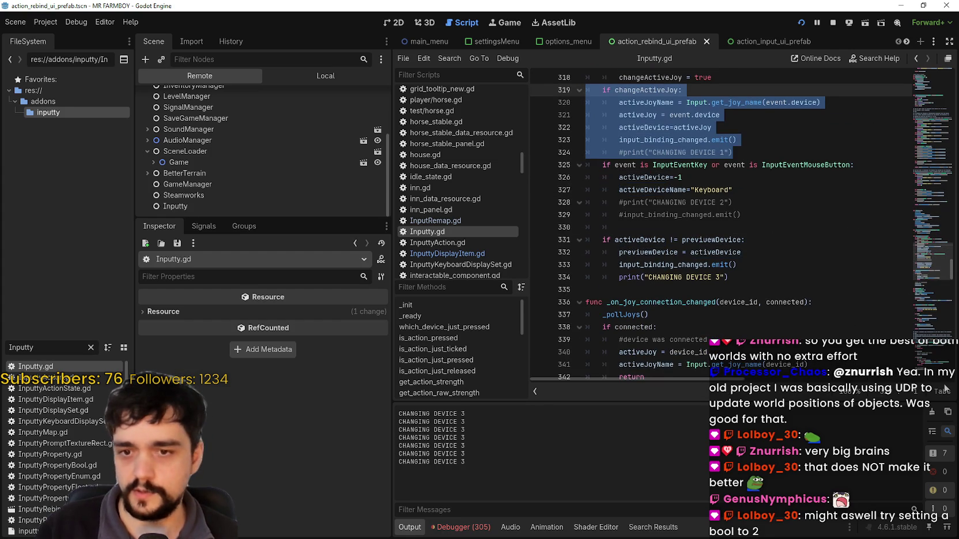
pyautogui.scroll(2, 804, 266)
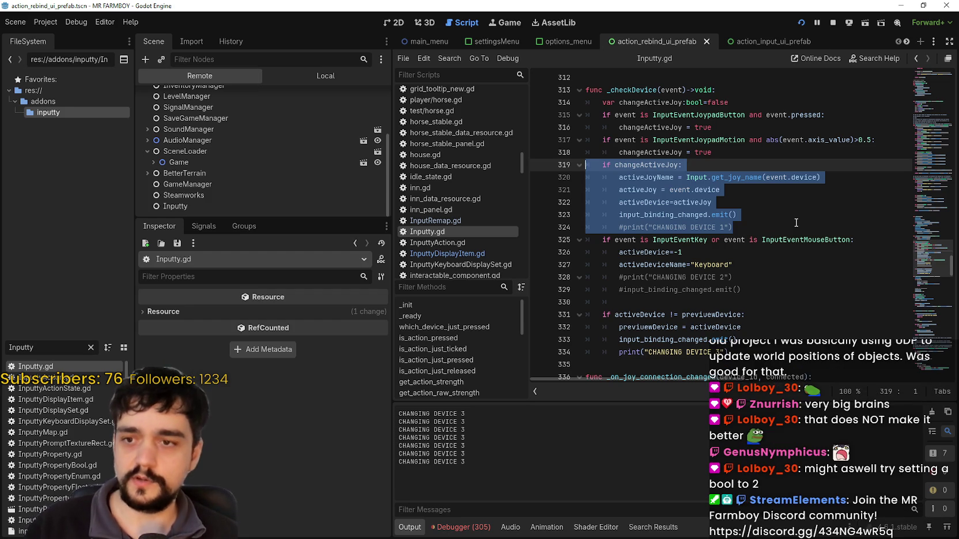
pyautogui.moveTo(832, 301)
pyautogui.mouseDown()
pyautogui.moveTo(807, 285)
pyautogui.moveTo(818, 237)
pyautogui.mouseUp()
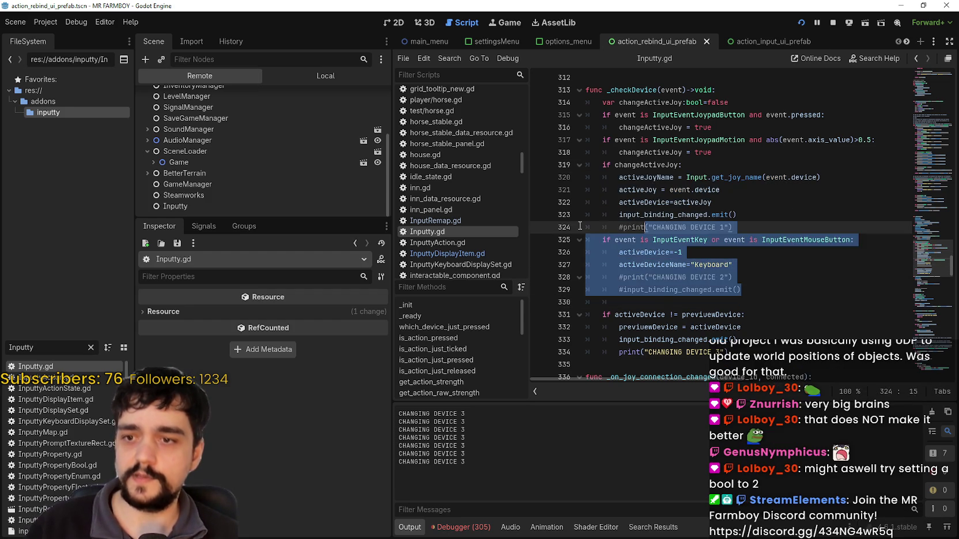
pyautogui.click(812, 319)
pyautogui.click(773, 344)
pyautogui.scroll(-2, 772, 343)
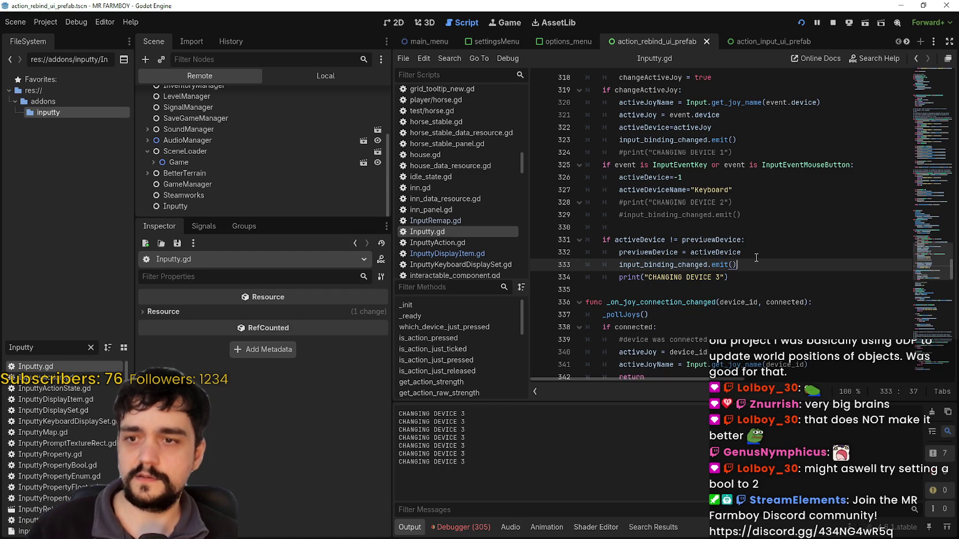
pyautogui.scroll(1, 756, 258)
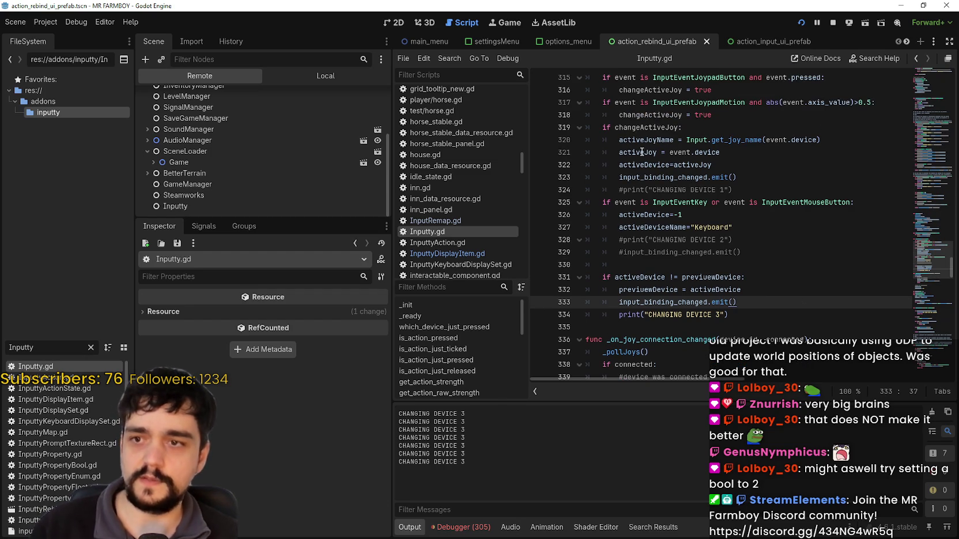
pyautogui.doubleClick(617, 166)
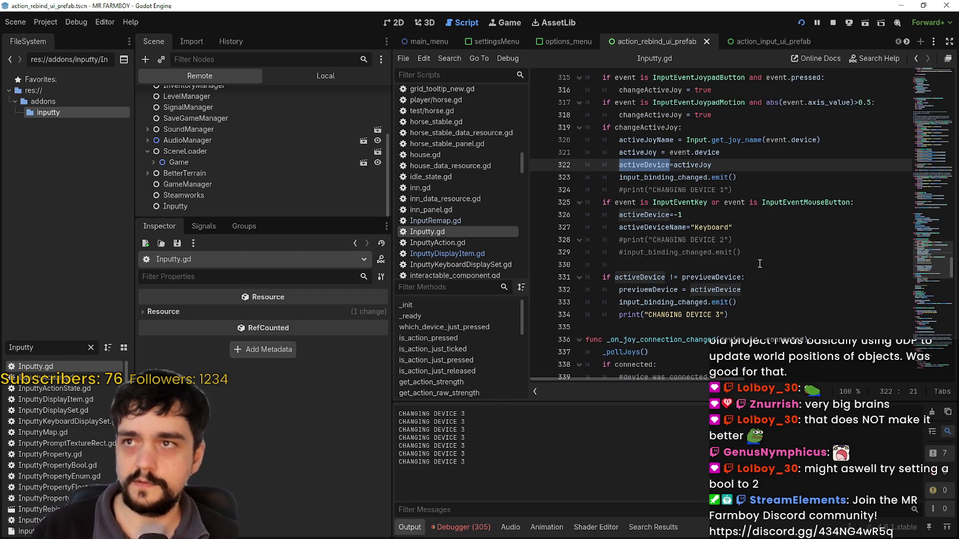
pyautogui.click(771, 287)
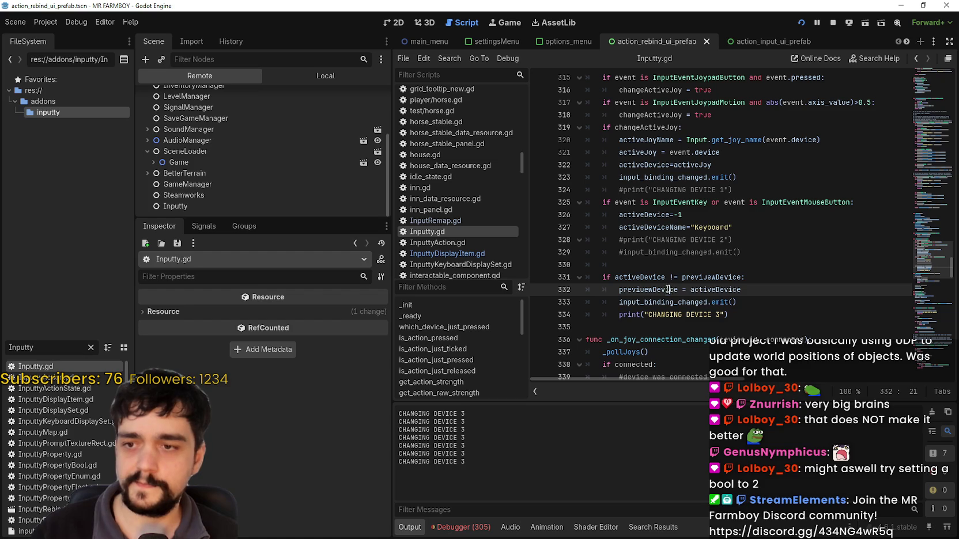
pyautogui.click(778, 226)
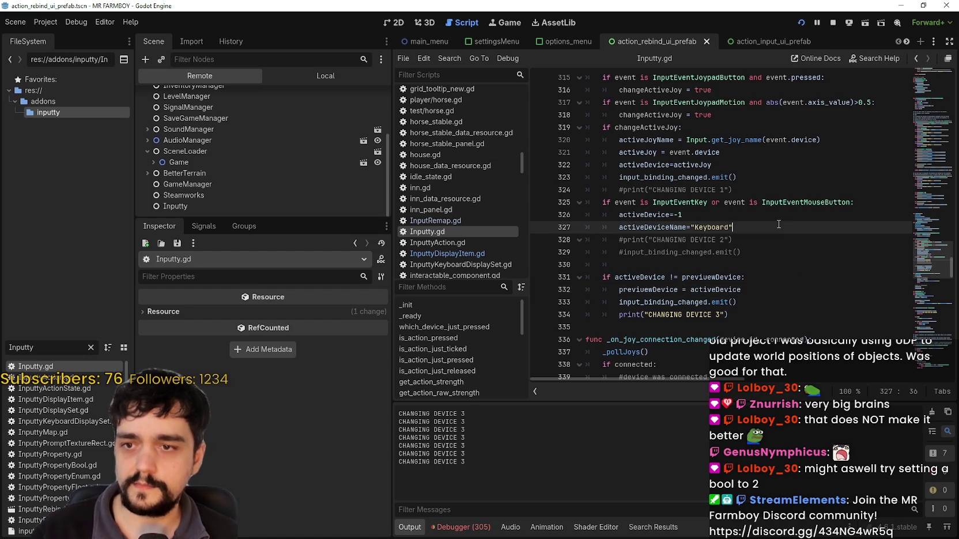
pyautogui.click(778, 302)
pyautogui.scroll(2, 774, 254)
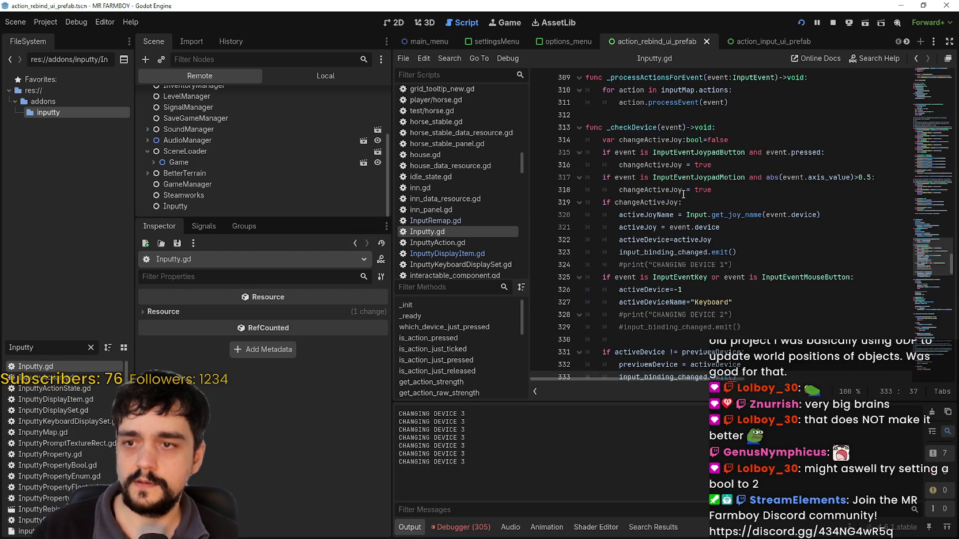
pyautogui.scroll(-1, 683, 197)
pyautogui.moveTo(678, 200)
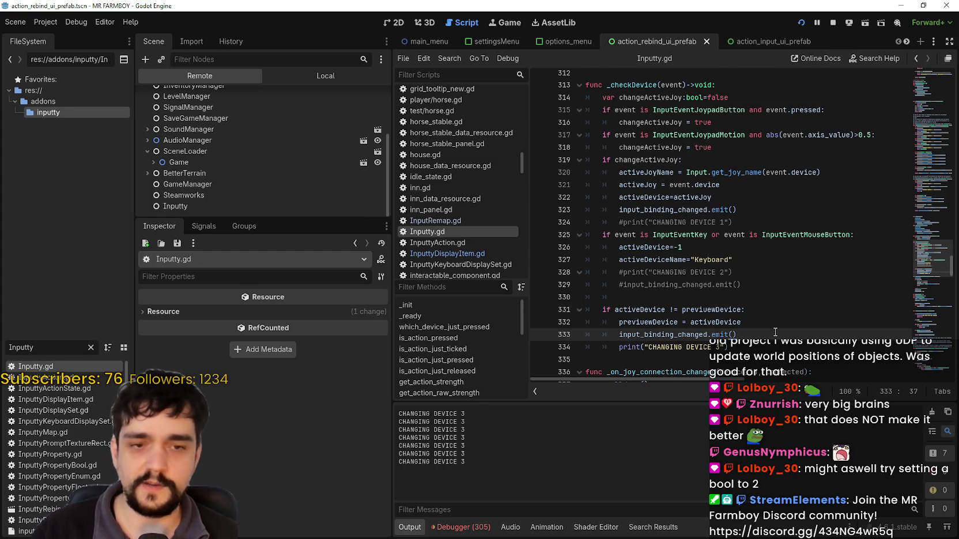
pyautogui.scroll(-1, 775, 332)
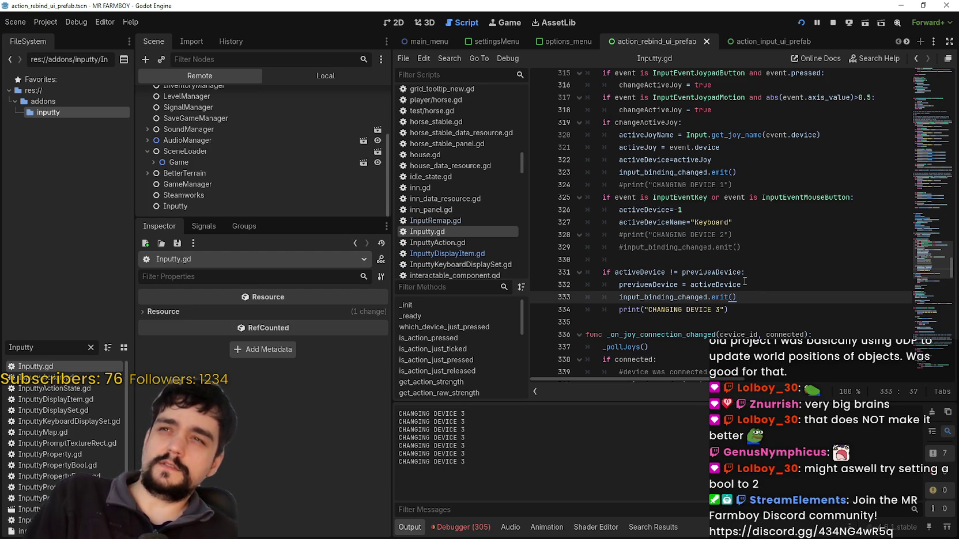
pyautogui.doubleClick(709, 285)
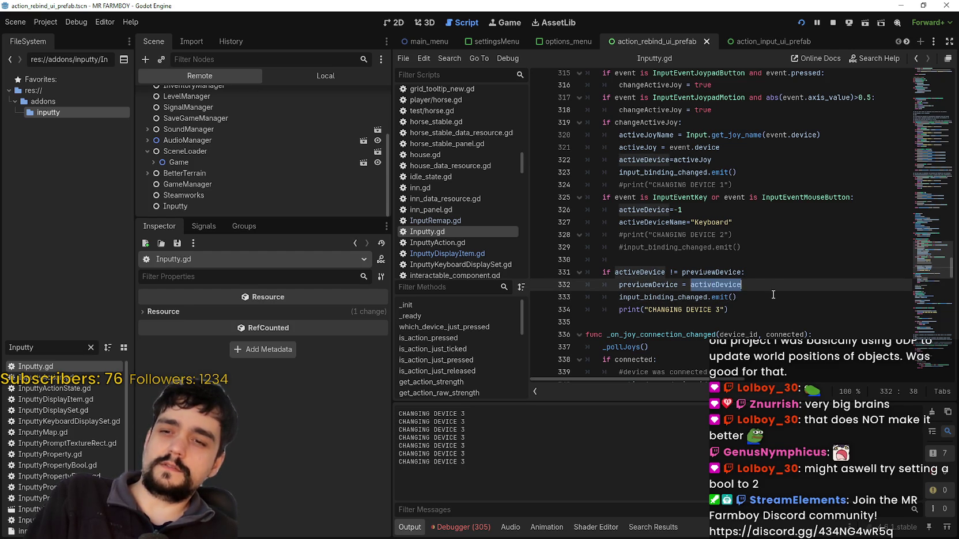
pyautogui.click(763, 286)
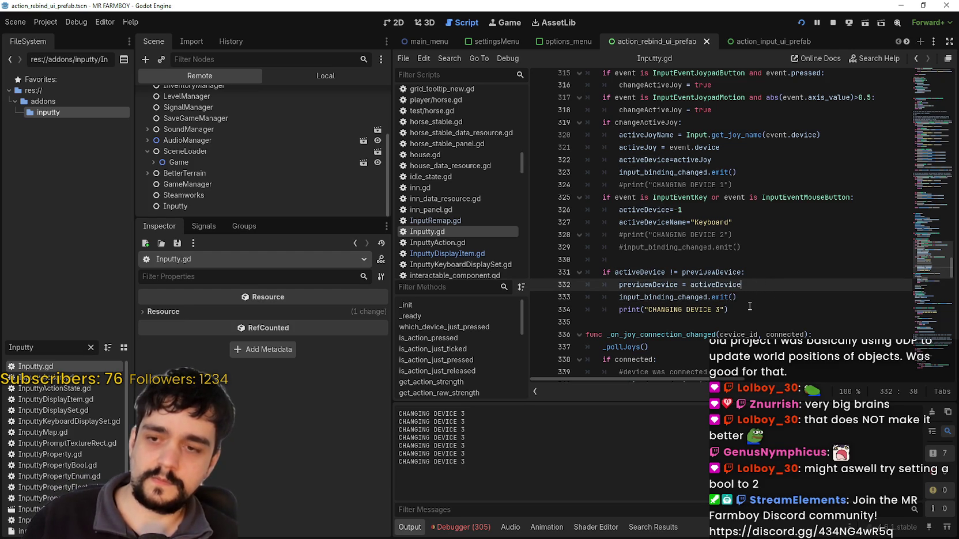
pyautogui.doubleClick(634, 285)
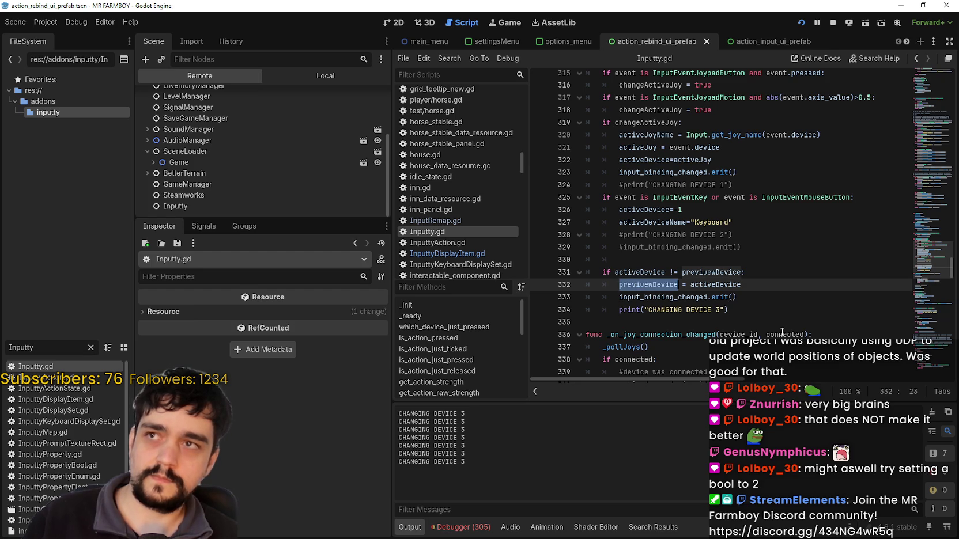
pyautogui.moveTo(739, 286)
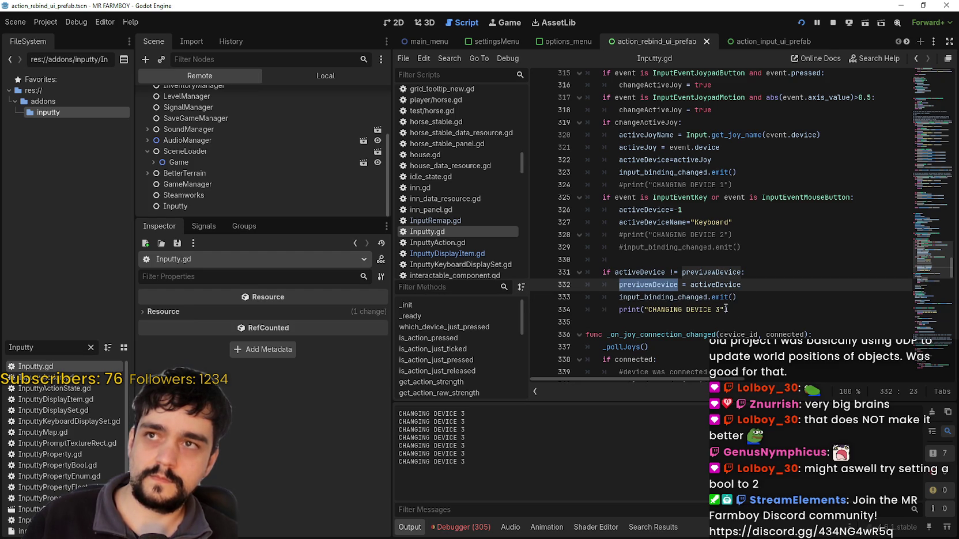
pyautogui.doubleClick(721, 284)
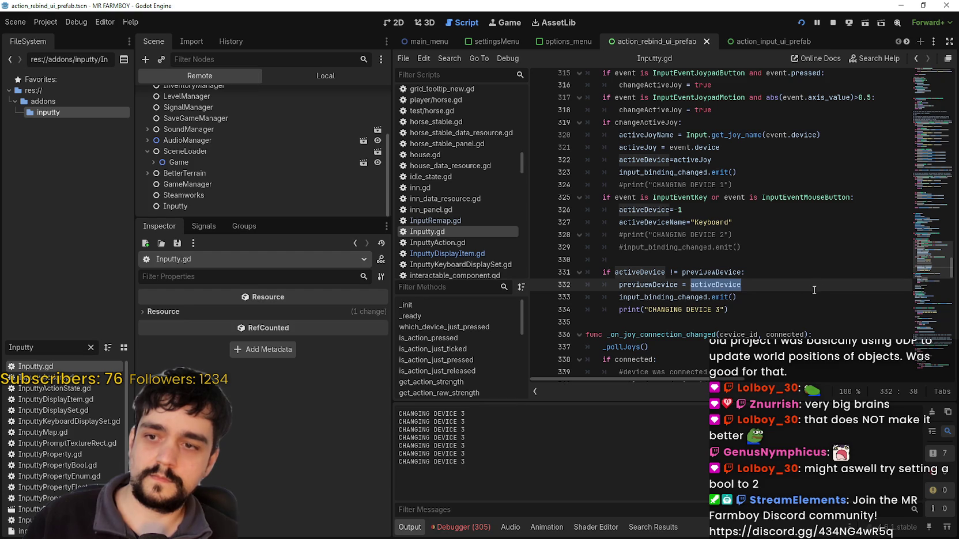
pyautogui.doubleClick(662, 289)
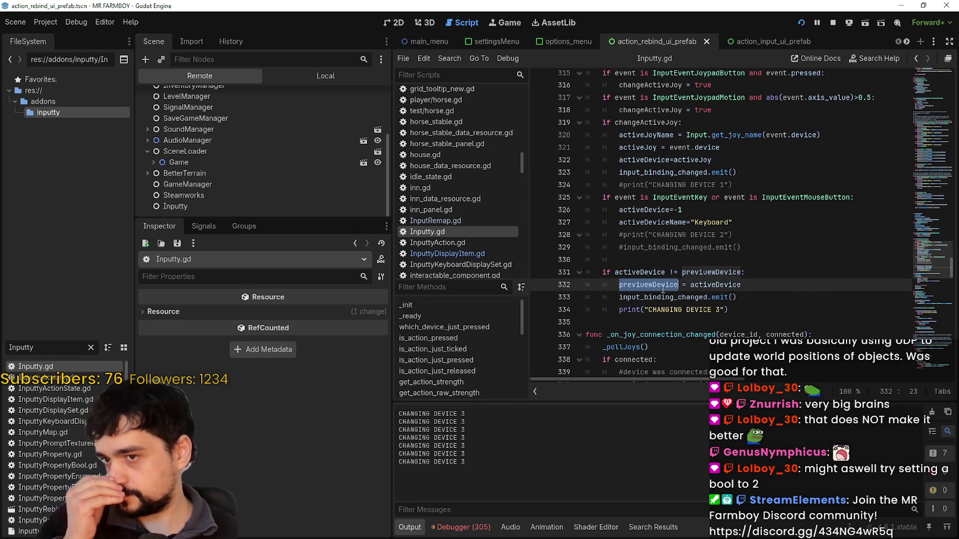
pyautogui.click(750, 286)
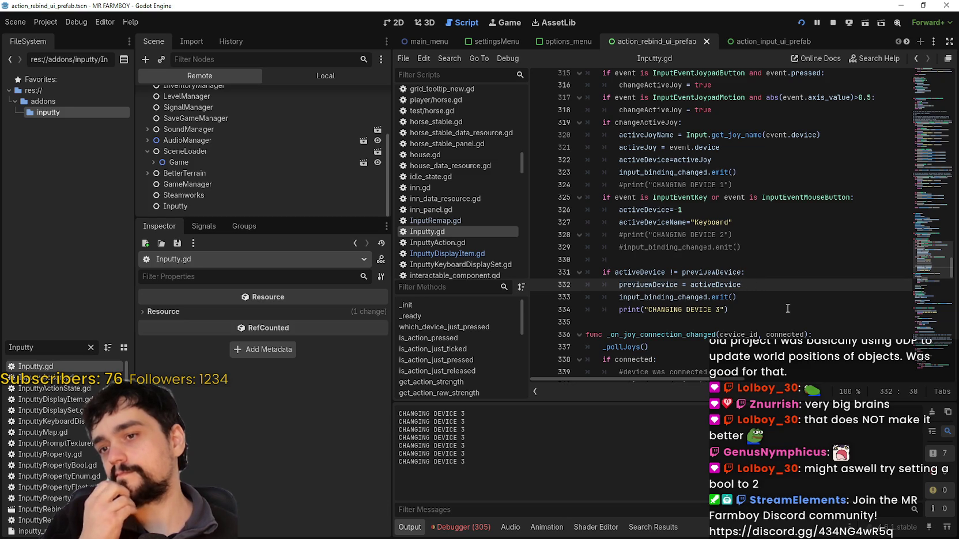
pyautogui.scroll(2, 758, 294)
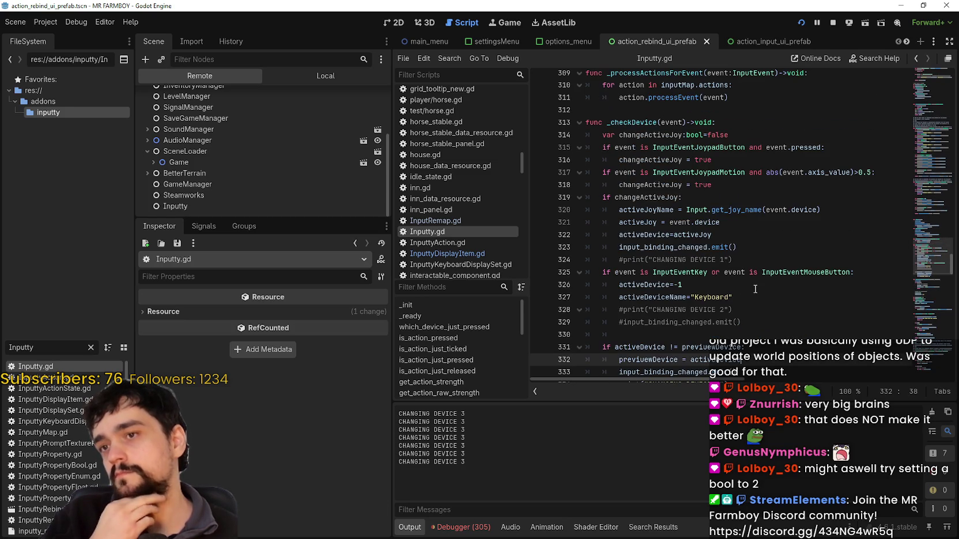
pyautogui.scroll(-1, 755, 289)
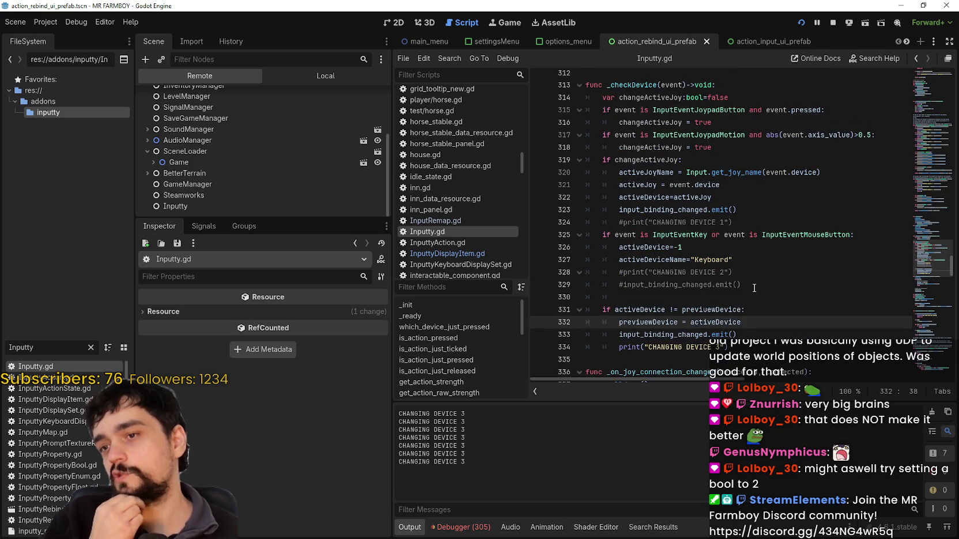
pyautogui.scroll(-1, 747, 281)
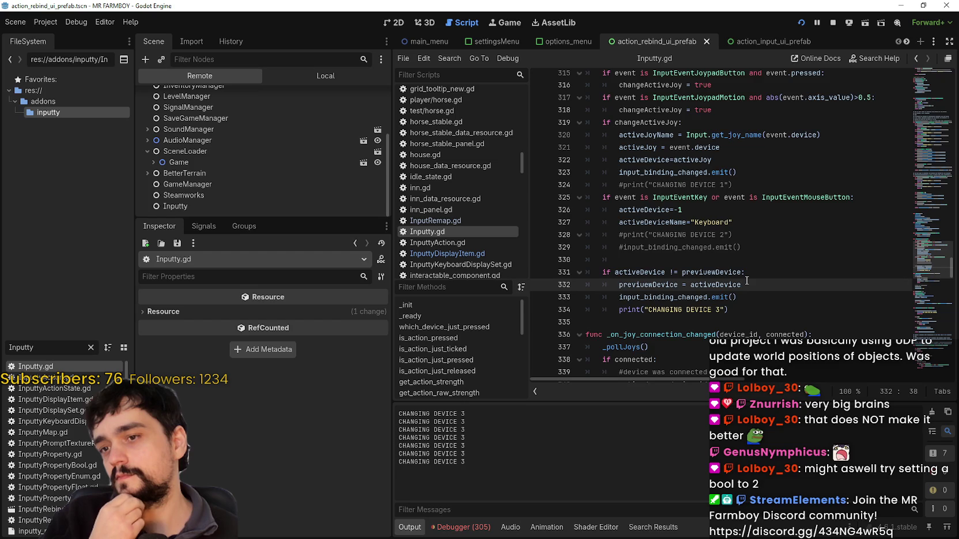
pyautogui.scroll(-2, 746, 281)
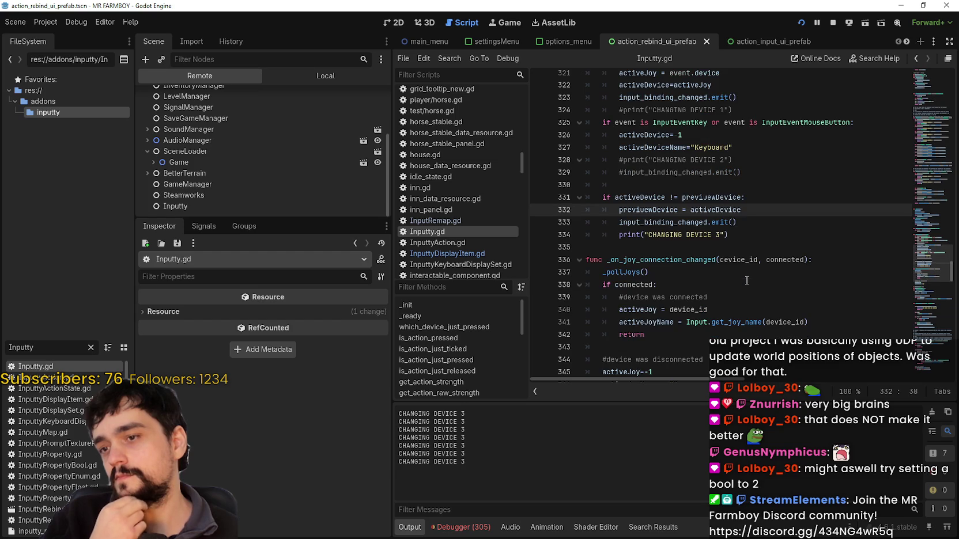
pyautogui.doubleClick(689, 260)
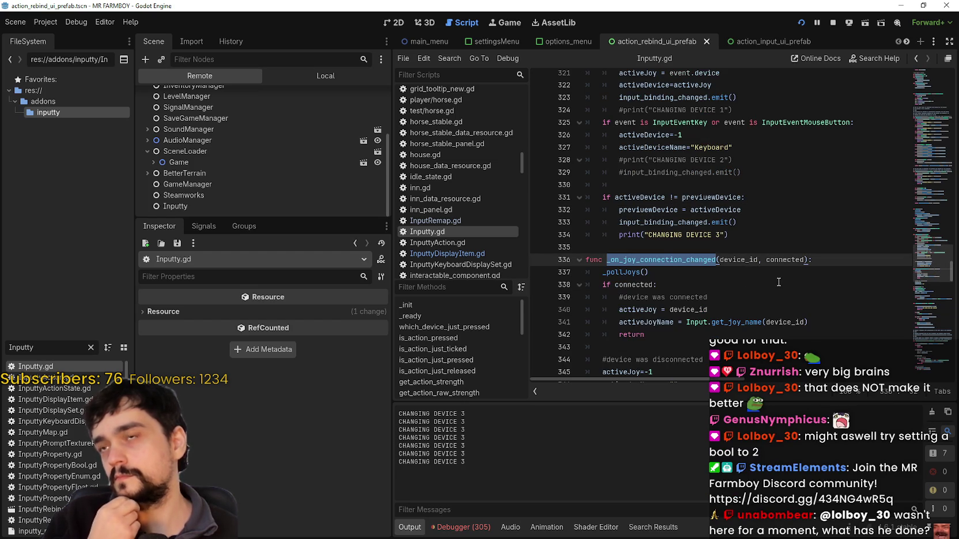
pyautogui.scroll(-4, 778, 282)
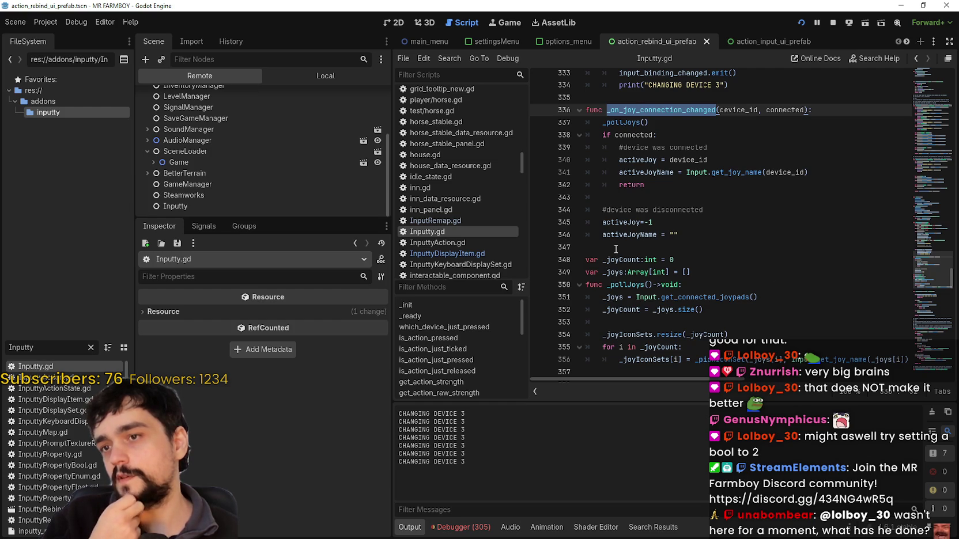
pyautogui.scroll(6, 772, 271)
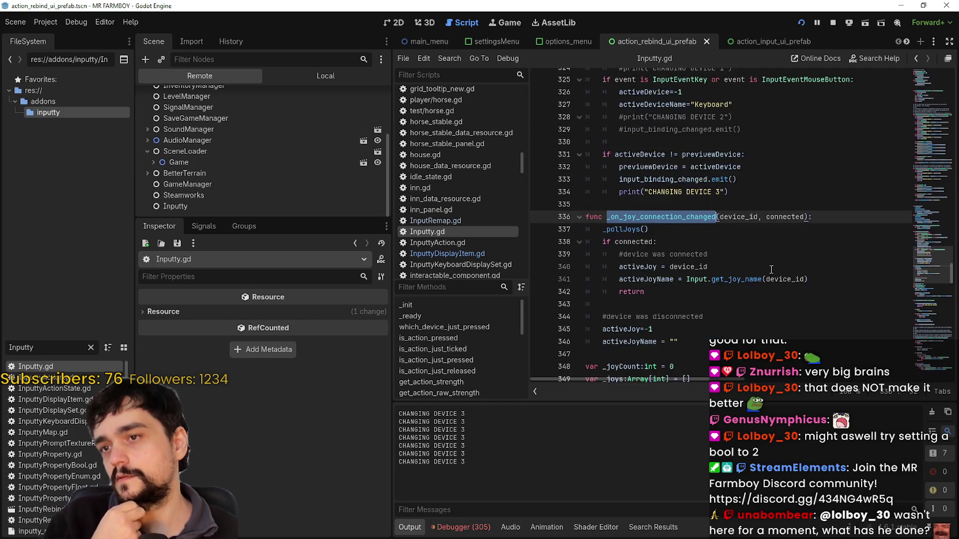
pyautogui.click(753, 286)
pyautogui.click(756, 296)
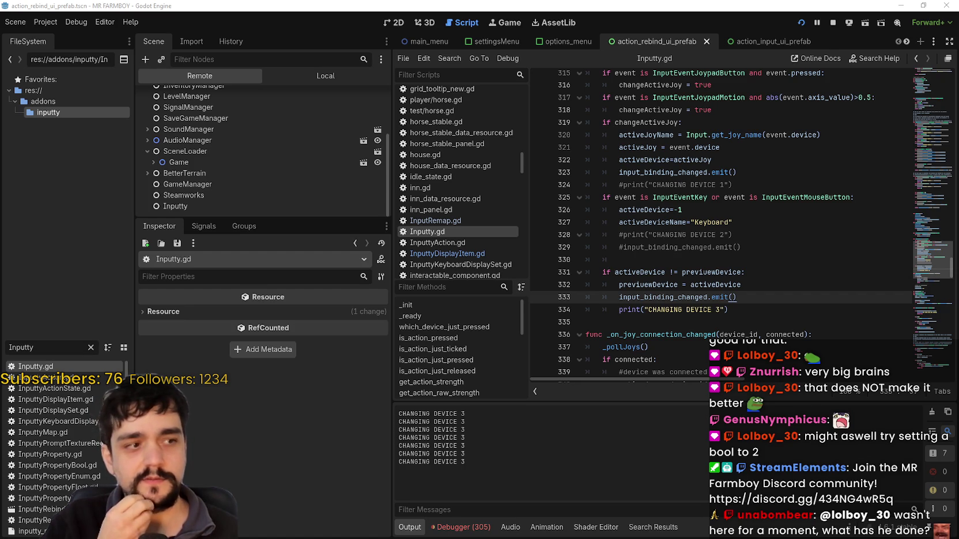
pyautogui.click(695, 248)
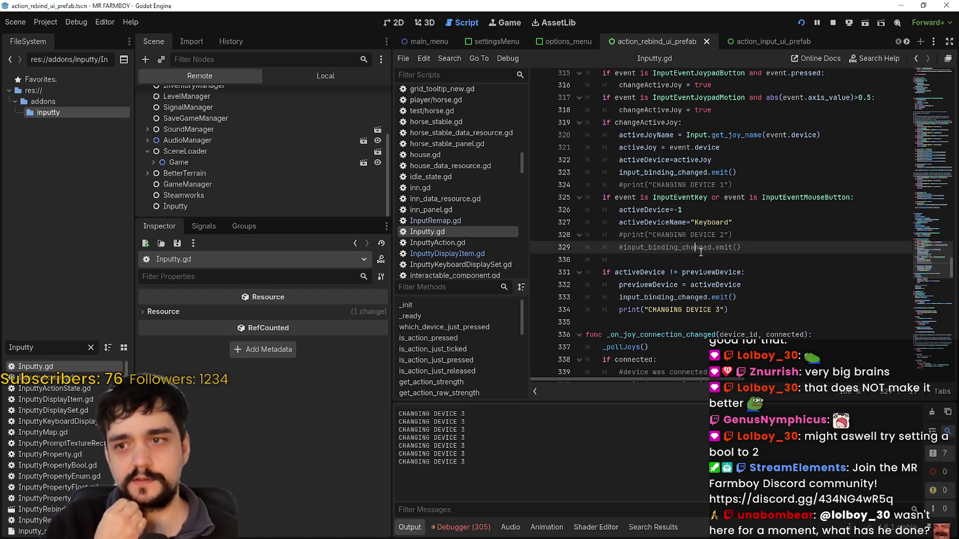
pyautogui.click(747, 219)
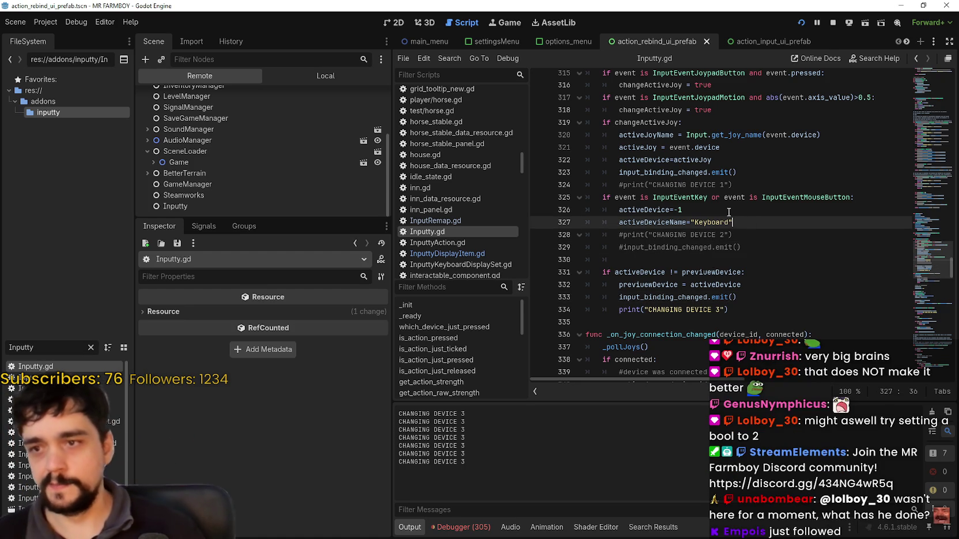
pyautogui.click(741, 212)
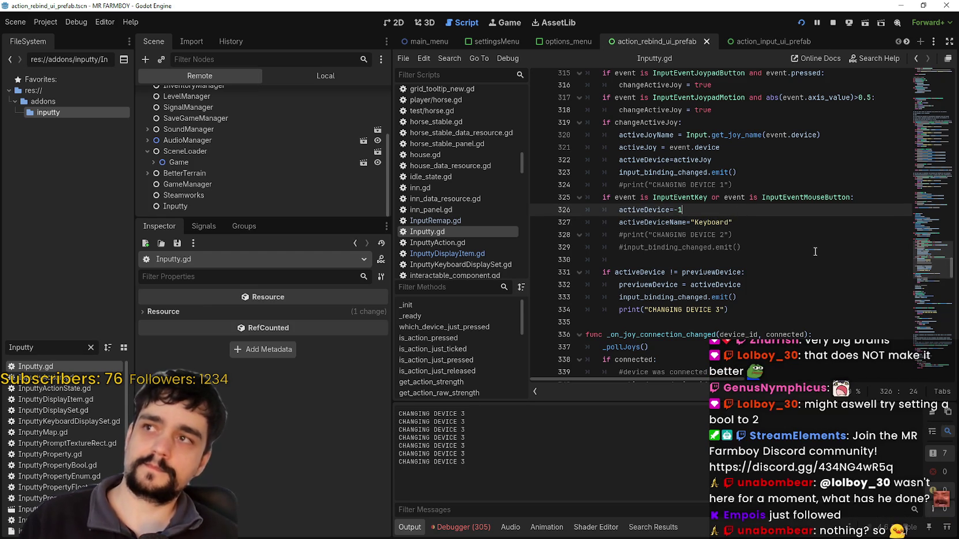
pyautogui.click(763, 298)
pyautogui.press('Up')
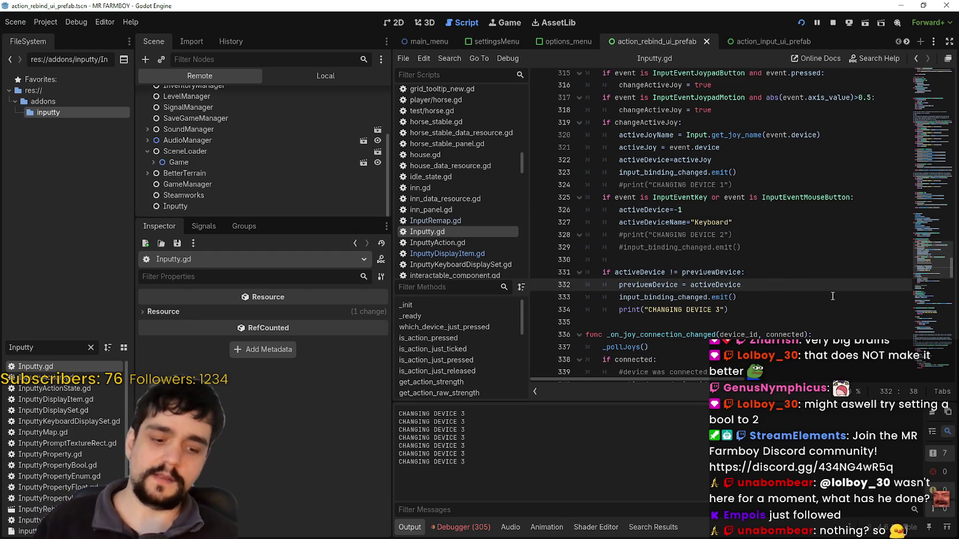
pyautogui.click(780, 282)
pyautogui.press('Return')
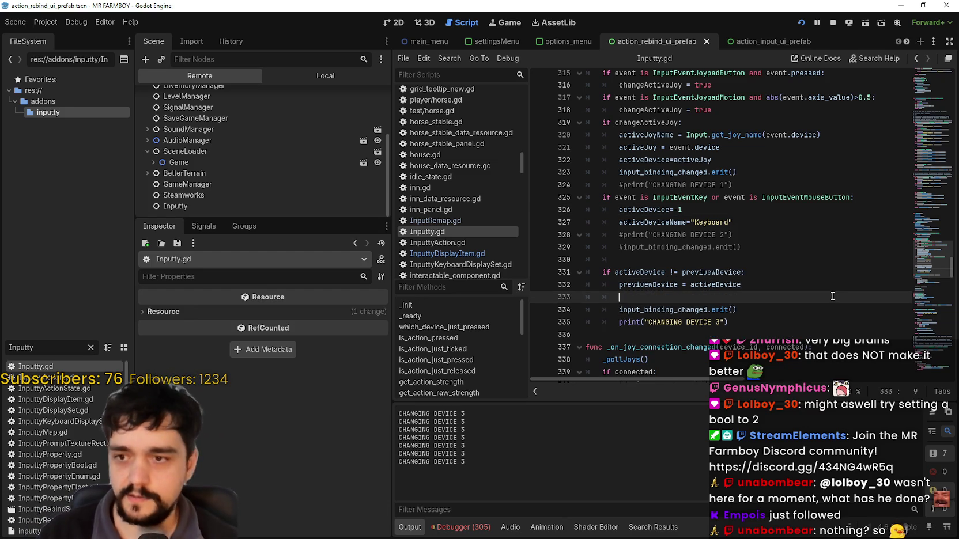
pyautogui.press('BackSpace')
pyautogui.press('BackSpace')
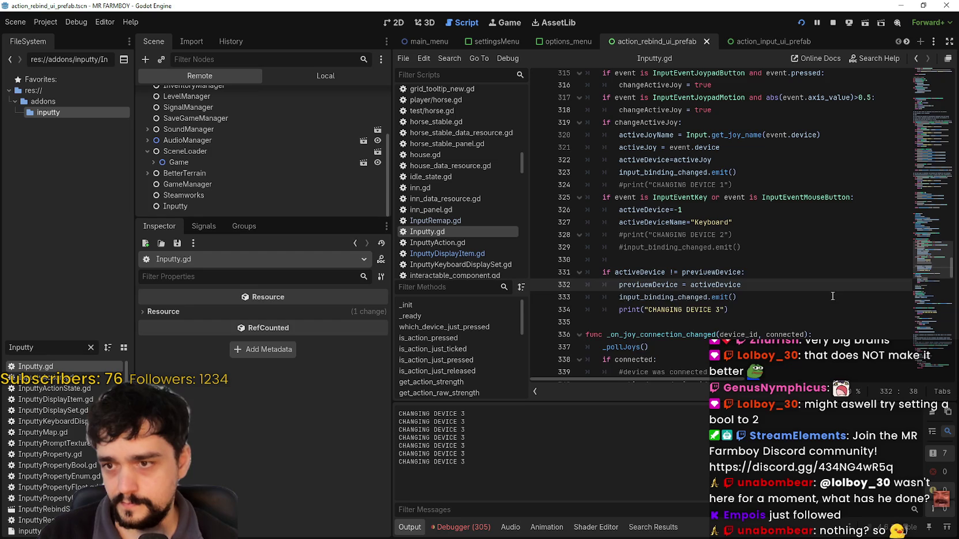
pyautogui.press('Return')
pyautogui.press('BackSpace')
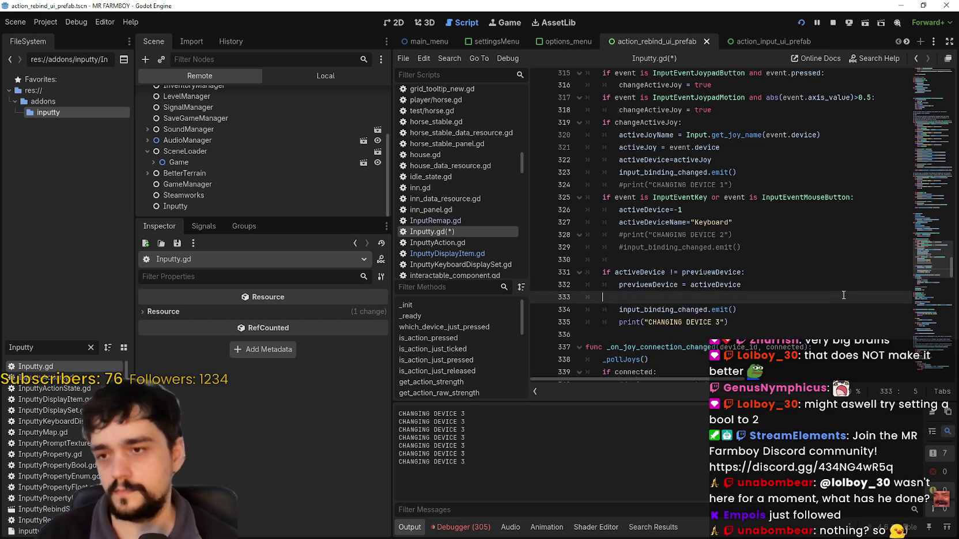
pyautogui.press('BackSpace')
pyautogui.press('BackSpace')
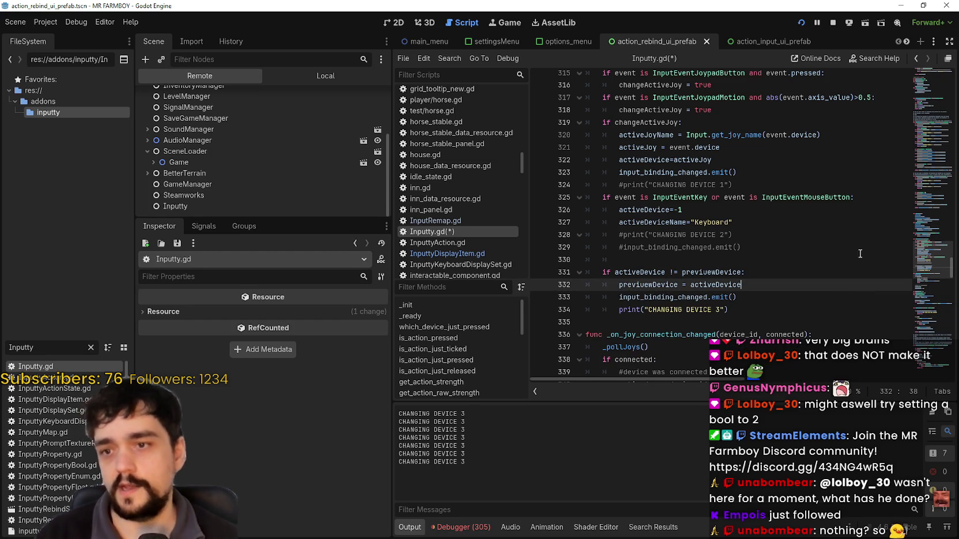
pyautogui.click(655, 298)
pyautogui.doubleClick(663, 298)
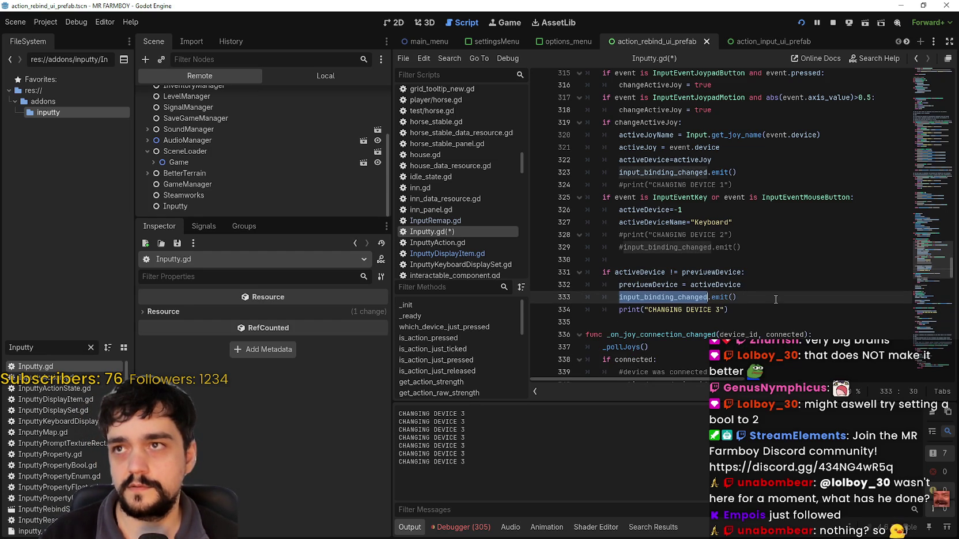
pyautogui.click(784, 288)
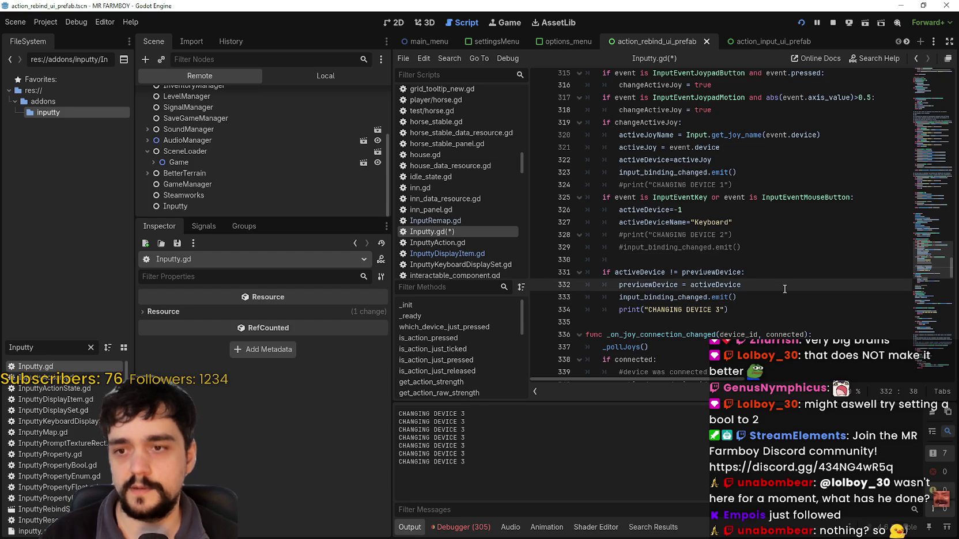
pyautogui.press('Return')
# - Add the line 'if previewDevice == -1:' after line 332
pyautogui.write('if')
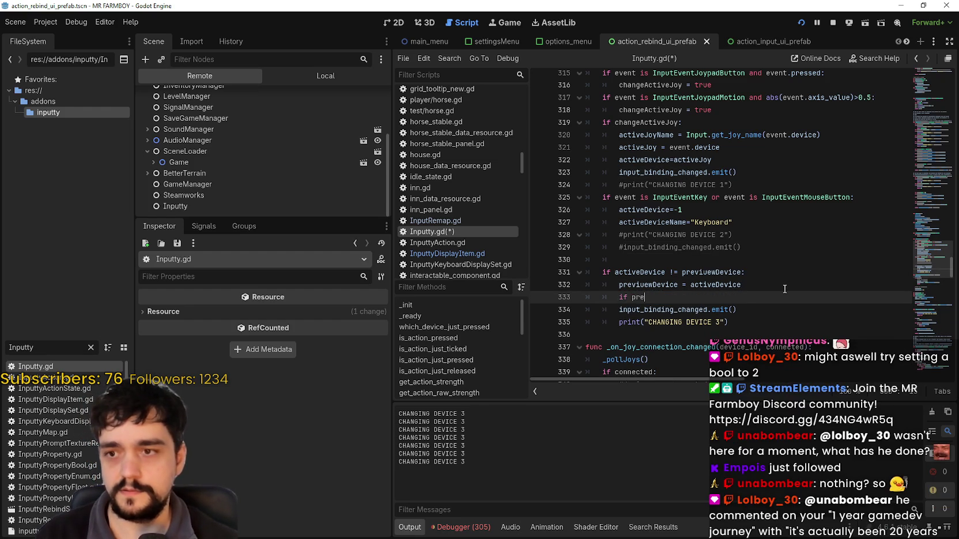
pyautogui.write(' prev')
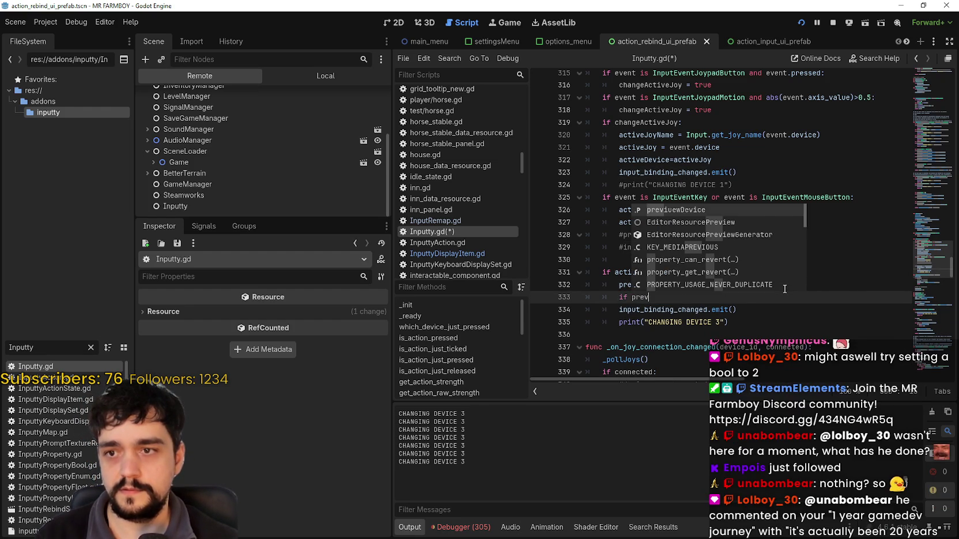
pyautogui.press('Return')
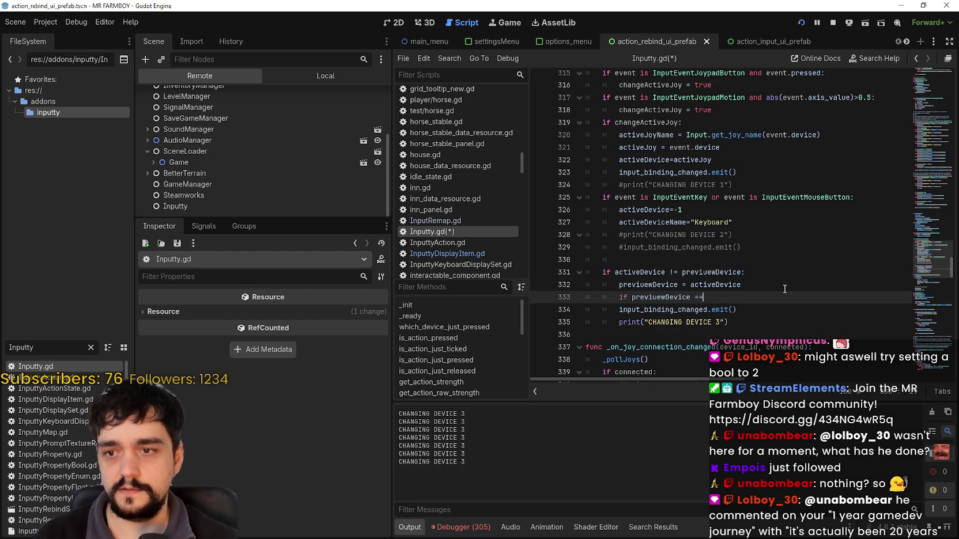
pyautogui.write('==')
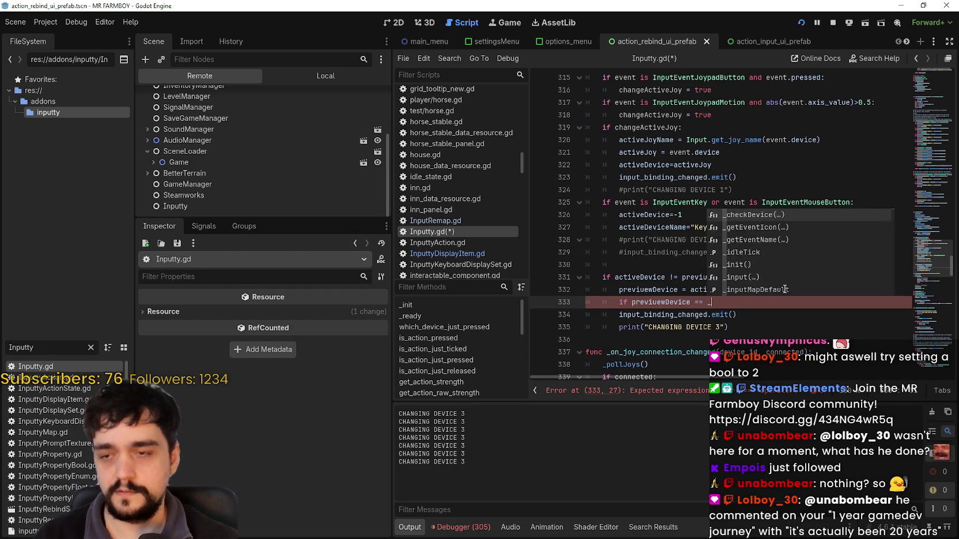
pyautogui.write(' -1:')
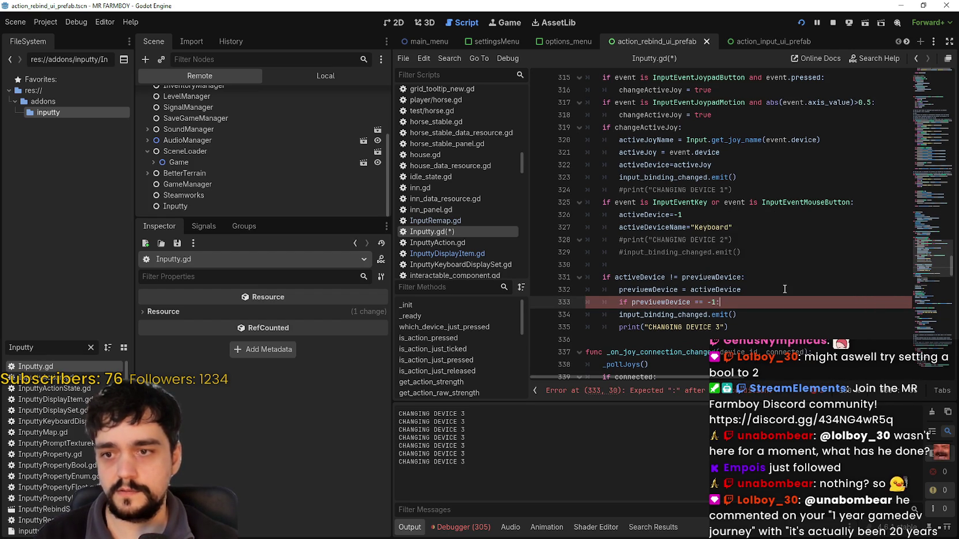
pyautogui.press('Return')
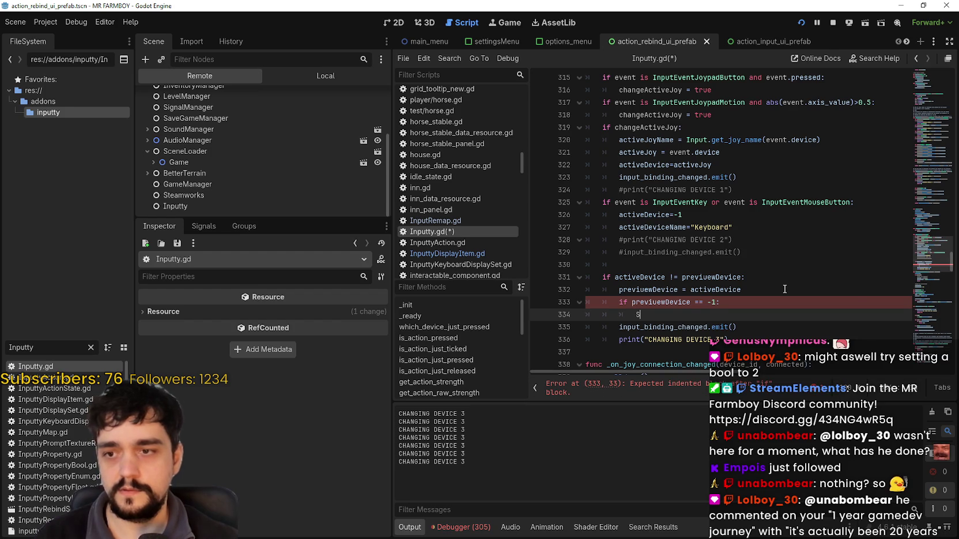
# - Start an indented StatsManager line under the new if, removing the mistyped characters
pyautogui.write('tats')
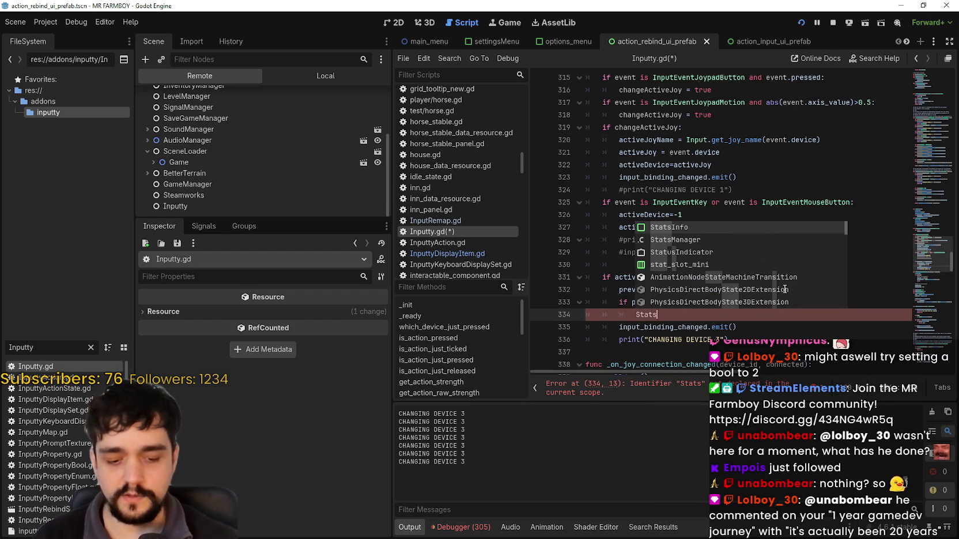
pyautogui.press('Down')
pyautogui.press('Return')
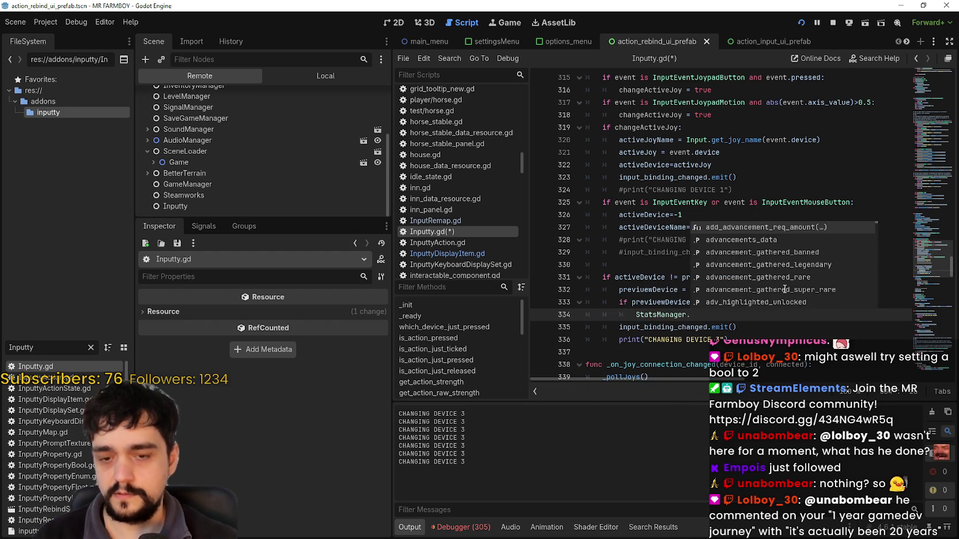
pyautogui.write('mepa')
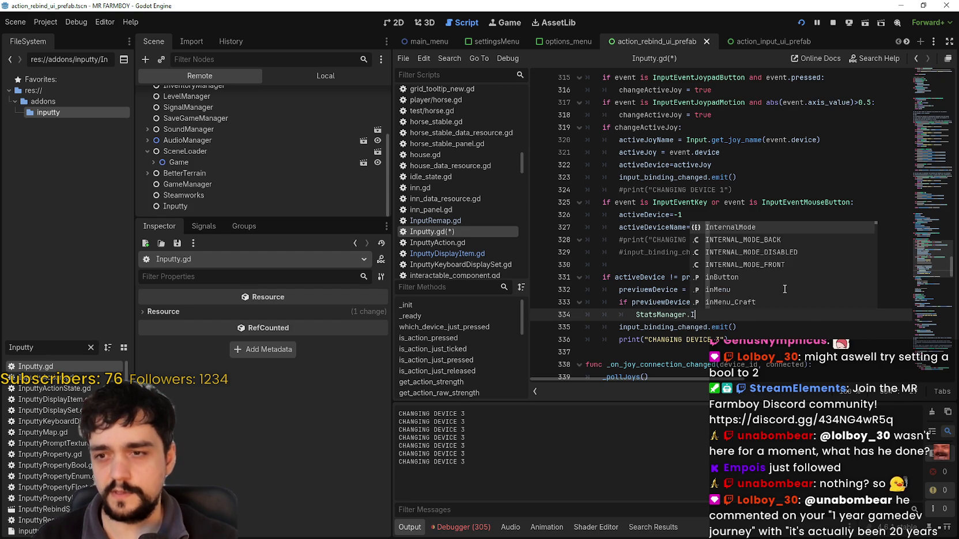
pyautogui.write('put')
pyautogui.press('BackSpace')
pyautogui.press('BackSpace')
pyautogui.press('BackSpace')
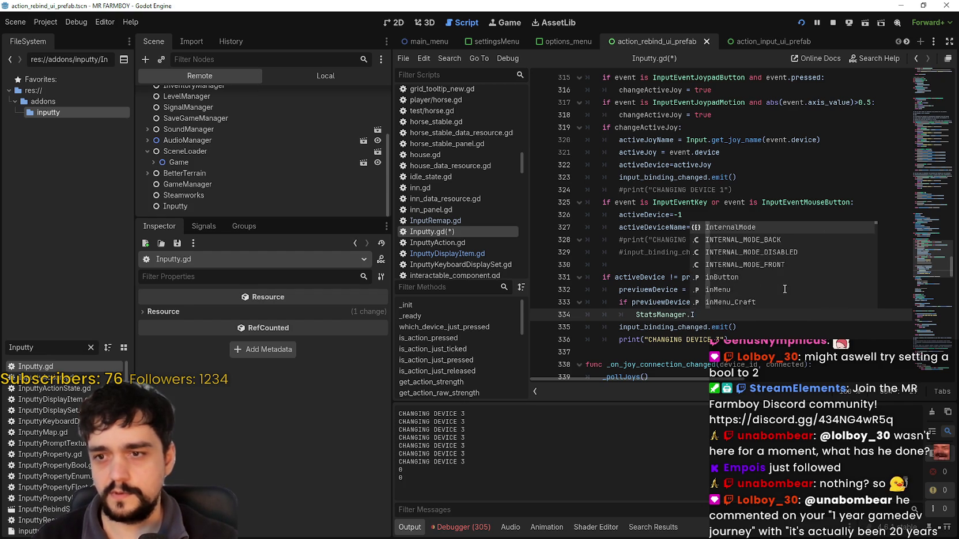
pyautogui.press('BackSpace')
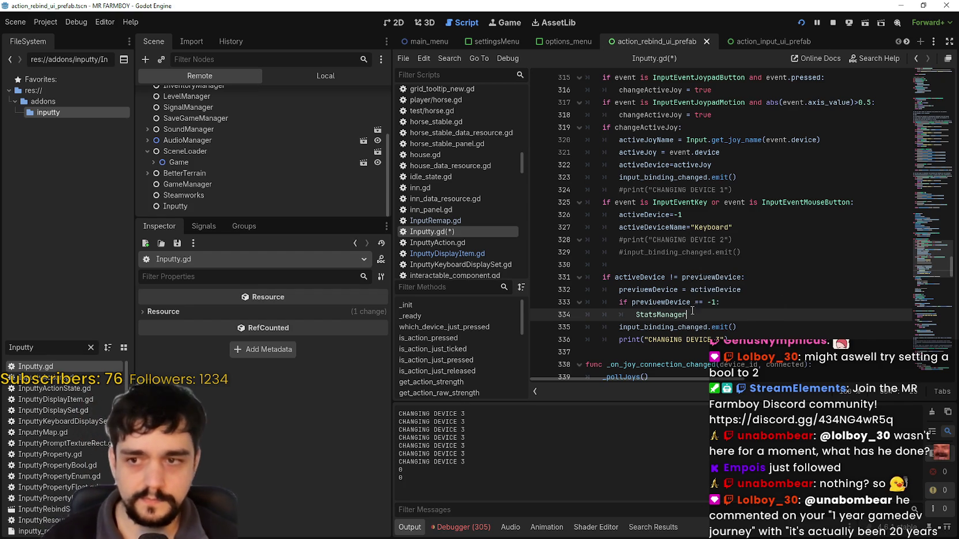
pyautogui.rightClick(675, 315)
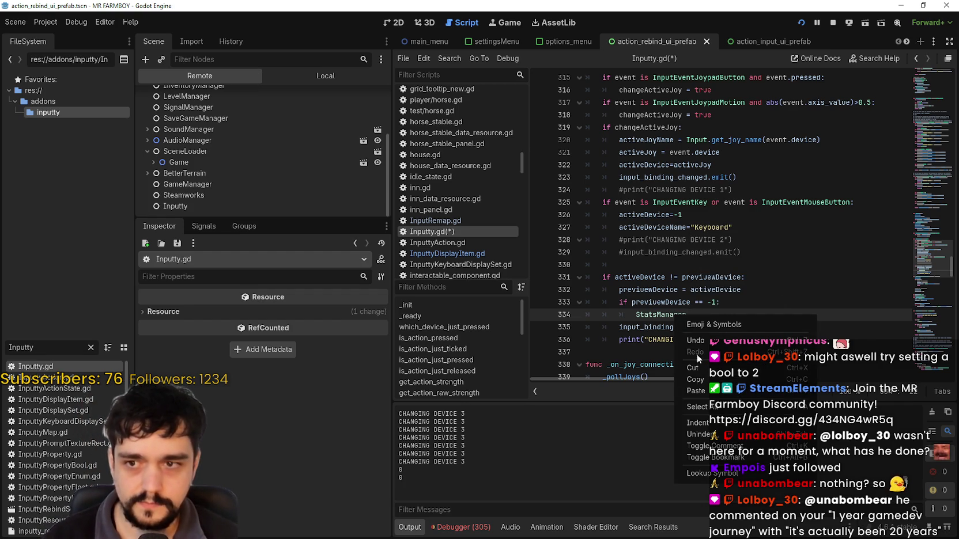
# - Look up the StatsManager script's definition, then return to Inputty.gd
pyautogui.click(719, 476)
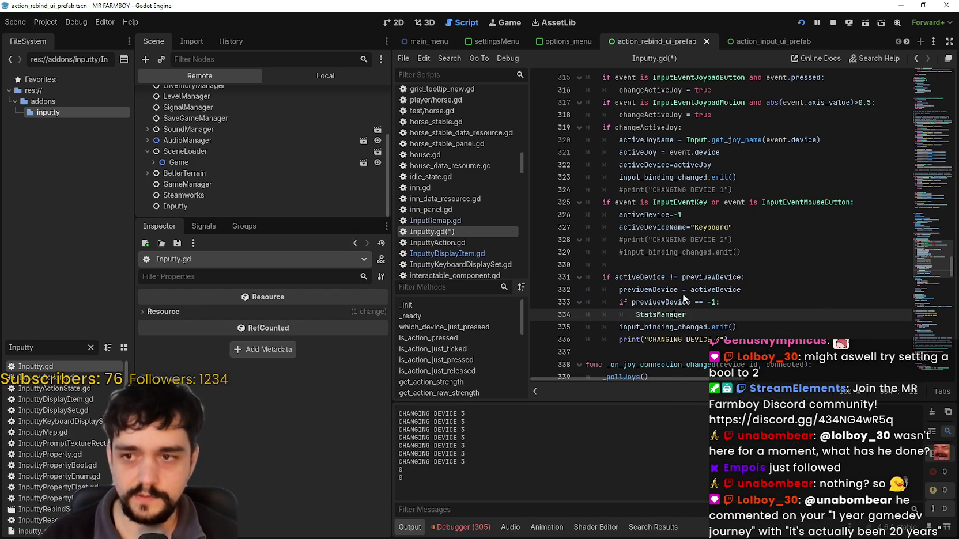
pyautogui.keyDown('ctrl'); pyautogui.click(680, 314); pyautogui.keyUp('ctrl')
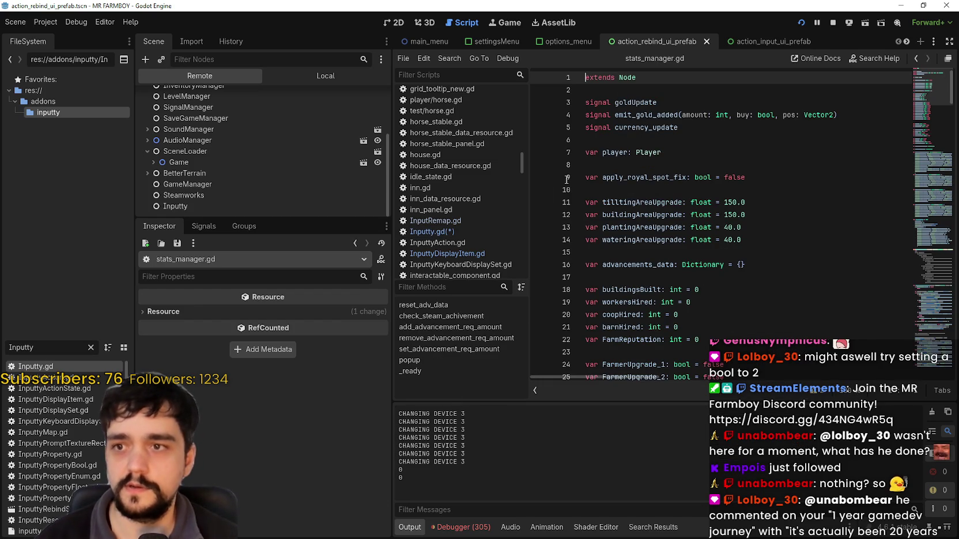
pyautogui.click(450, 233)
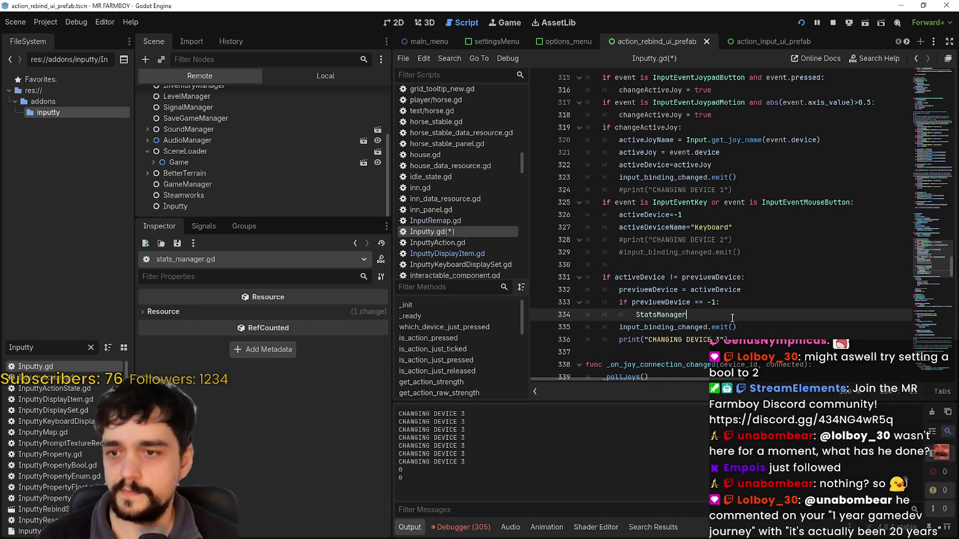
# - Complete 'StatsManager.isController_On = false', add an else branch with the pasted assignment, and save
pyautogui.write('.C')
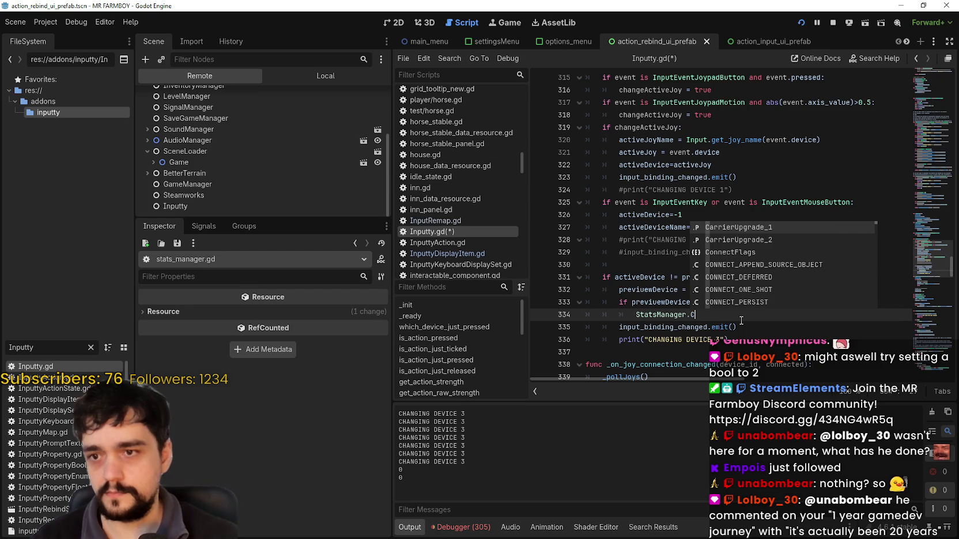
pyautogui.press('BackSpace')
pyautogui.write('isController_On = false')
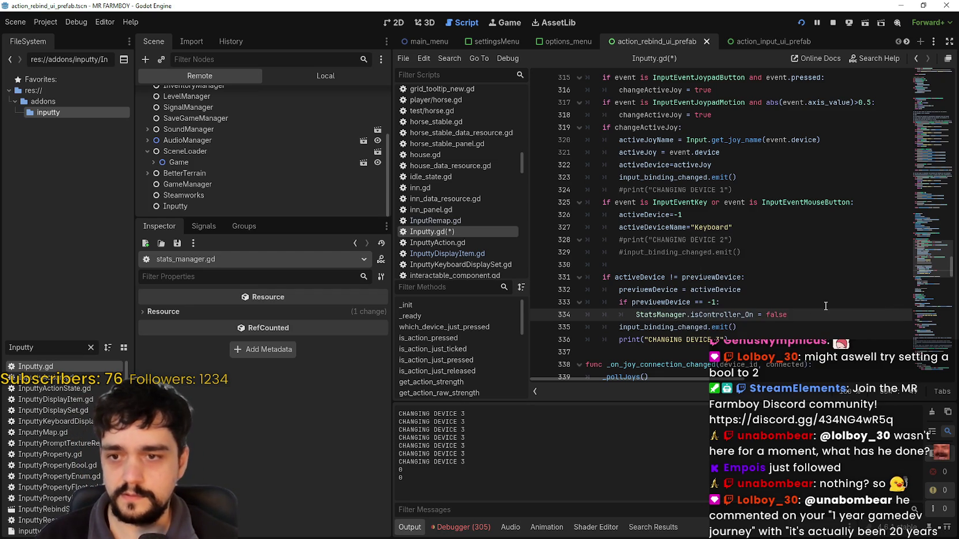
pyautogui.press('Return')
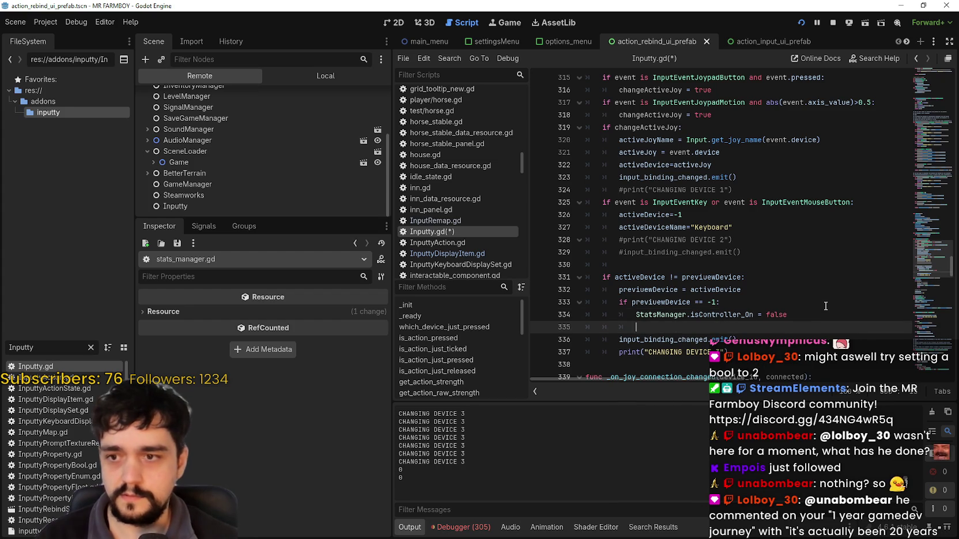
pyautogui.write('else;')
pyautogui.press('BackSpace')
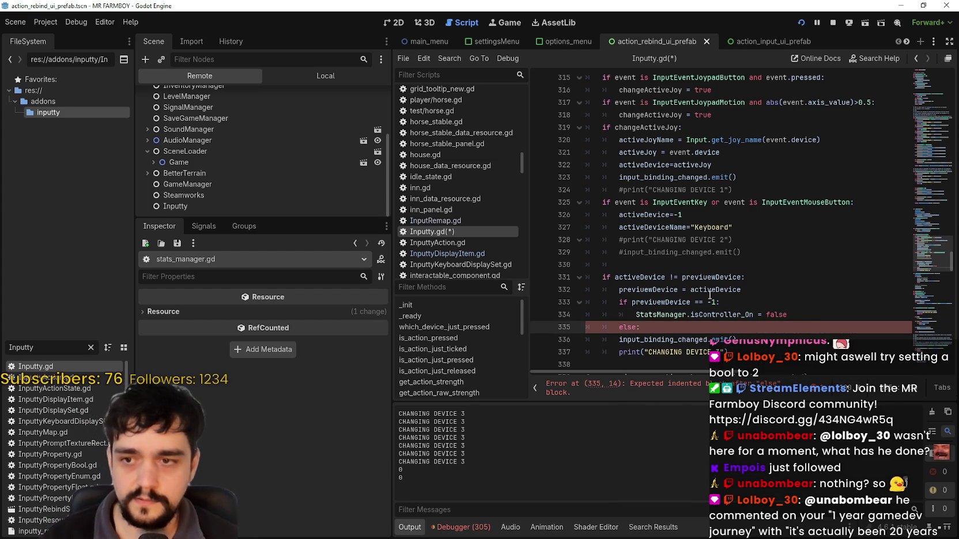
pyautogui.press('Return')
pyautogui.write('StatsManager.isController_On = false')
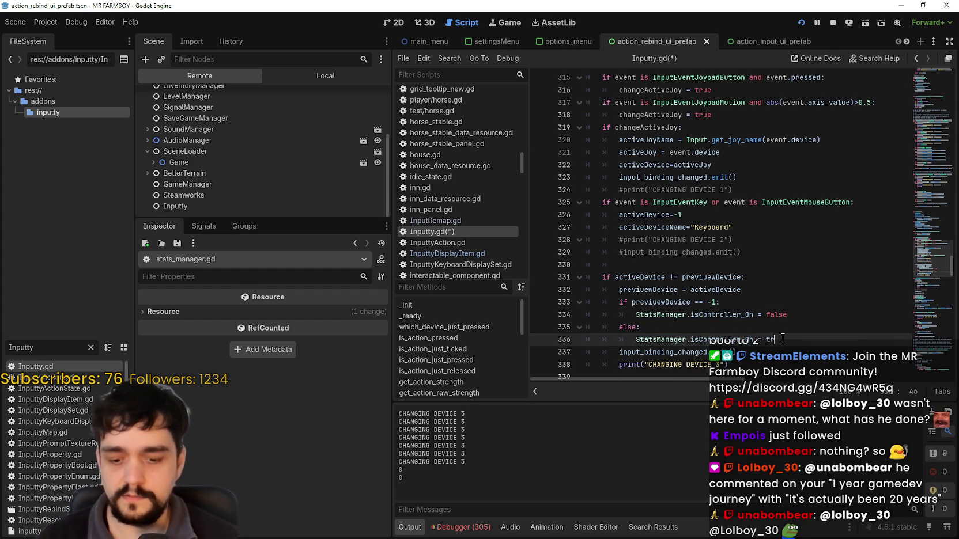
pyautogui.hotkey('ctrl', 's')
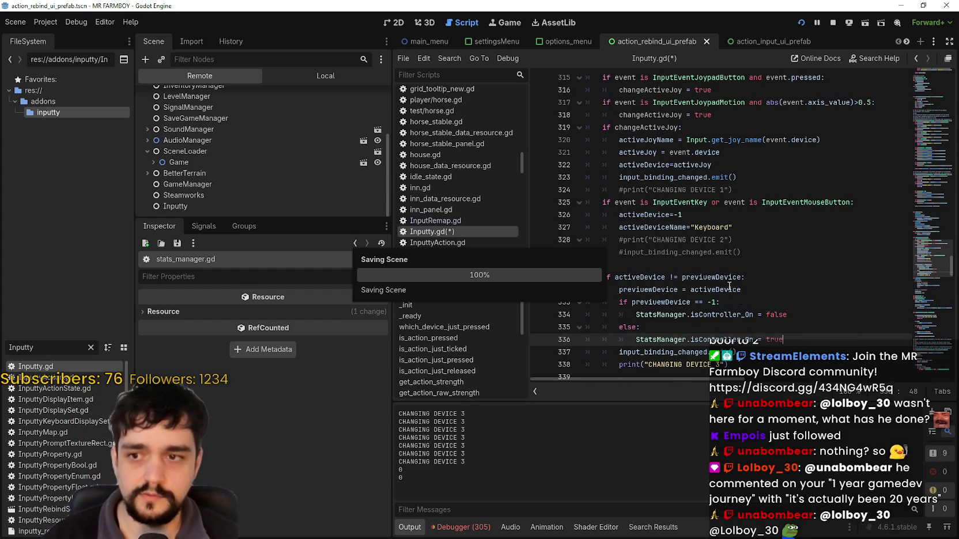
# - Select ColorRect in the local scene tree and walk the farmer toward the houses
pyautogui.click(328, 78)
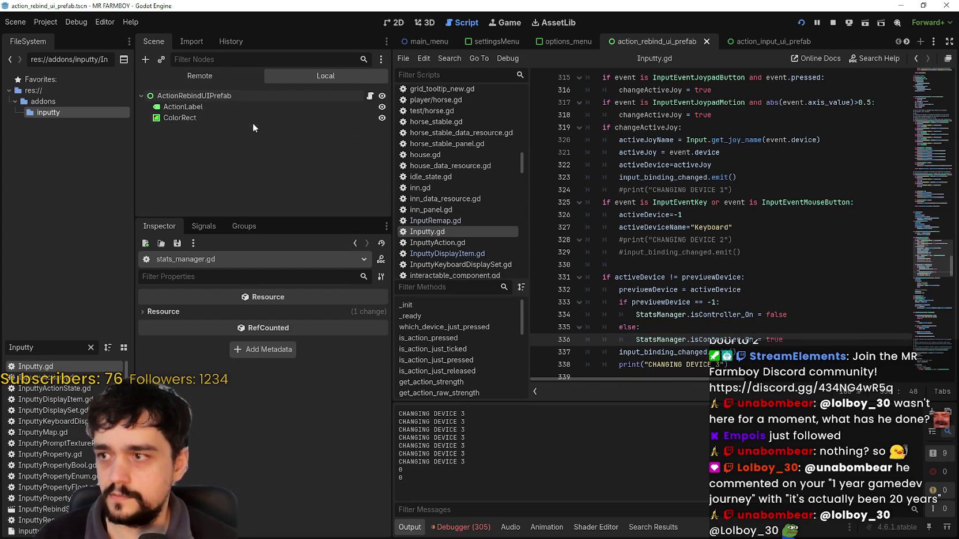
pyautogui.click(249, 118)
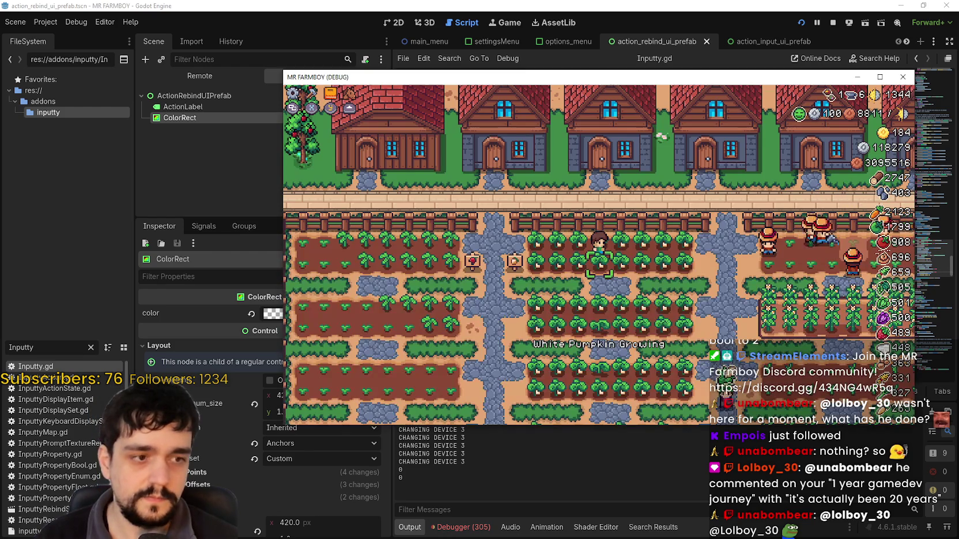
pyautogui.press('a')
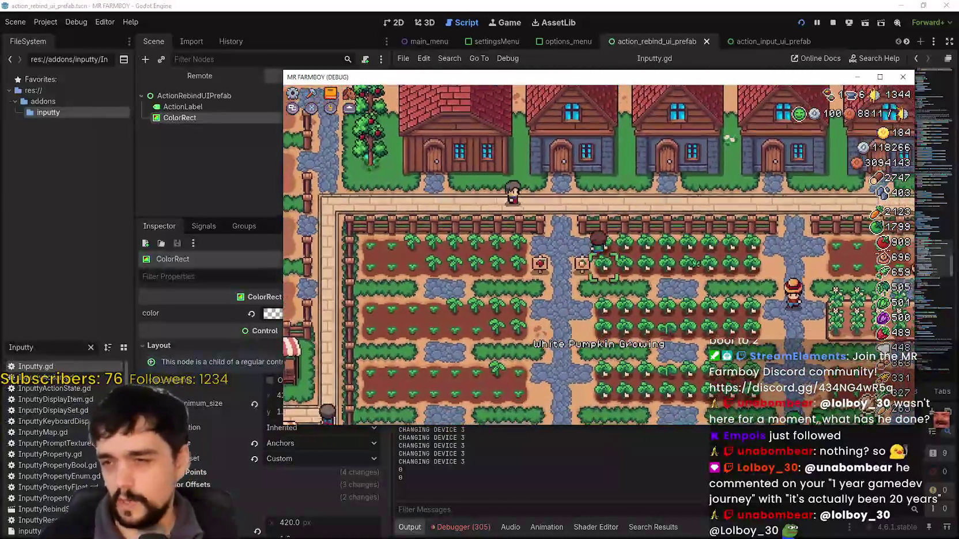
pyautogui.press('w')
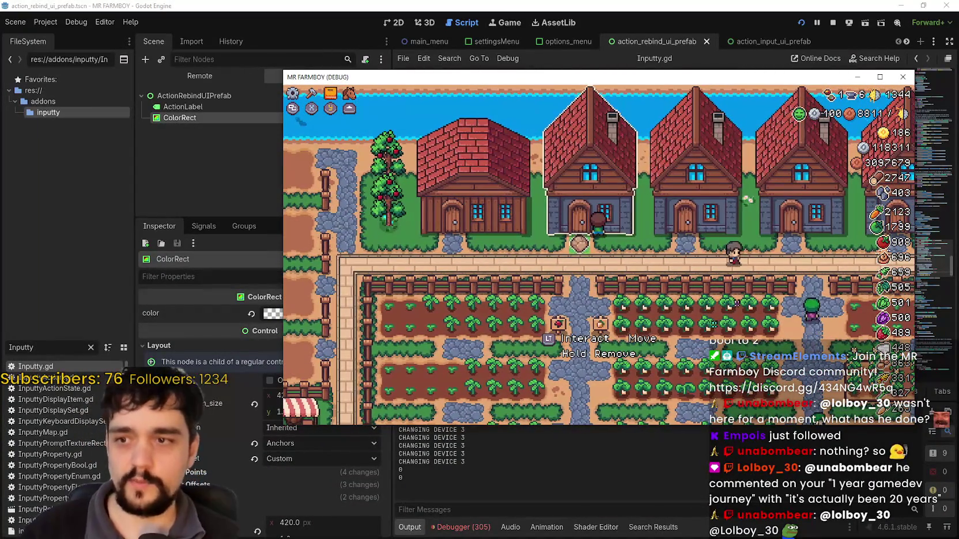
# - Open a house's House panel and move the selection among its worker slots
pyautogui.press('e')
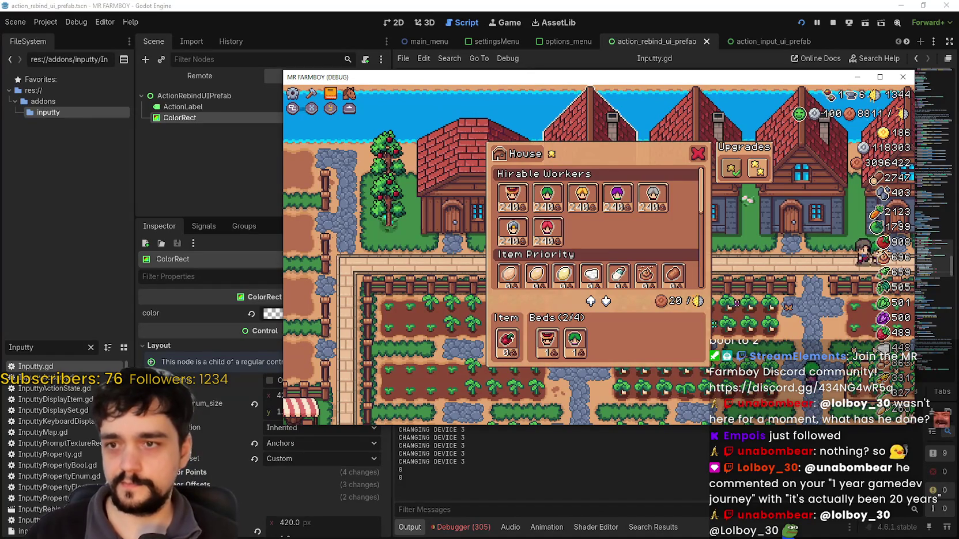
pyautogui.press('e')
pyautogui.press('a')
pyautogui.press('e')
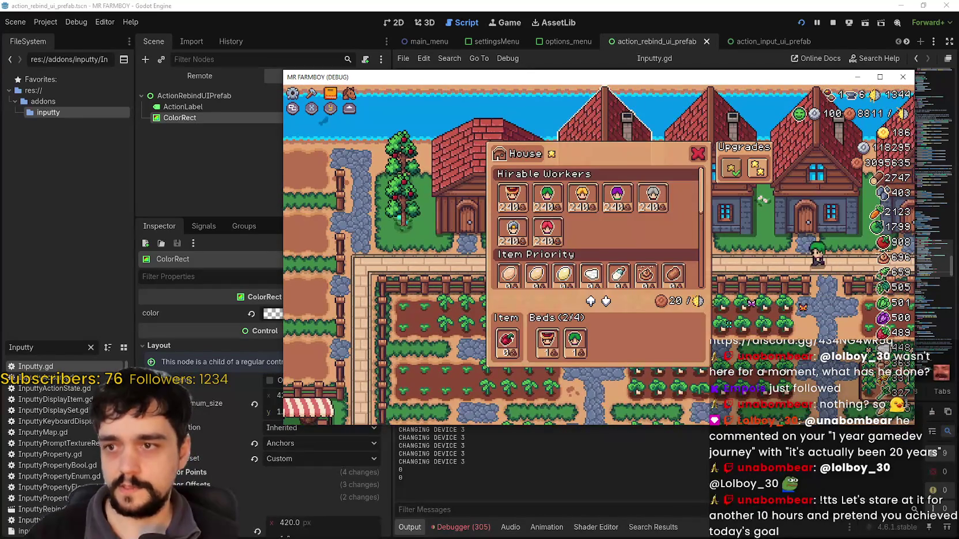
pyautogui.press('e')
pyautogui.press('s')
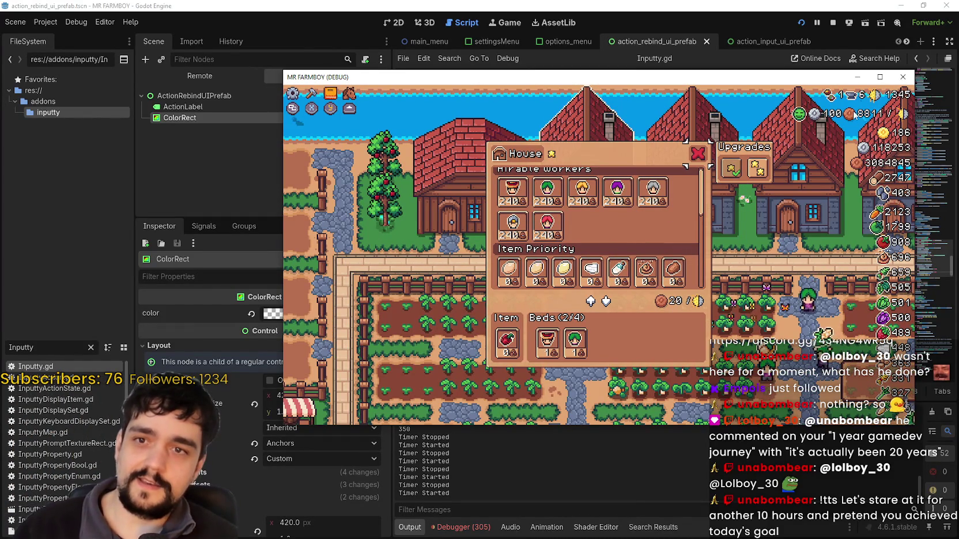
pyautogui.click(880, 79)
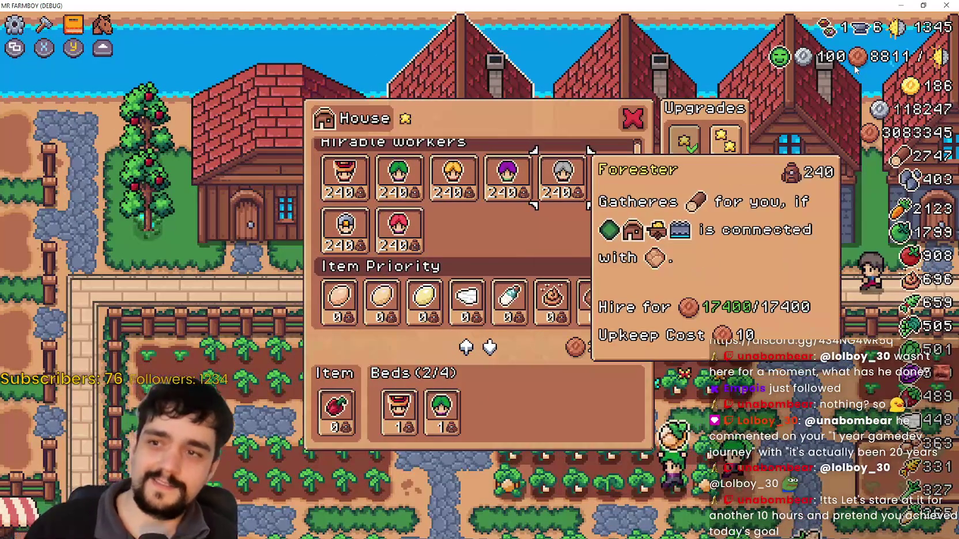
# - Close the House panel and walk the farmer down into the field and back
pyautogui.press('Left')
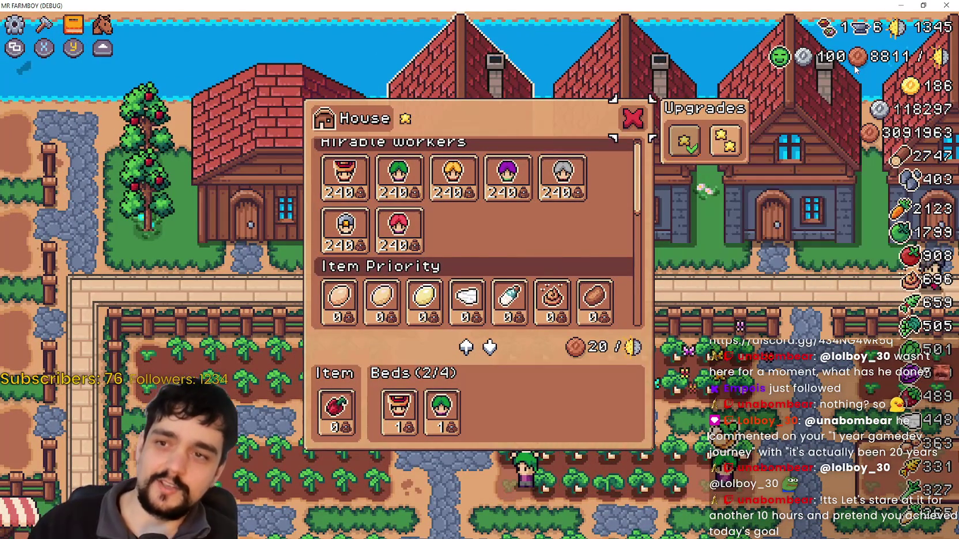
pyautogui.press('Left')
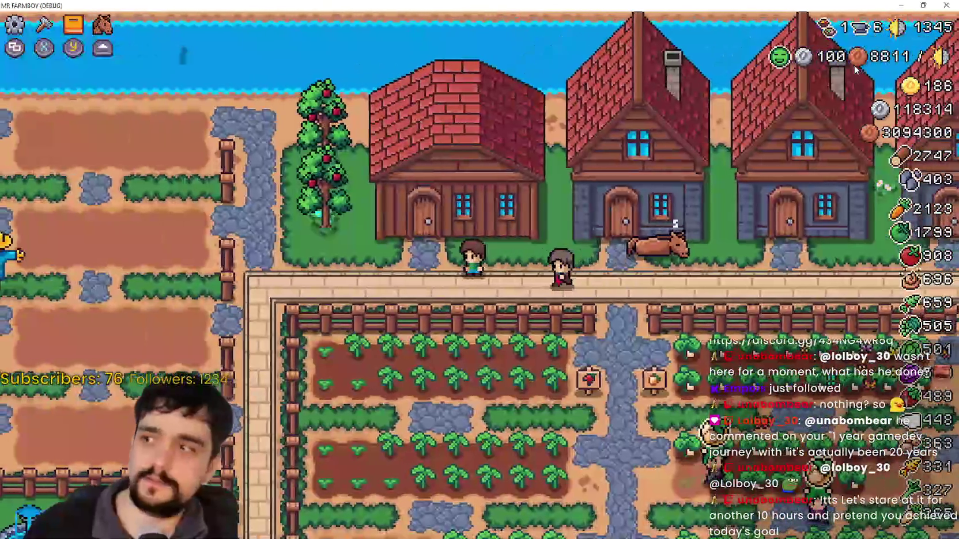
pyautogui.press('Down')
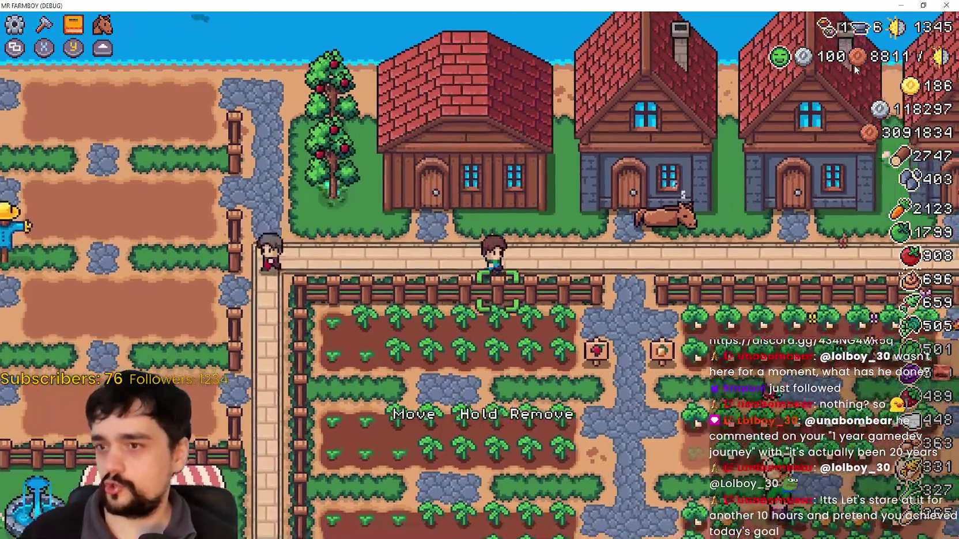
pyautogui.press('Right')
pyautogui.press('Down')
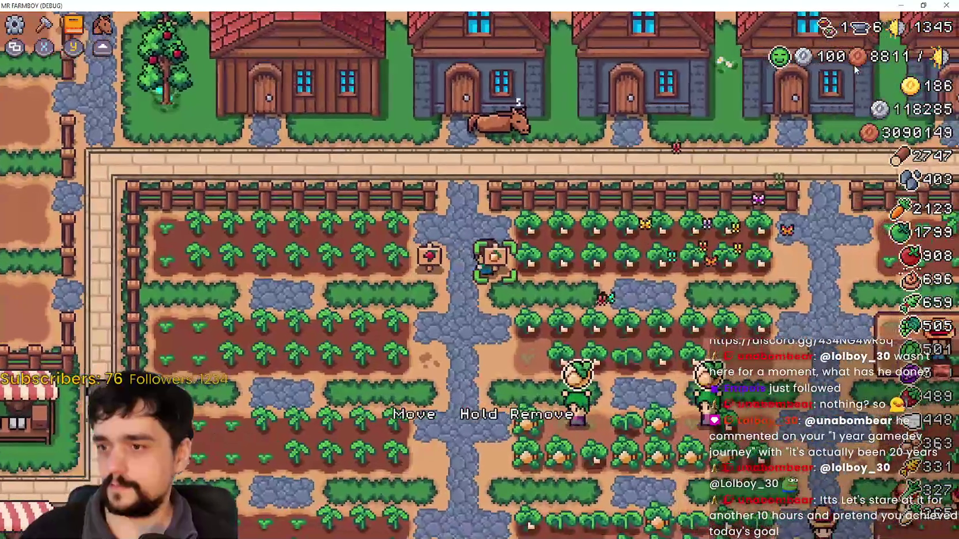
pyautogui.press('Up')
pyautogui.press('Left')
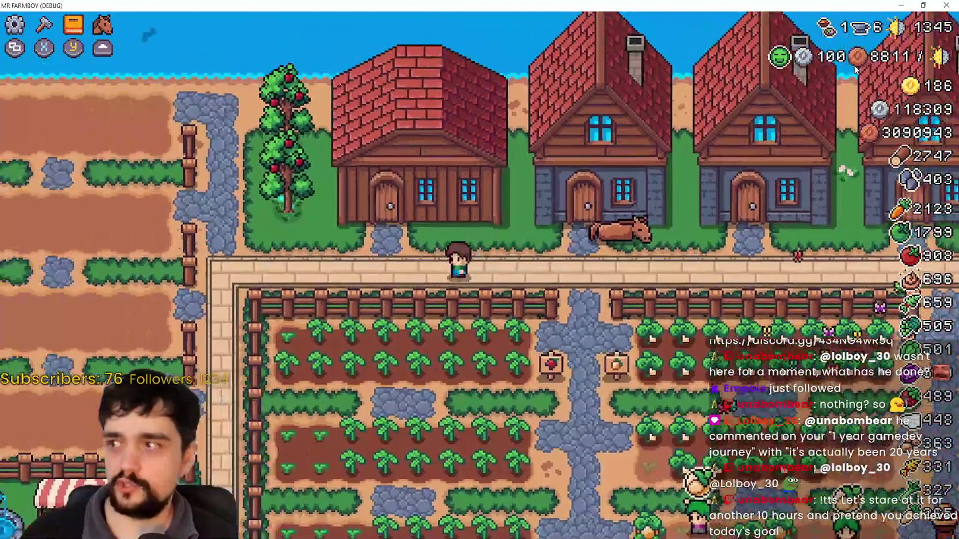
# - Walk beside the apple tree, then open the Crafting panel and select the Road Tile
pyautogui.press('Up')
pyautogui.press('Left')
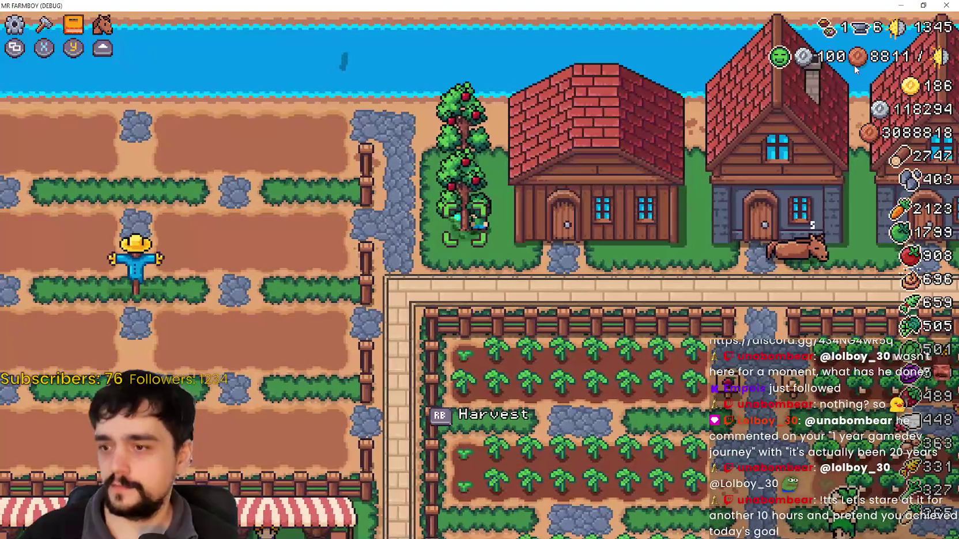
pyautogui.press('Down')
pyautogui.press('Right')
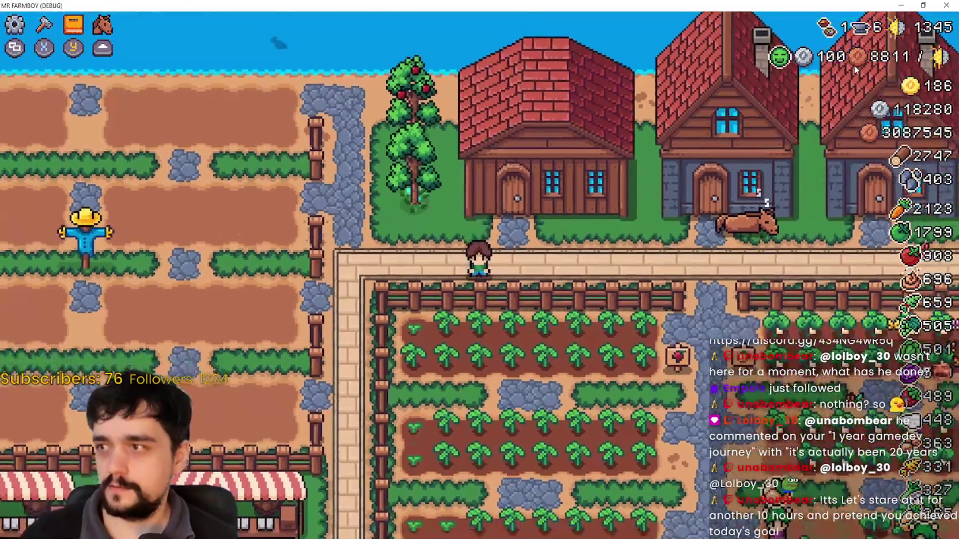
pyautogui.press('c')
pyautogui.press('Down')
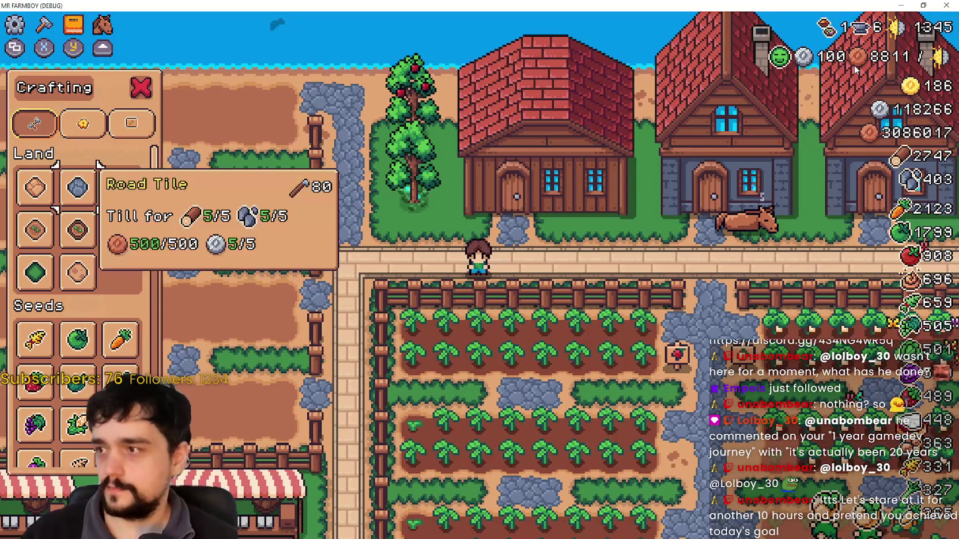
# - Step through the Crafting land tiles down to the seed entries and browse them
pyautogui.press('Down')
pyautogui.press('Right')
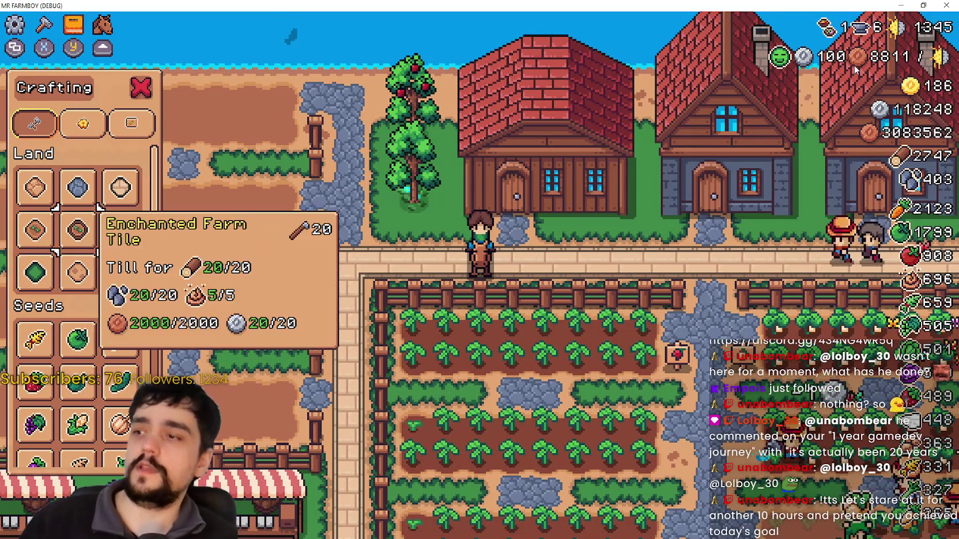
pyautogui.press('Down')
pyautogui.press('Down')
pyautogui.press('Down')
pyautogui.press('Down')
pyautogui.press('Down')
pyautogui.press('Down')
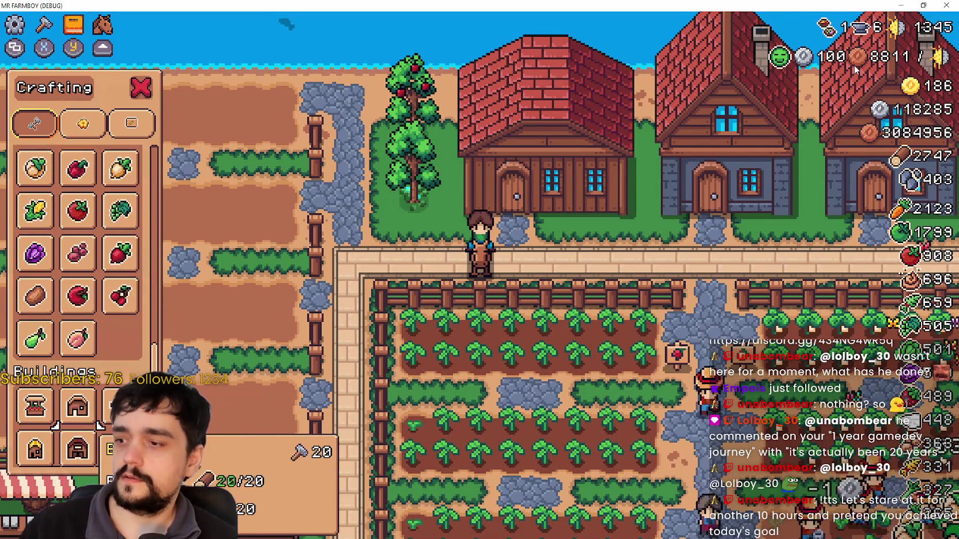
pyautogui.press('Down')
pyautogui.press('Left')
pyautogui.press('Up')
pyautogui.press('Up')
pyautogui.press('Up')
pyautogui.press('Up')
pyautogui.press('Up')
pyautogui.press('Up')
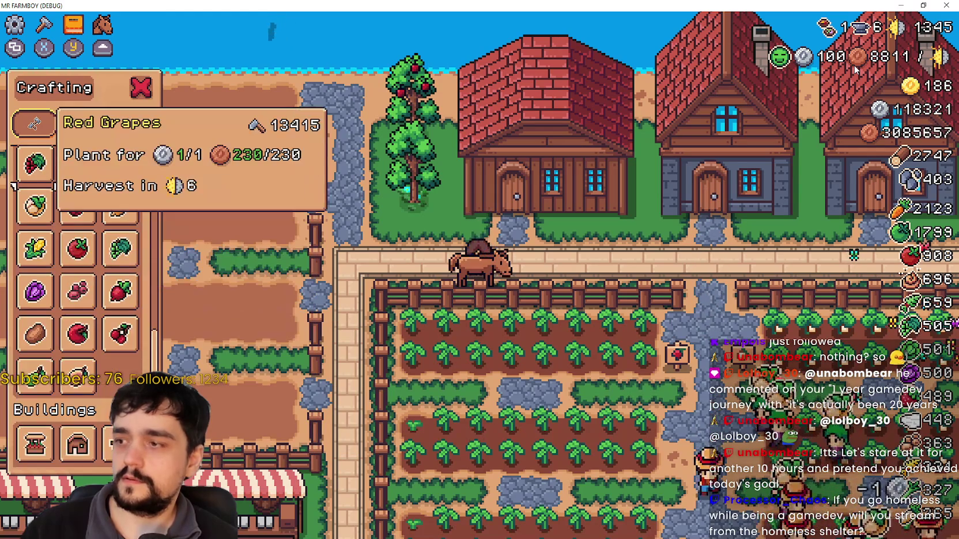
# - Switch across the Seeds, Decorations and Signs categories, then close the Crafting panel
pyautogui.press('Up')
pyautogui.press('Up')
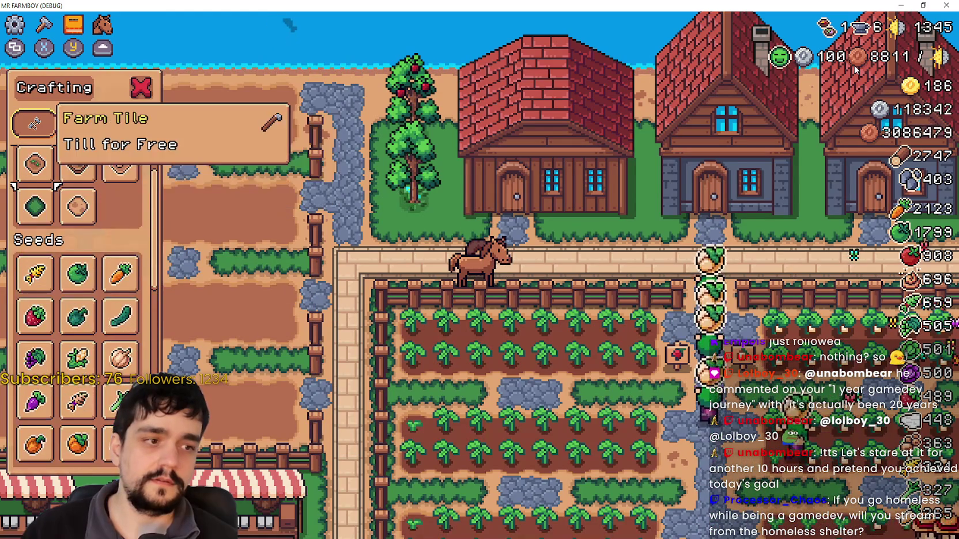
pyautogui.press('Up')
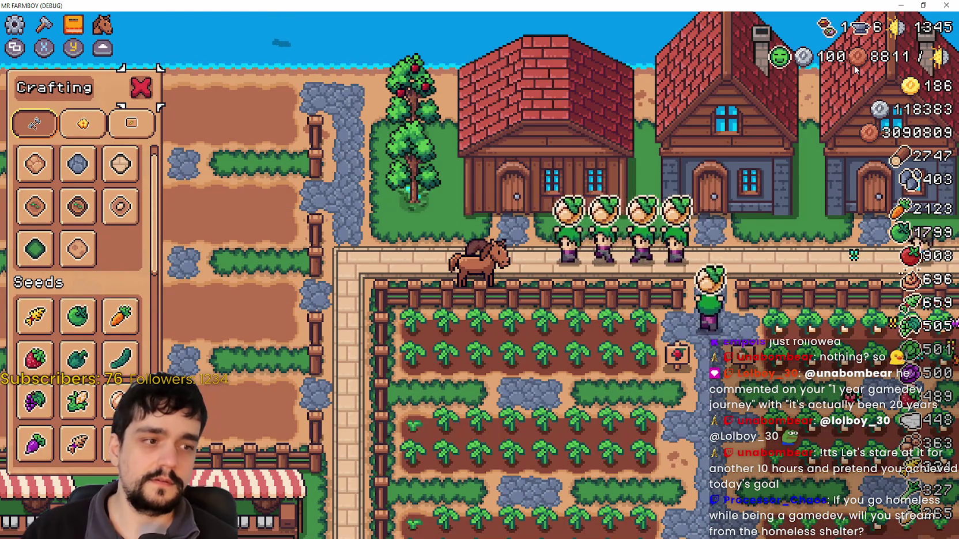
pyautogui.press('Down')
pyautogui.press('Down')
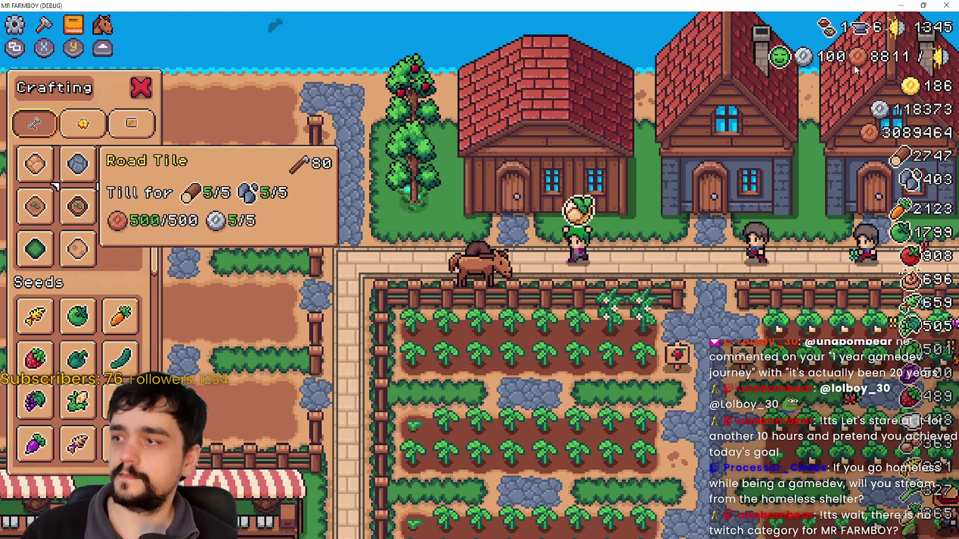
pyautogui.press('Up')
pyautogui.press('Right')
pyautogui.press('Right')
pyautogui.press('Left')
pyautogui.press('Left')
pyautogui.press('Down')
pyautogui.press('Up')
pyautogui.press('Right')
pyautogui.press('Right')
pyautogui.press('Up')
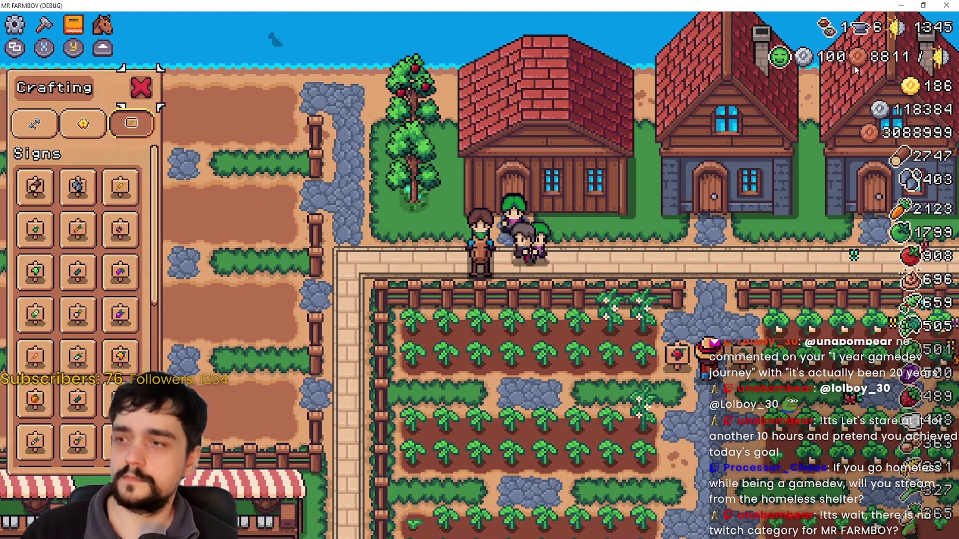
pyautogui.press('Return')
pyautogui.press('Right')
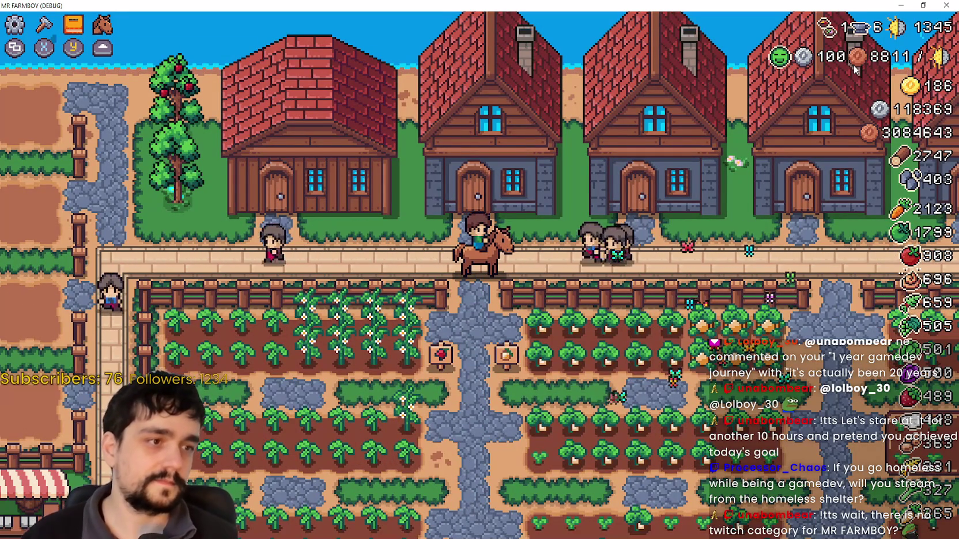
# - Ride the horse left and right along the path and up to a house door
pyautogui.press('a')
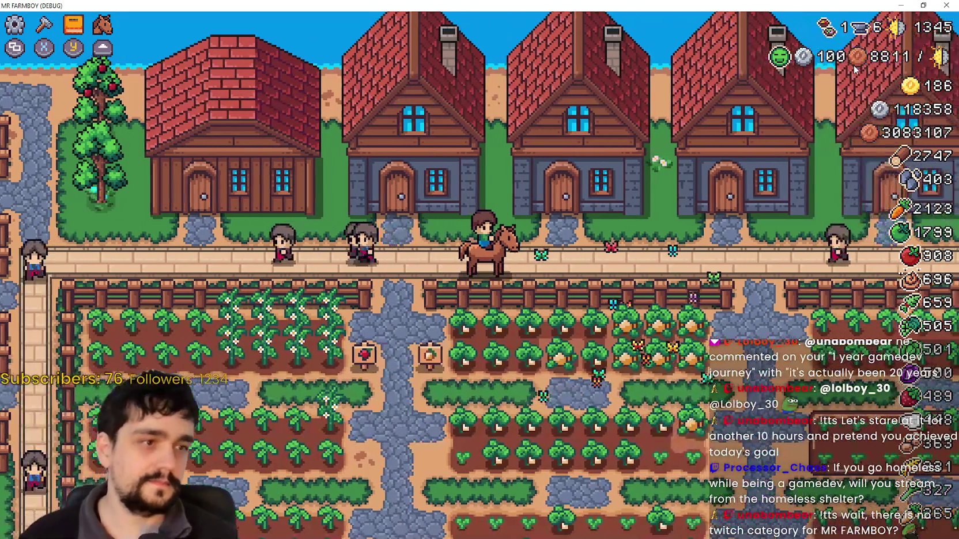
pyautogui.press('d')
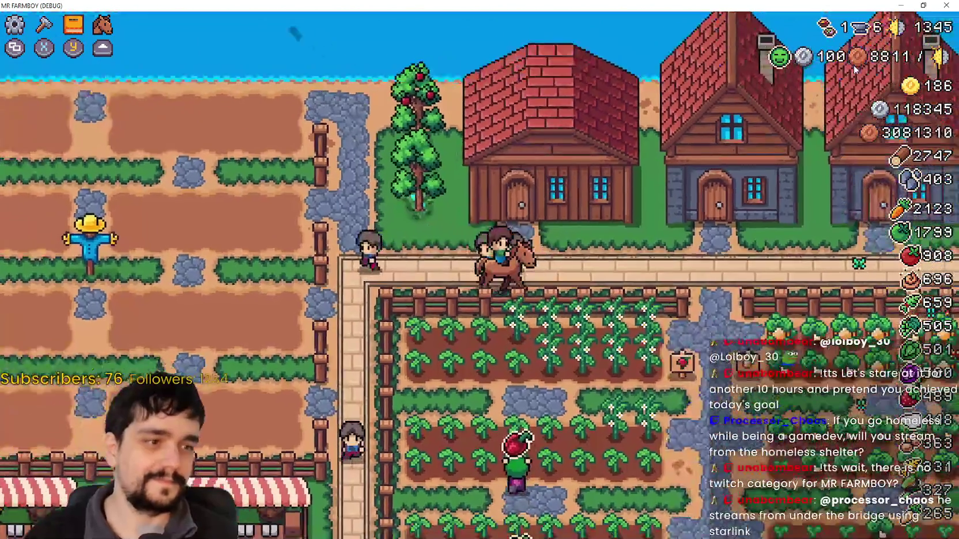
pyautogui.press('d')
pyautogui.press('a')
pyautogui.press('a')
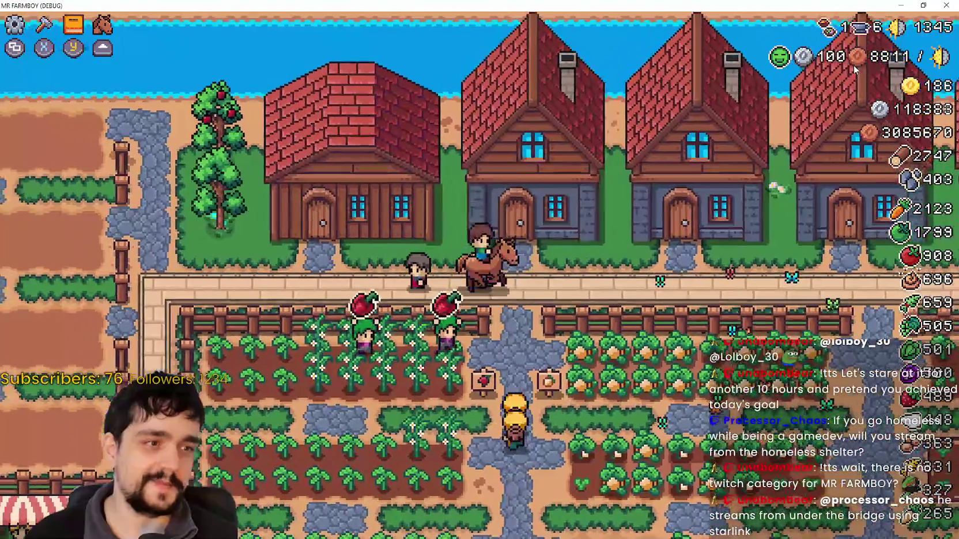
pyautogui.press('w')
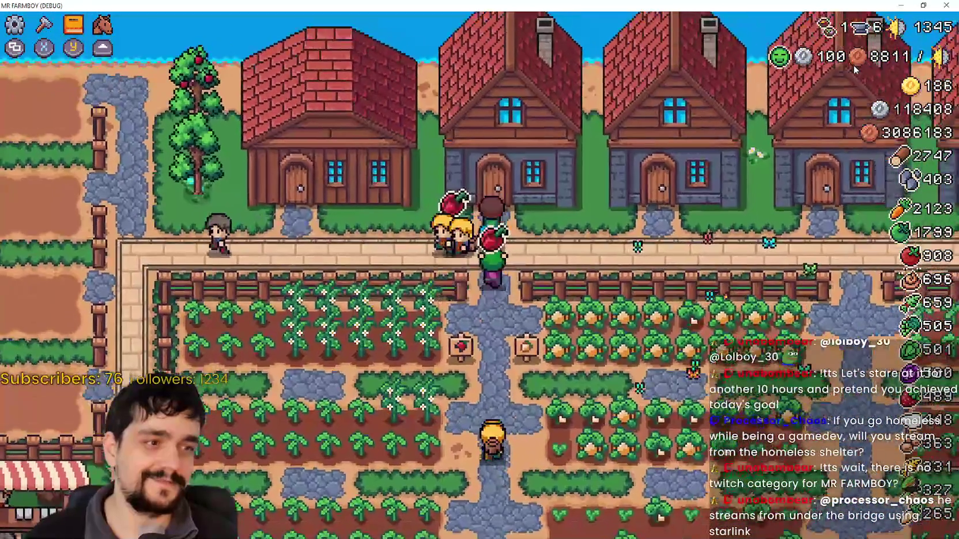
pyautogui.press('w')
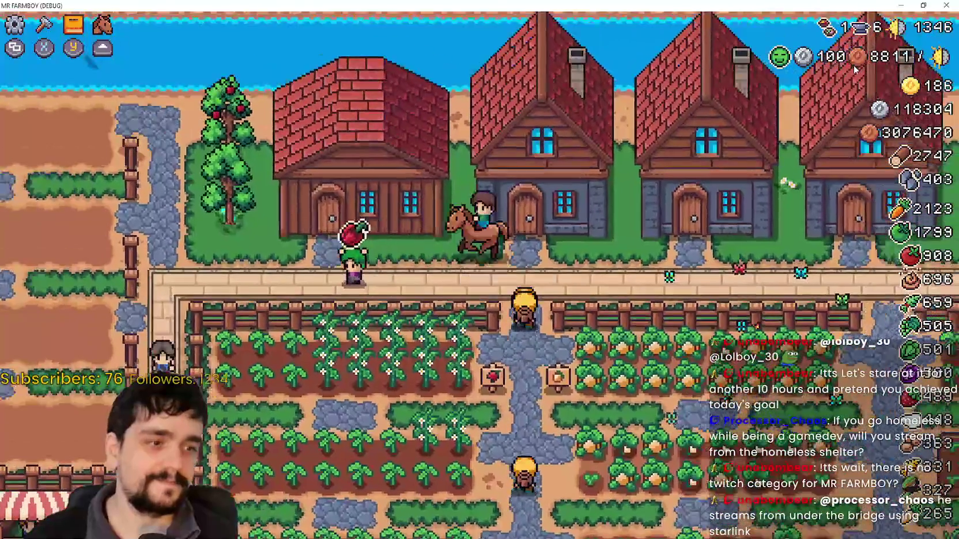
pyautogui.press('d')
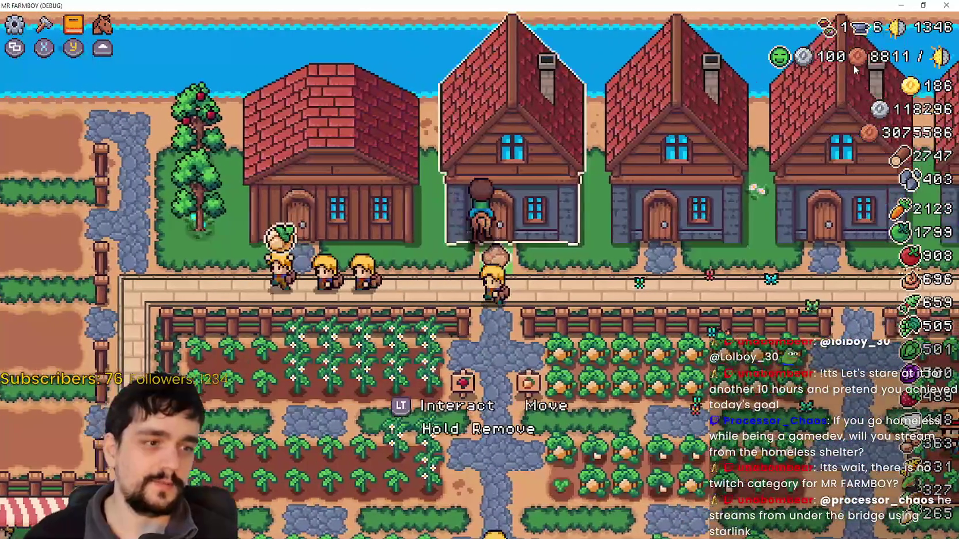
pyautogui.press('d')
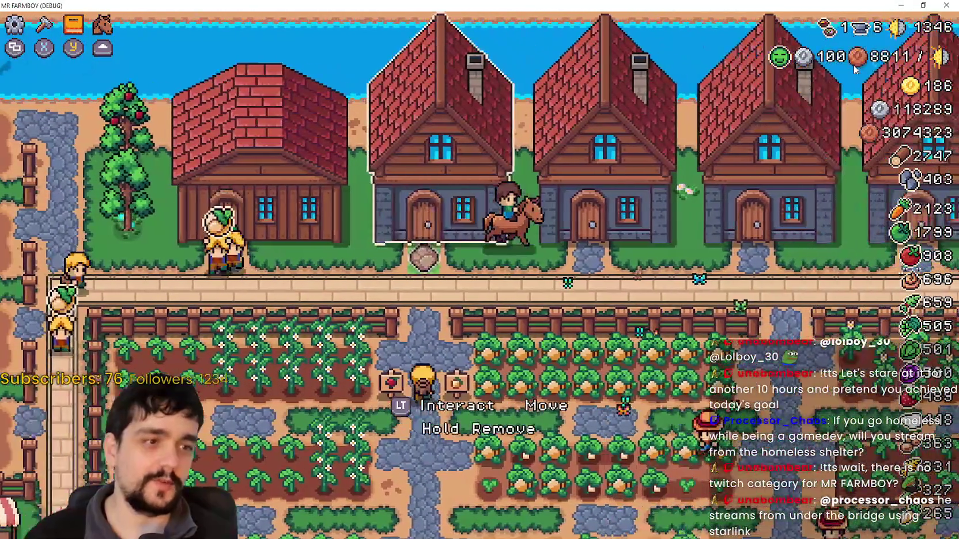
pyautogui.press('a')
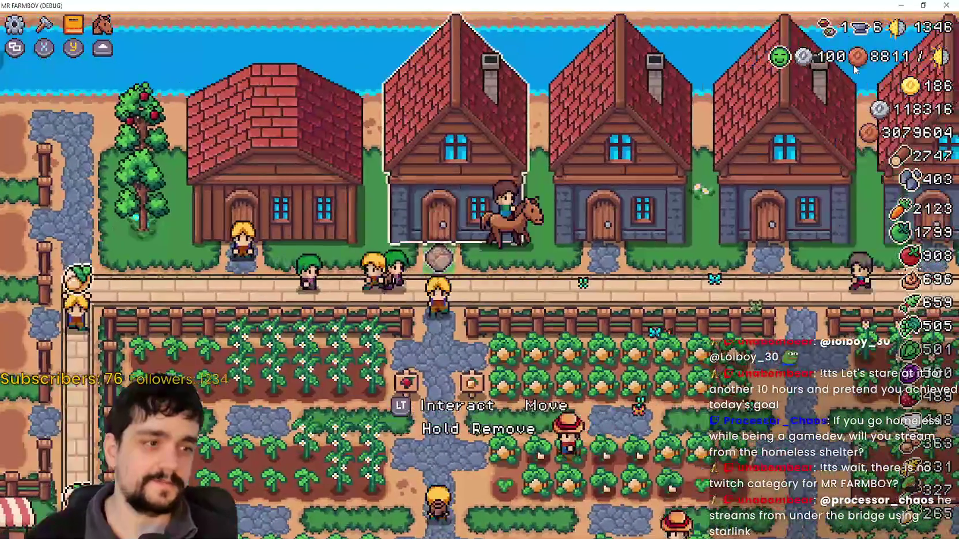
pyautogui.press('a')
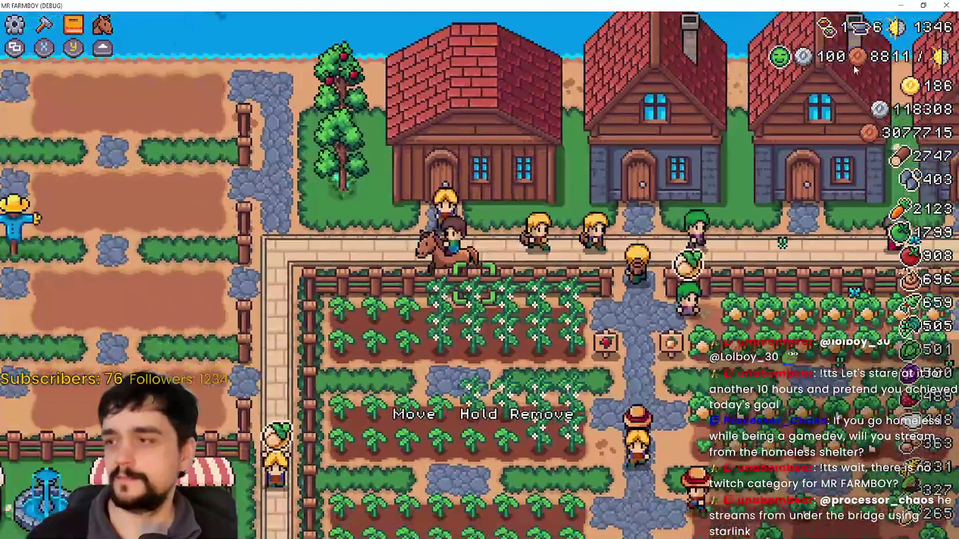
# - Harvest pumpkins in the field, then walk up past the White Corn to the crop sign
pyautogui.press('d')
pyautogui.press('s')
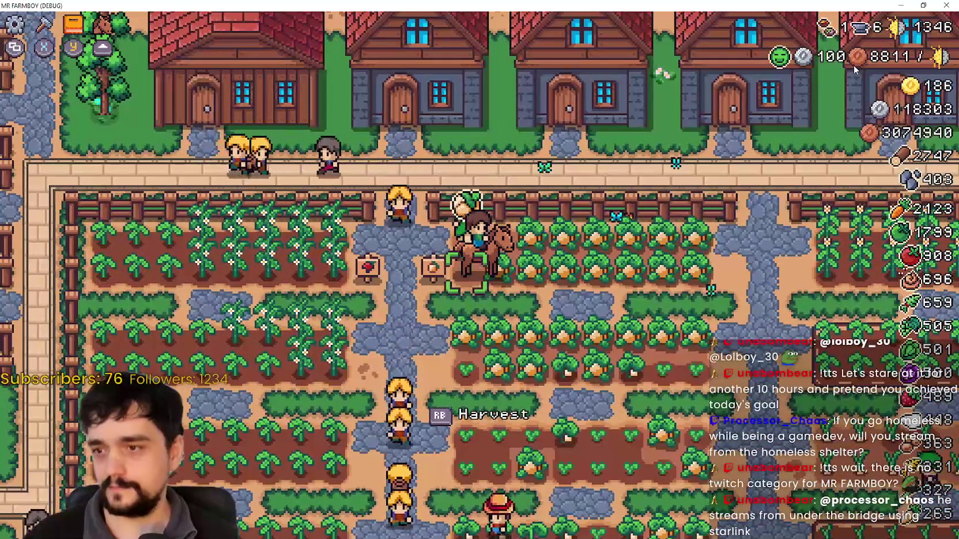
pyautogui.press('d')
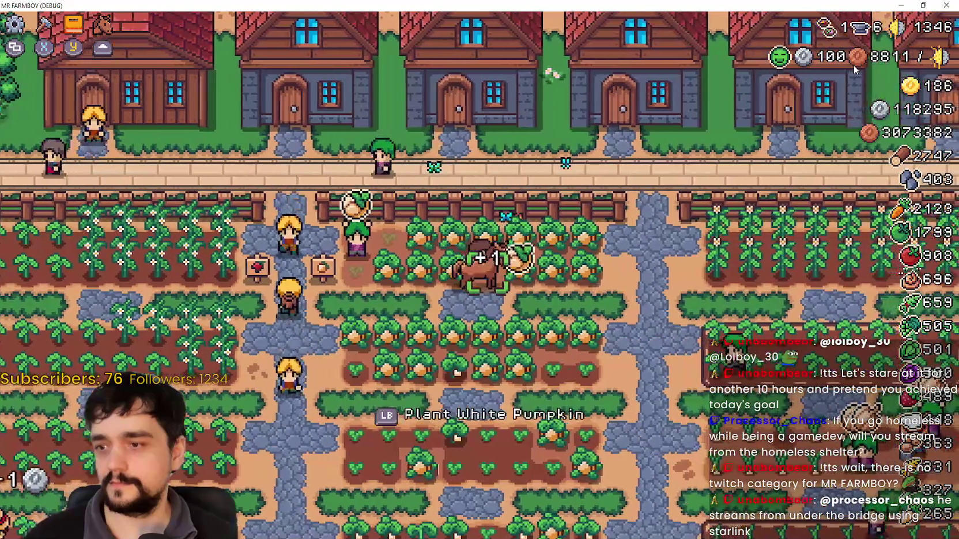
pyautogui.press('d')
pyautogui.press('w')
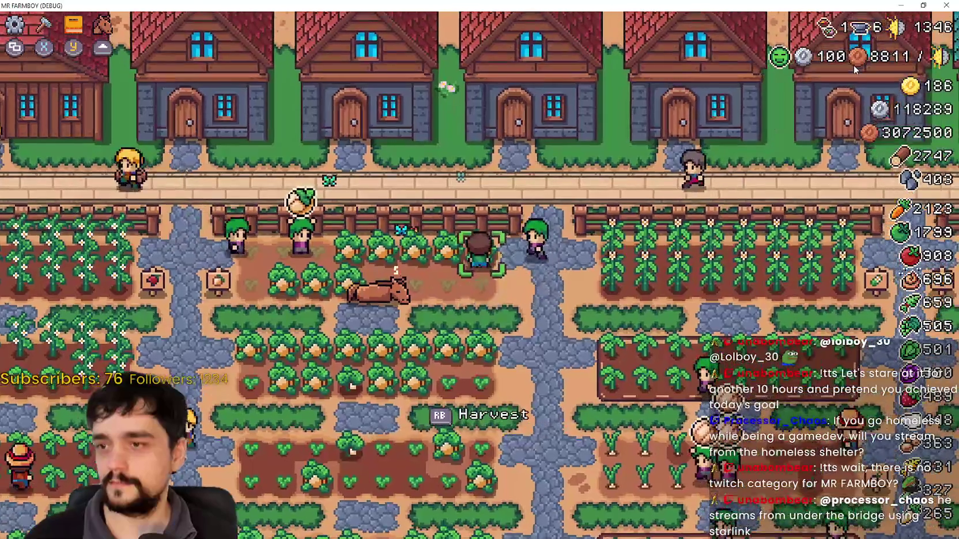
pyautogui.press('a')
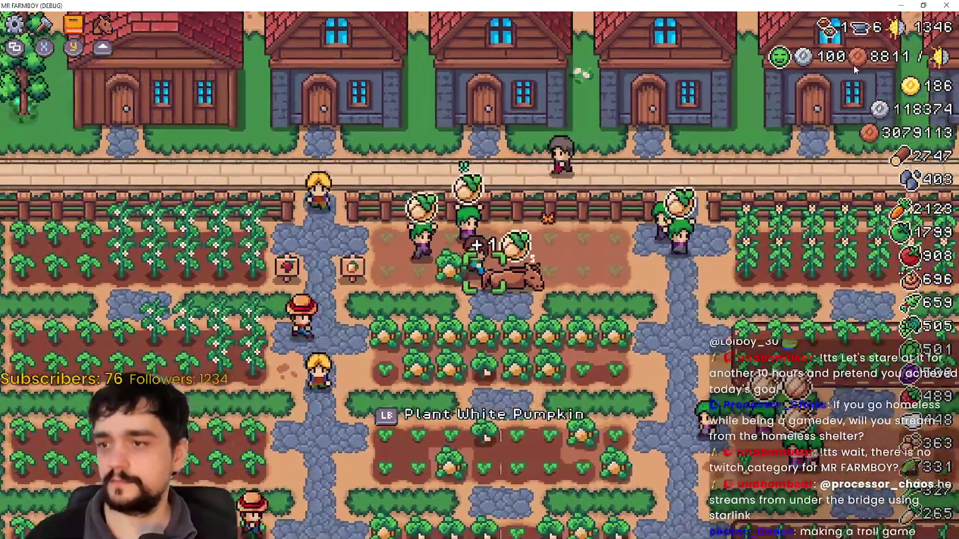
pyautogui.press('d')
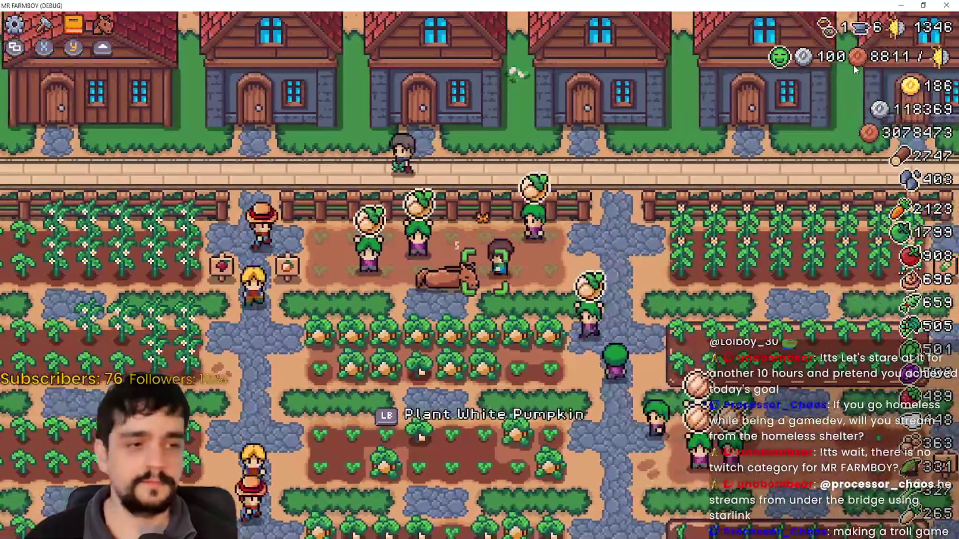
pyautogui.press('d')
pyautogui.press('w')
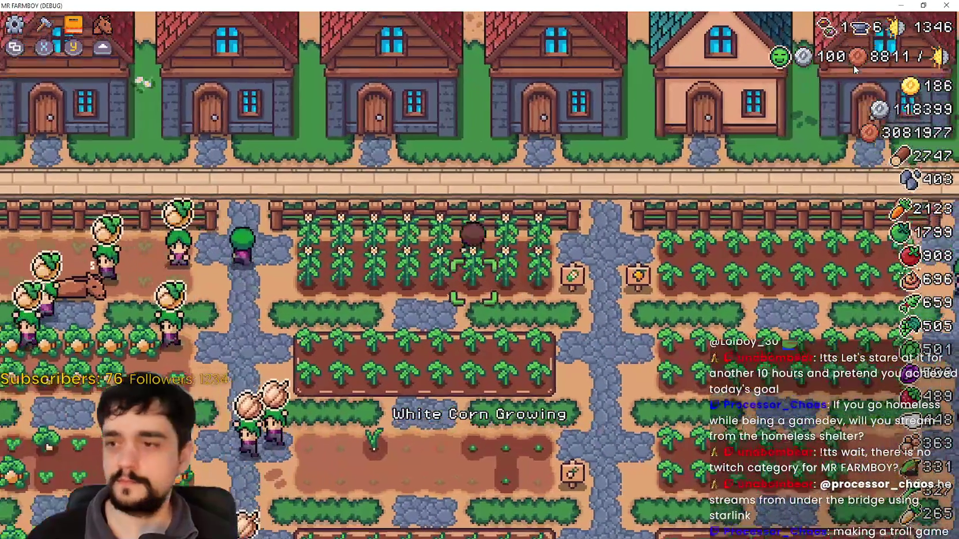
pyautogui.press('d')
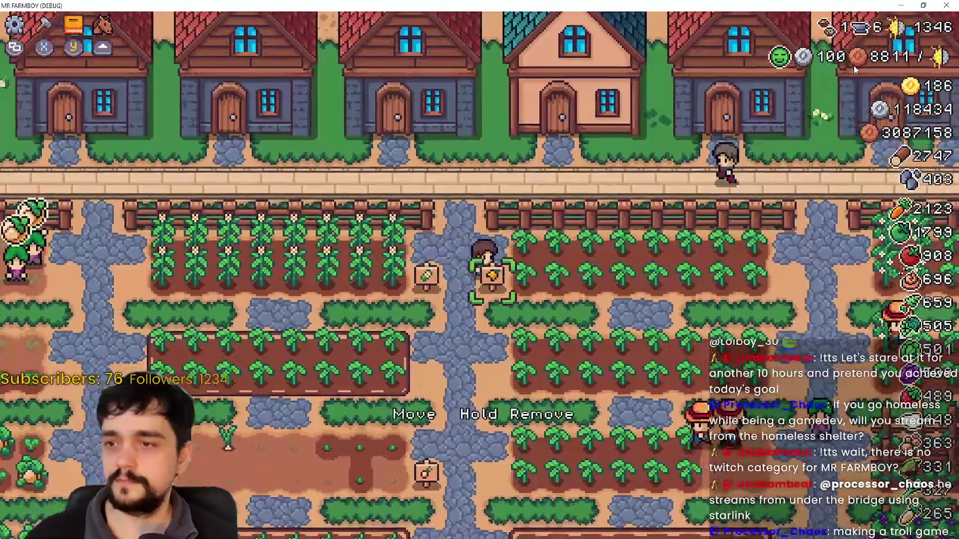
pyautogui.press('w')
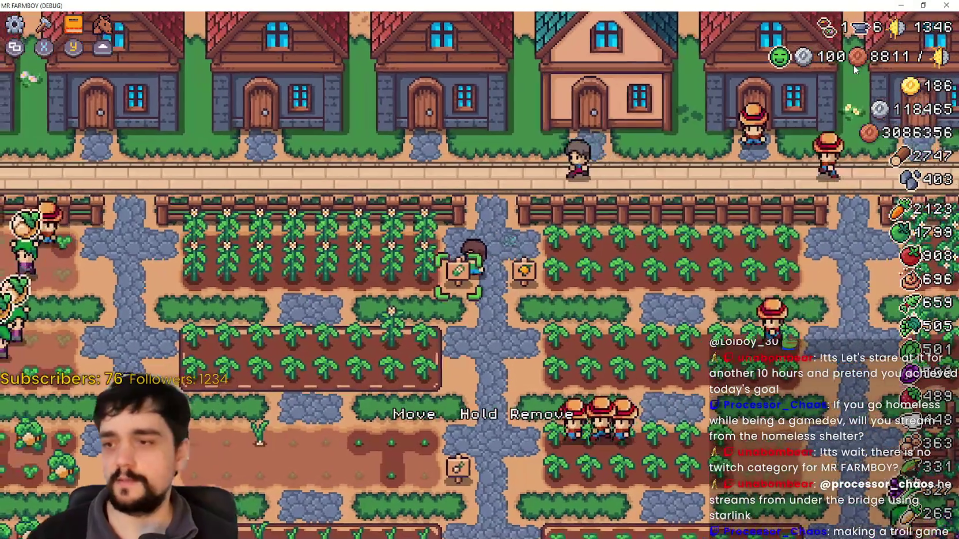
# - Toggle the Advancements window, then ride right along the road and dismount
pyautogui.press('Tab')
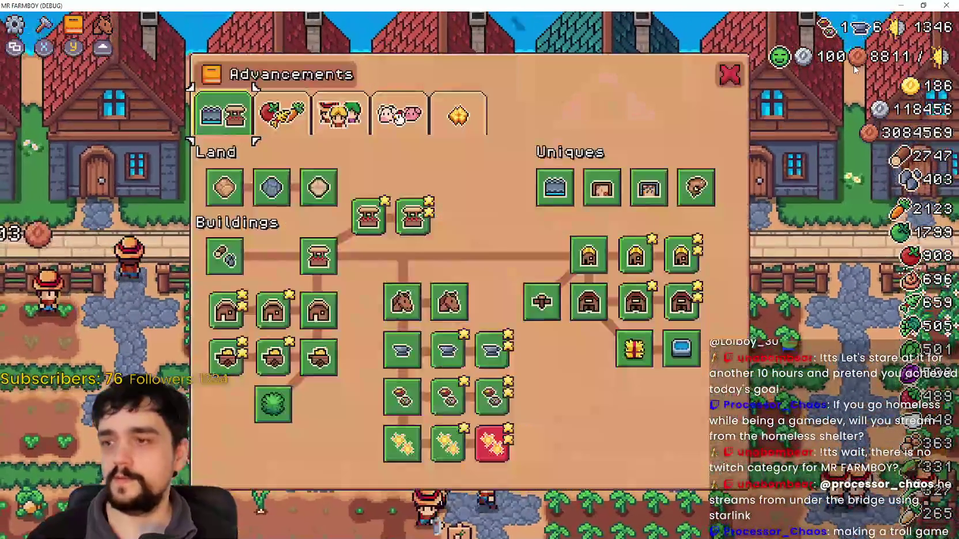
pyautogui.press('Tab')
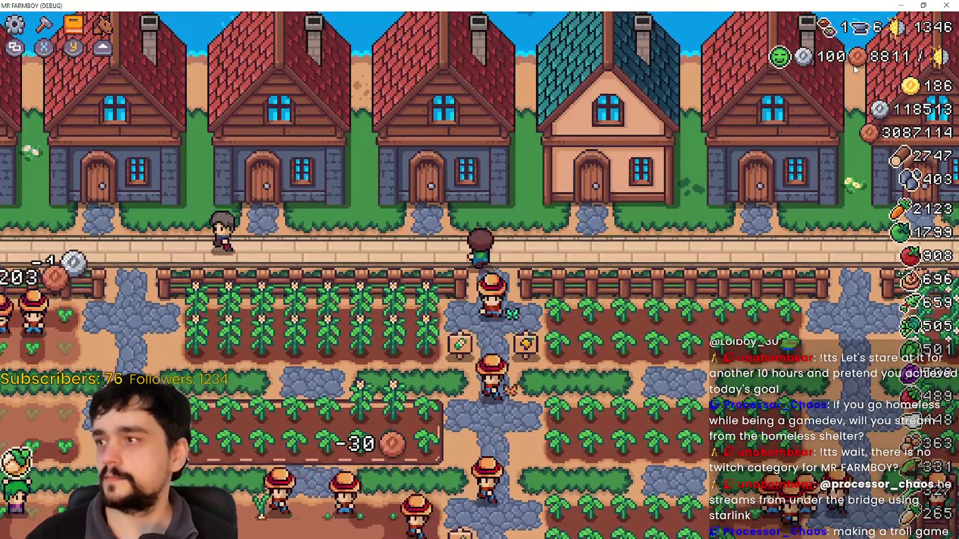
pyautogui.press('w')
pyautogui.press('d')
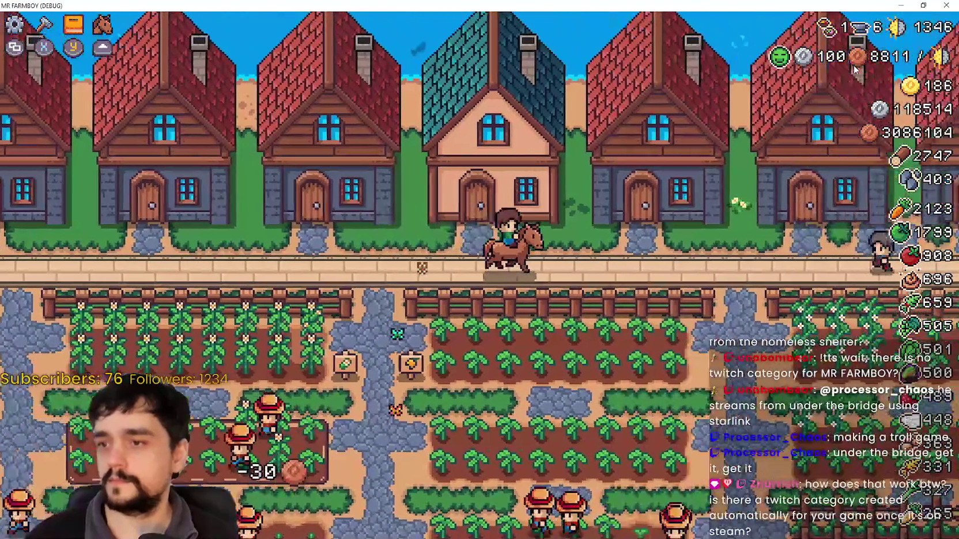
pyautogui.press('e')
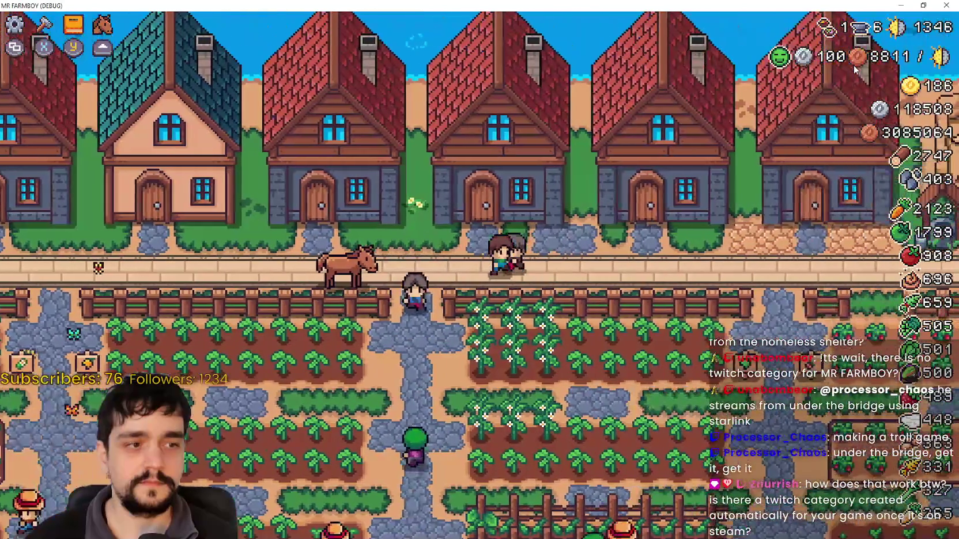
pyautogui.press('d')
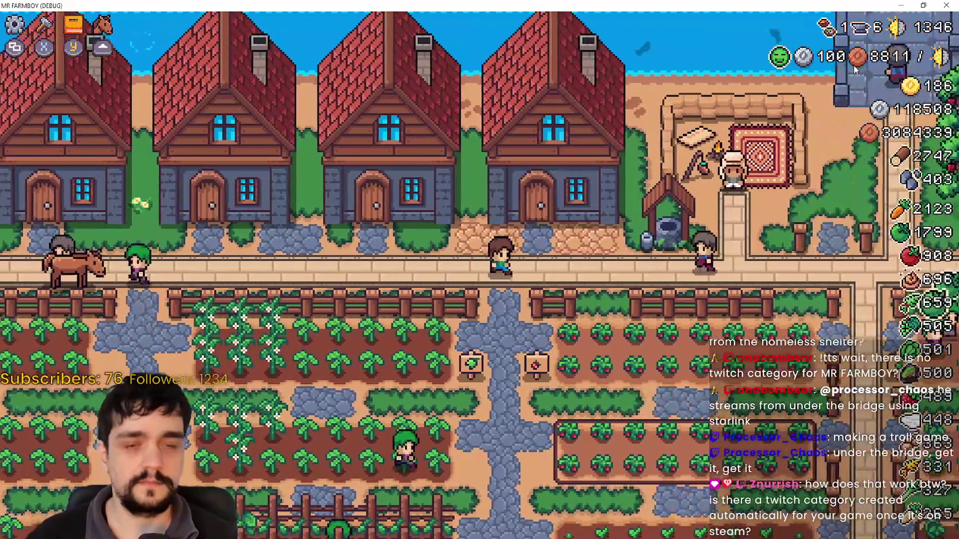
# - Open and close the Crafting panel, then ride left past the farmhands to the western fields
pyautogui.press('c')
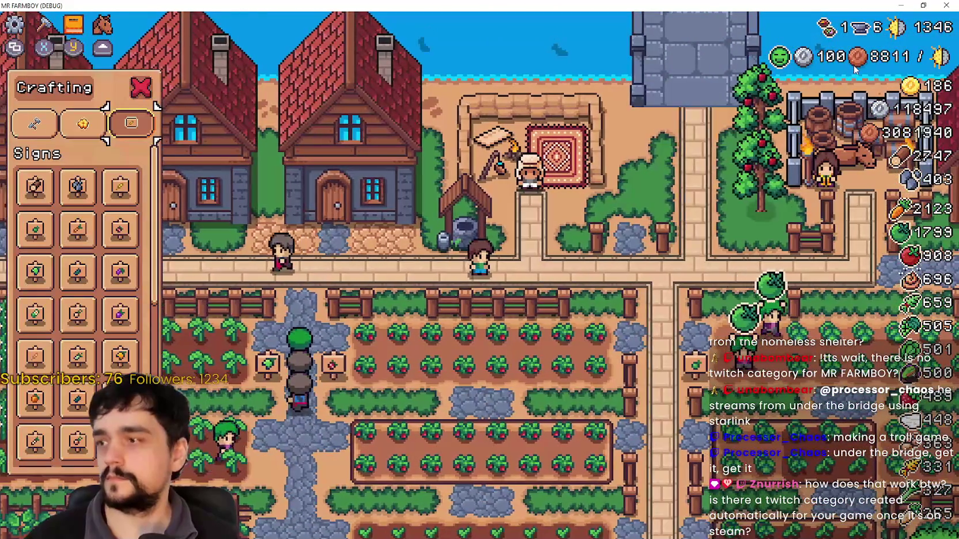
pyautogui.press('e')
pyautogui.press('a')
pyautogui.press('c')
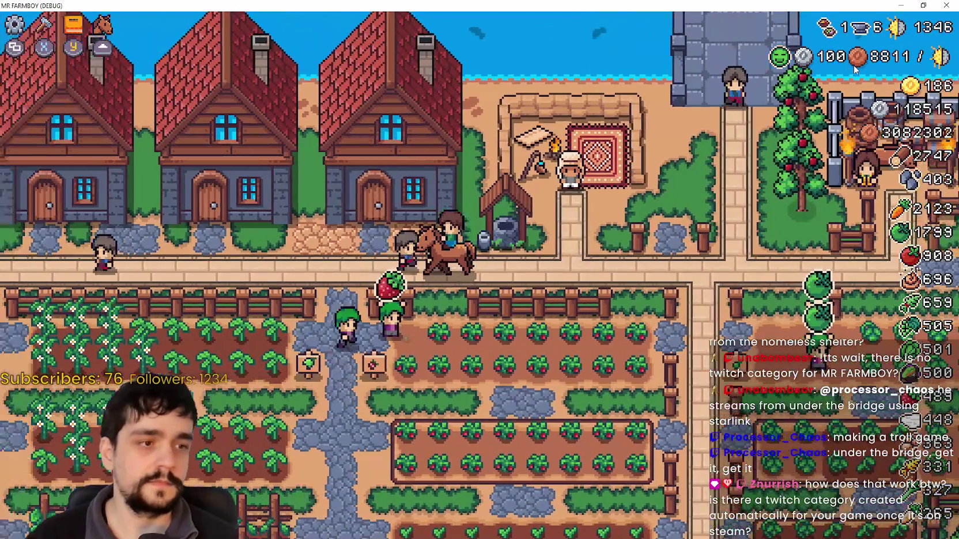
pyautogui.press('a')
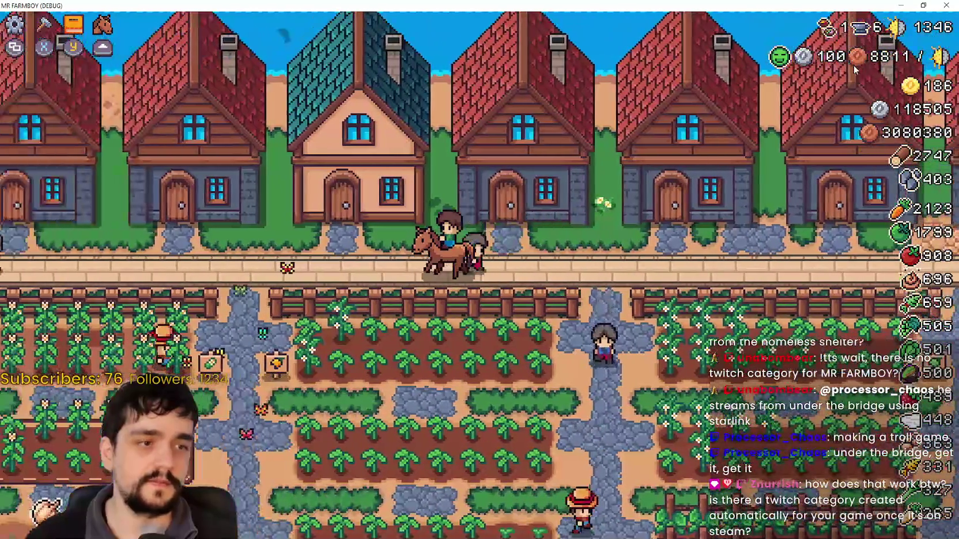
pyautogui.press('a')
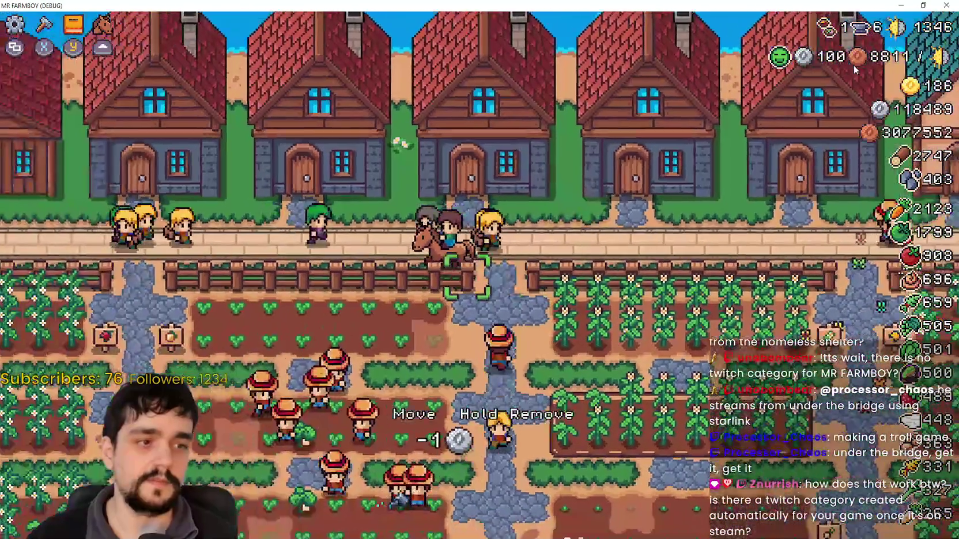
pyautogui.press('a')
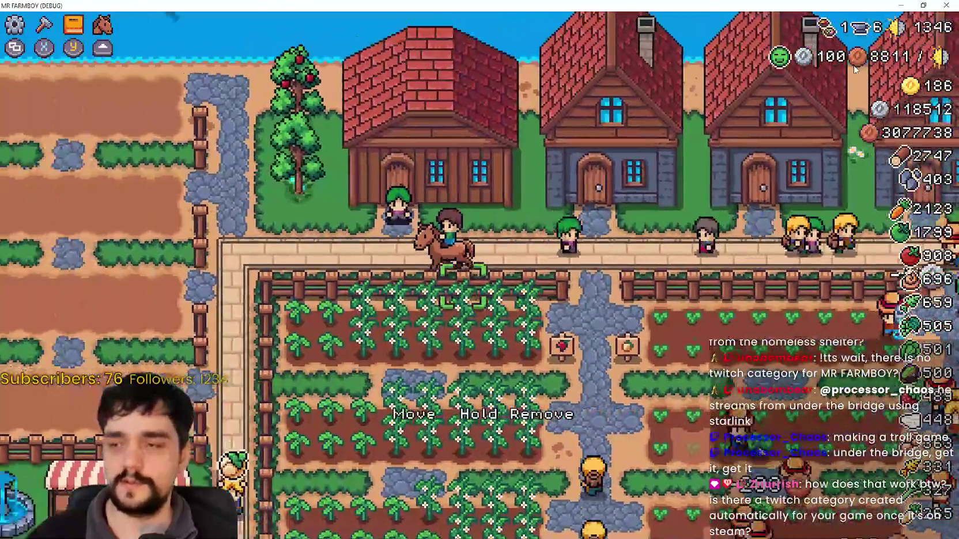
pyautogui.press('a')
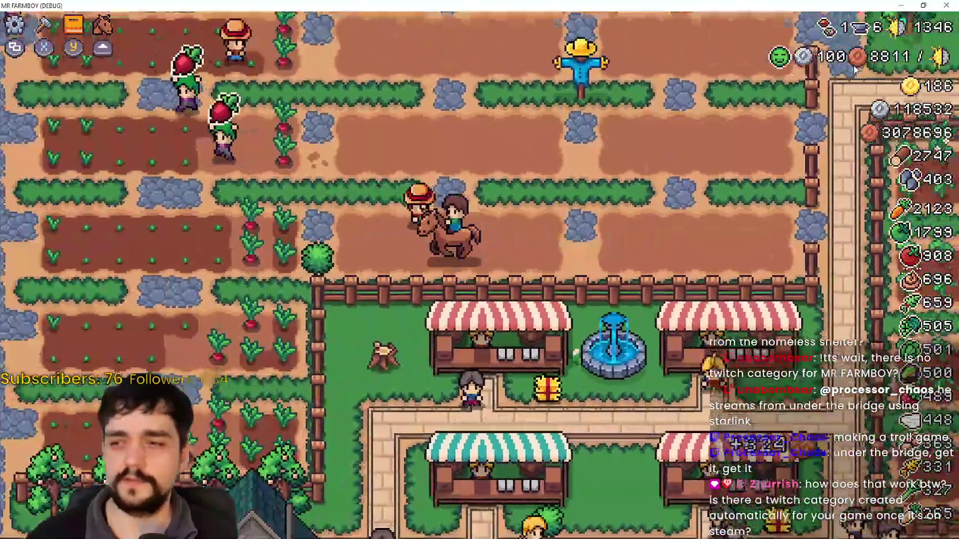
# - Ride around the market stalls and right past the houses toward the well
pyautogui.press('w')
pyautogui.press('d')
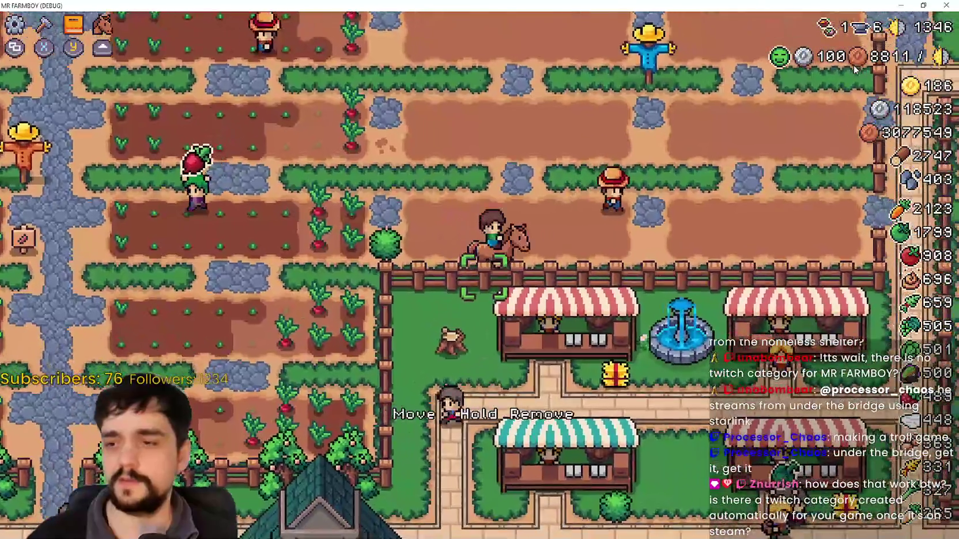
pyautogui.press('d')
pyautogui.press('w')
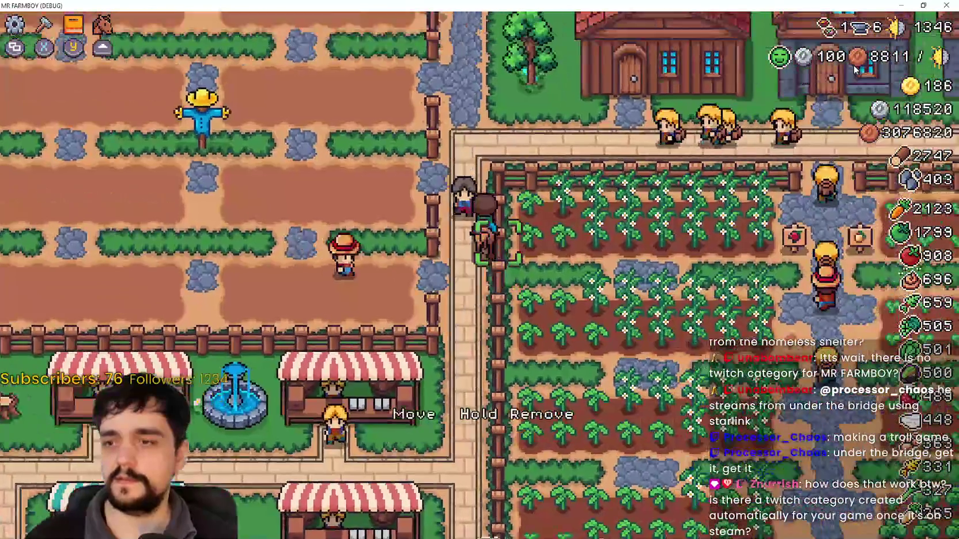
pyautogui.press('d')
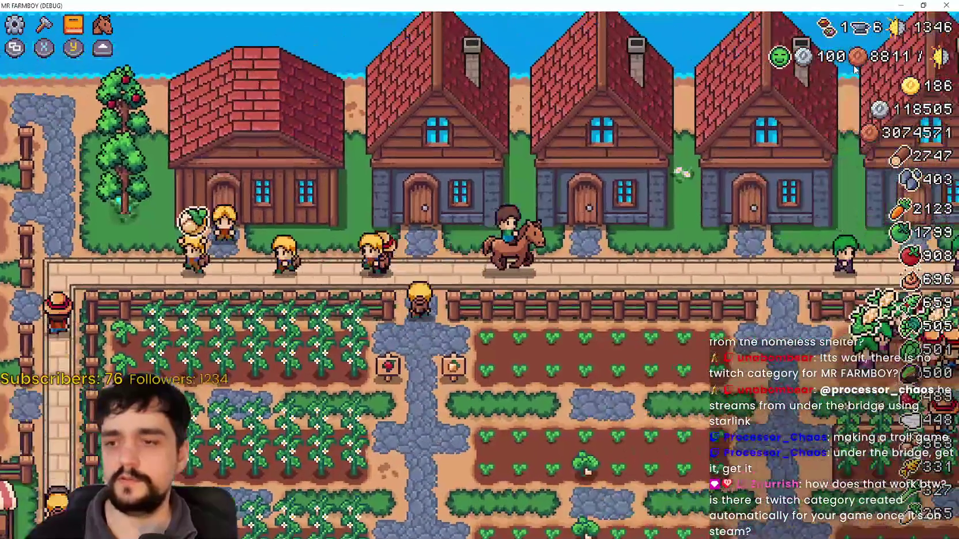
pyautogui.press('d')
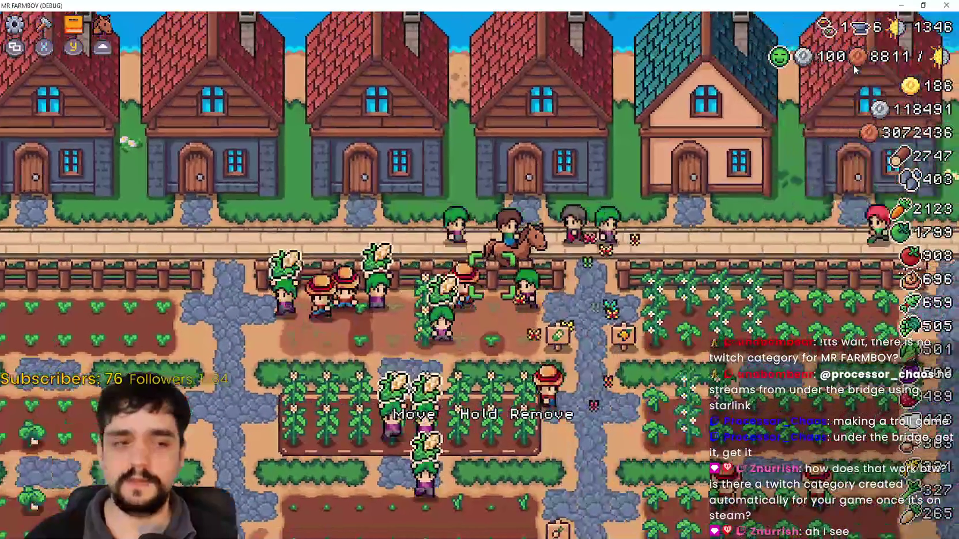
pyautogui.press('d')
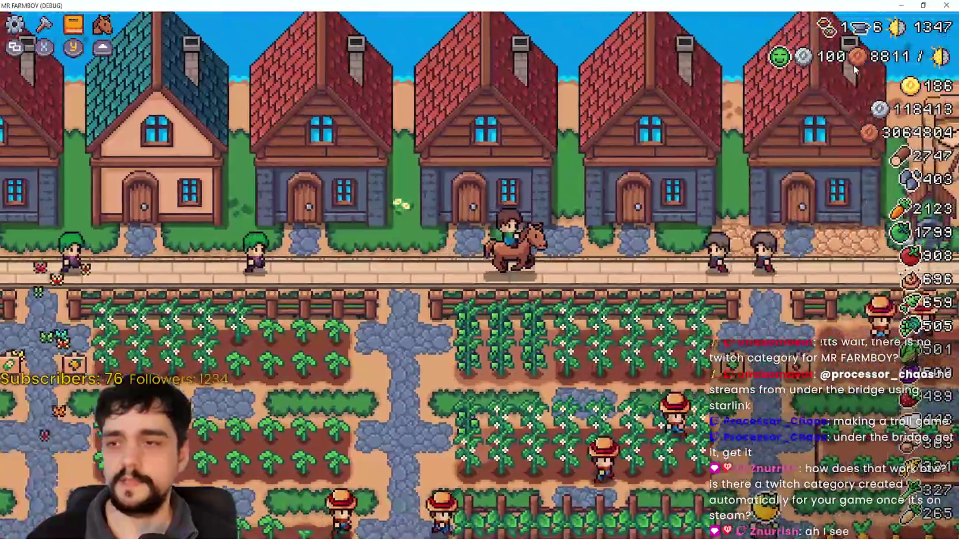
# - Ride into the strawberry fields, dismount, and harvest along the strawberry plot
pyautogui.press('s')
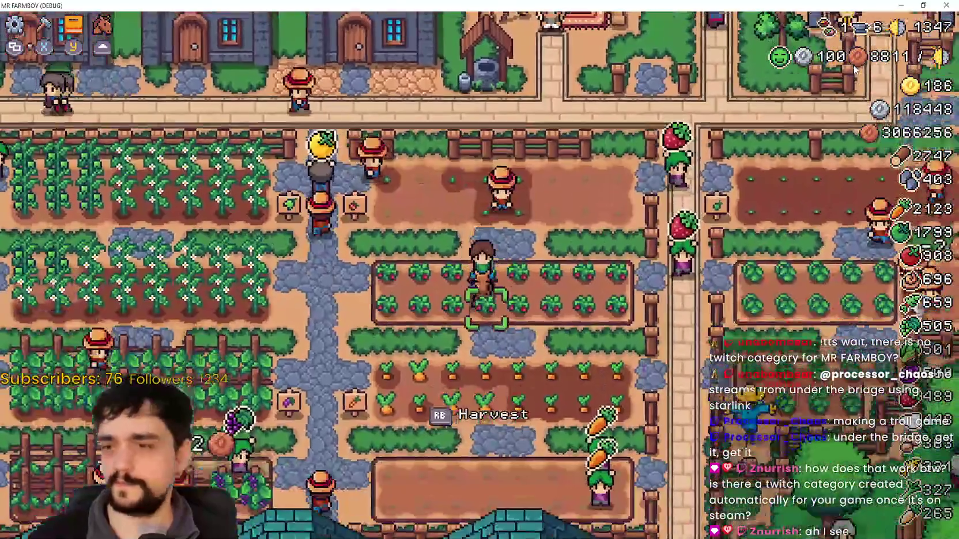
pyautogui.press('d')
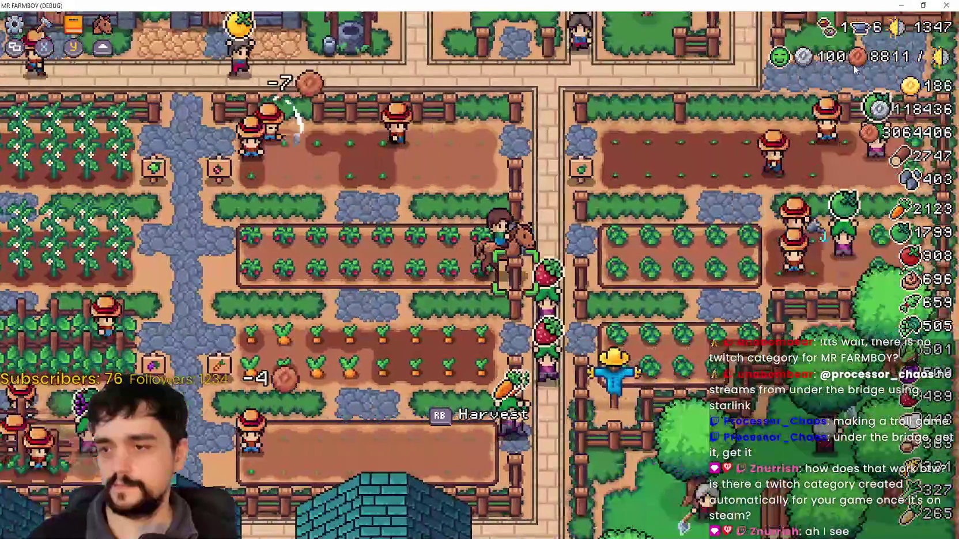
pyautogui.press('a')
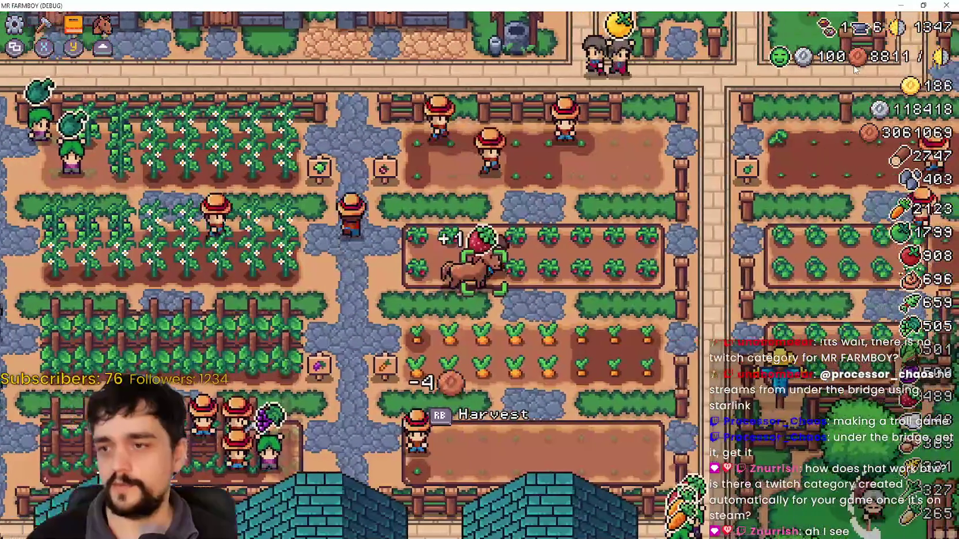
pyautogui.press('d')
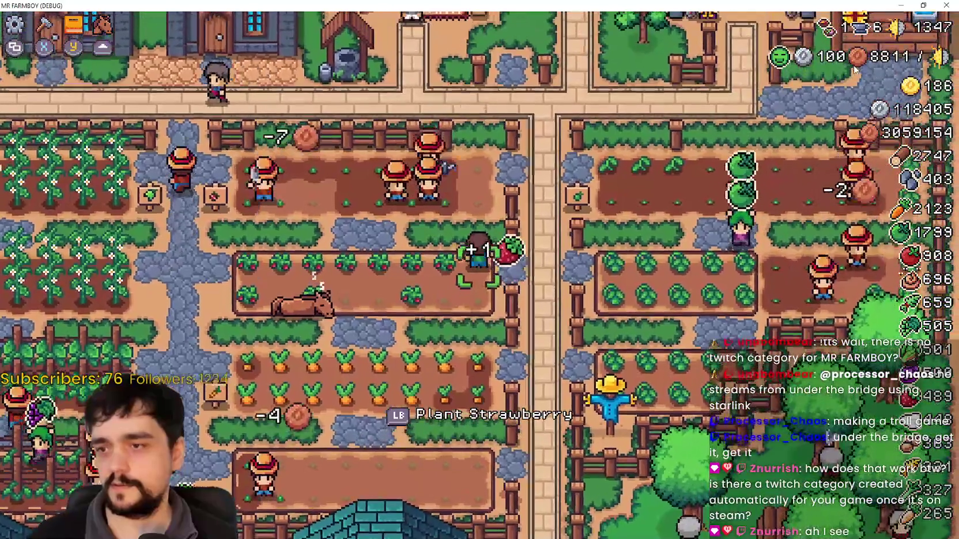
pyautogui.press('a')
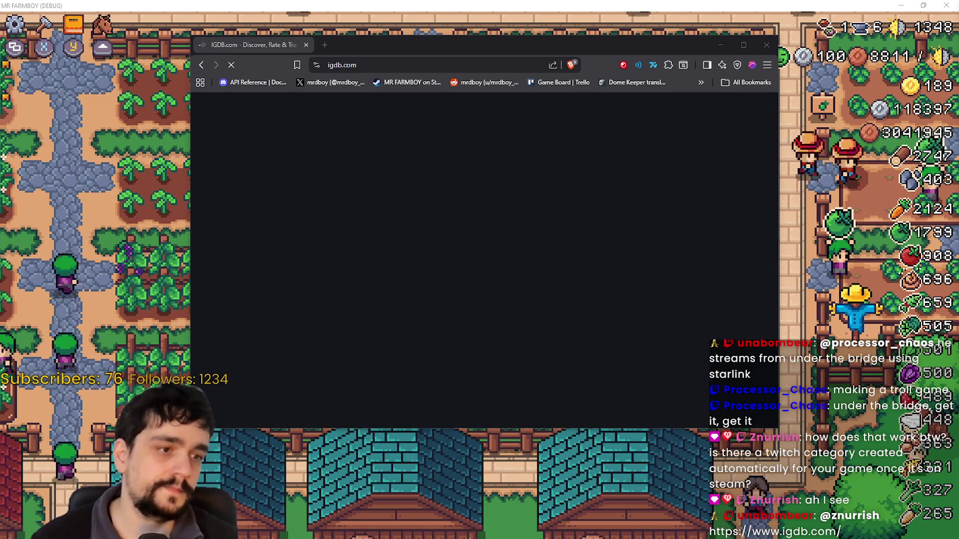
pyautogui.moveTo(407, 53); pyautogui.dragTo(363, 53)
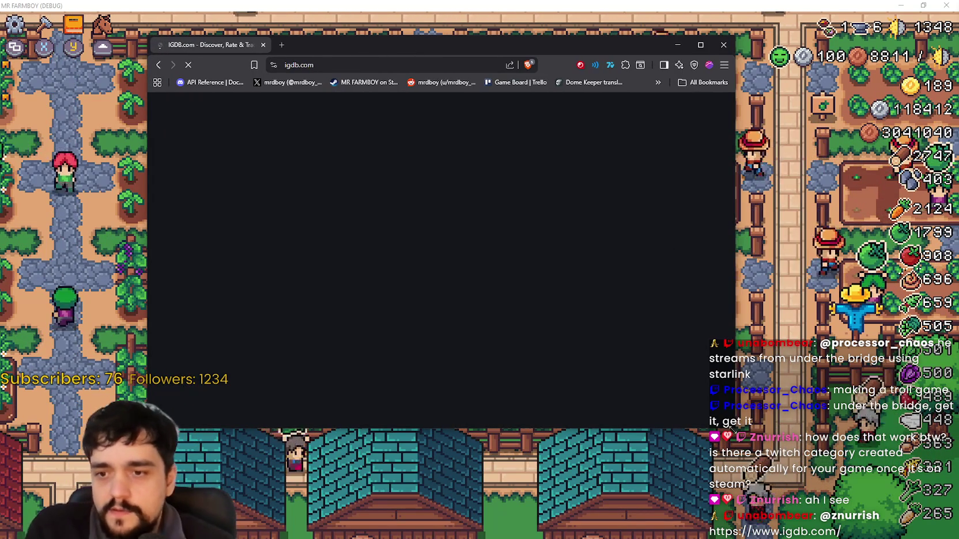
pyautogui.moveTo(735, 429); pyautogui.dragTo(855, 456)
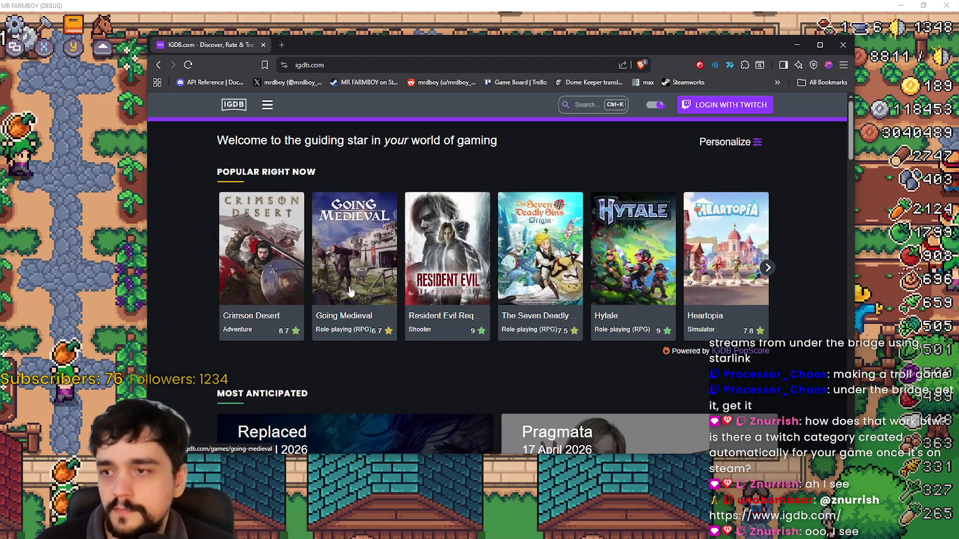
pyautogui.scroll(-5, 345, 294)
pyautogui.scroll(-3, 737, 365)
pyautogui.scroll(-1, 708, 339)
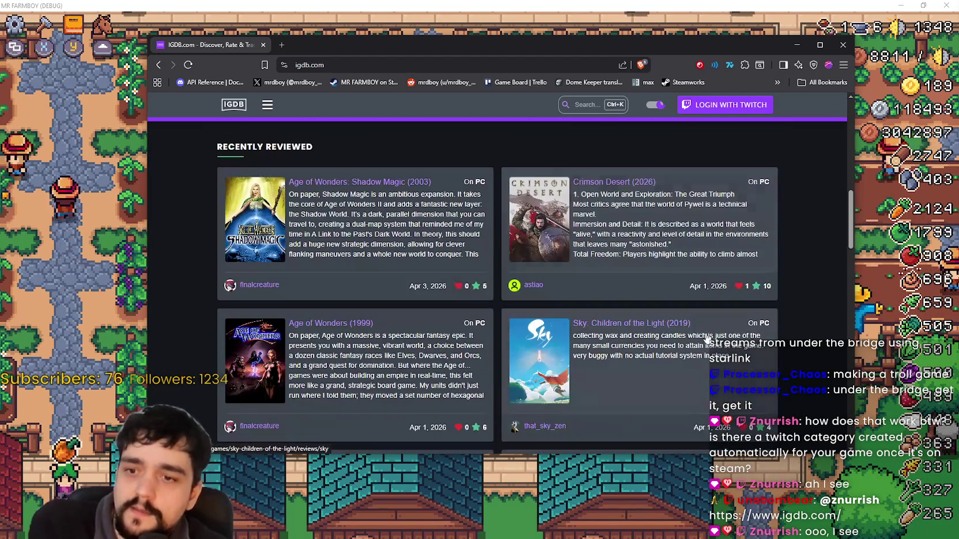
pyautogui.scroll(-3, 703, 332)
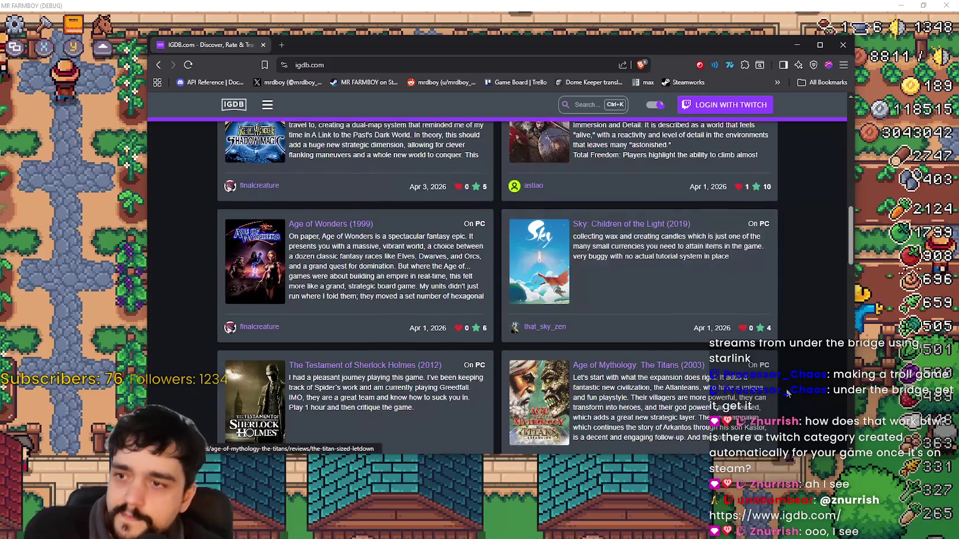
pyautogui.scroll(5, 780, 385)
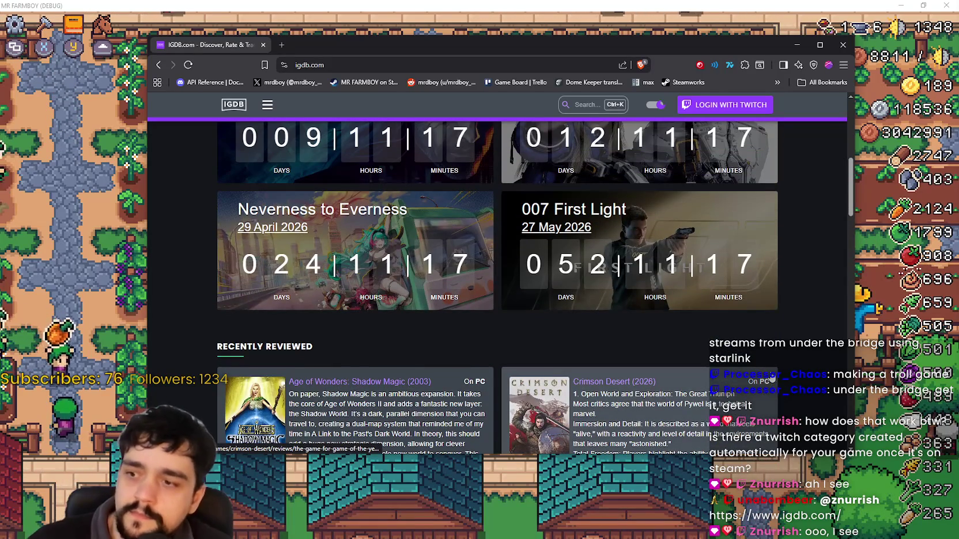
pyautogui.scroll(-5, 779, 388)
pyautogui.scroll(-2, 762, 369)
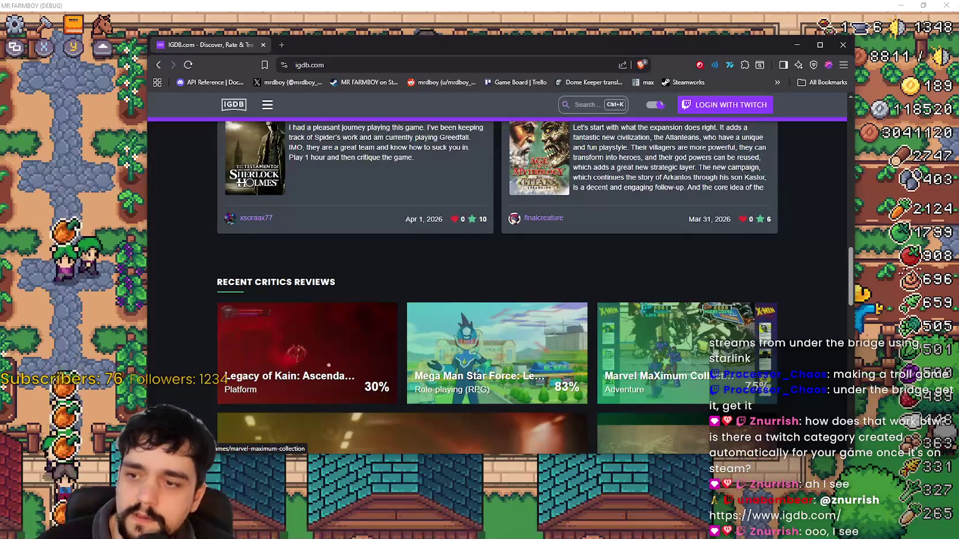
pyautogui.scroll(-3, 678, 374)
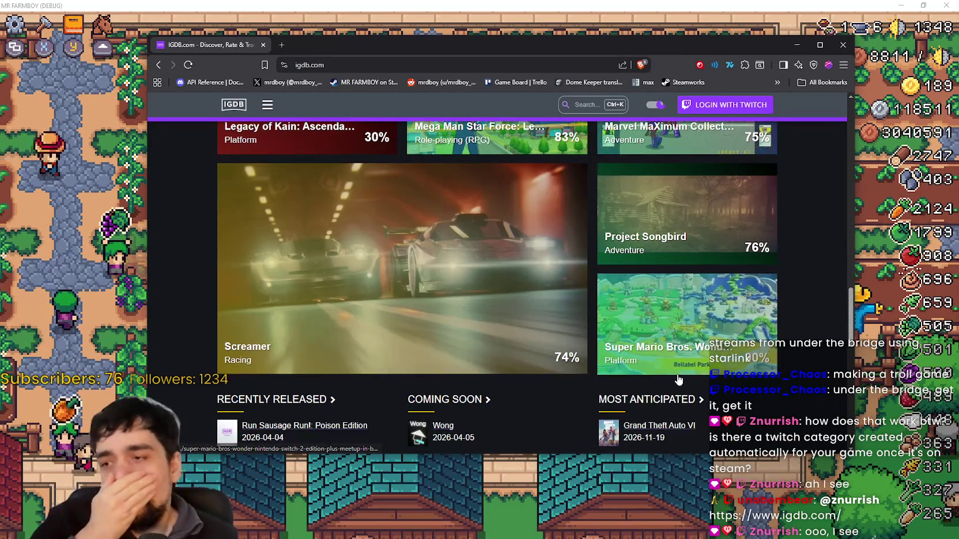
pyautogui.scroll(-3, 676, 373)
pyautogui.scroll(-2, 516, 317)
pyautogui.scroll(1, 518, 331)
pyautogui.scroll(-6, 512, 321)
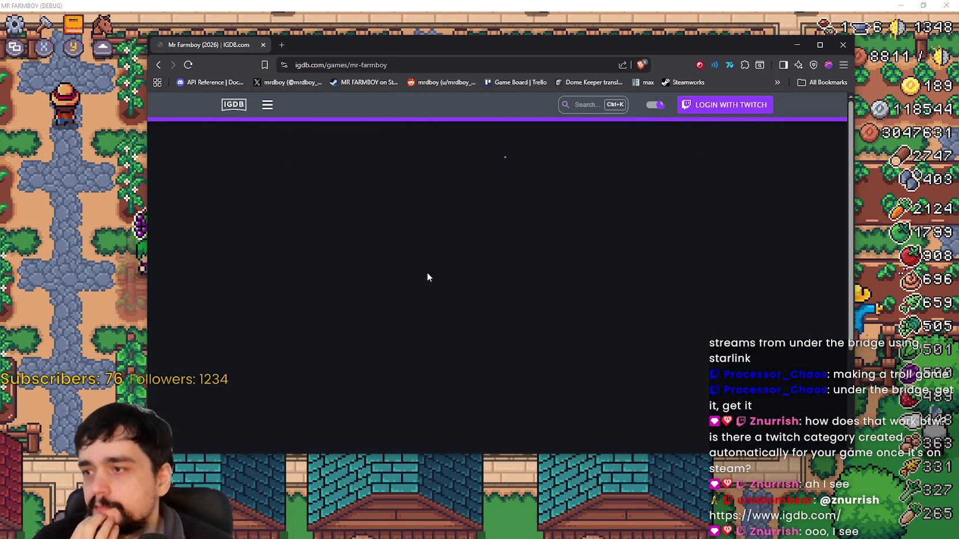
# - Review the Mr Farmboy page's genres, platforms, release dates and similar games
pyautogui.scroll(-4, 427, 275)
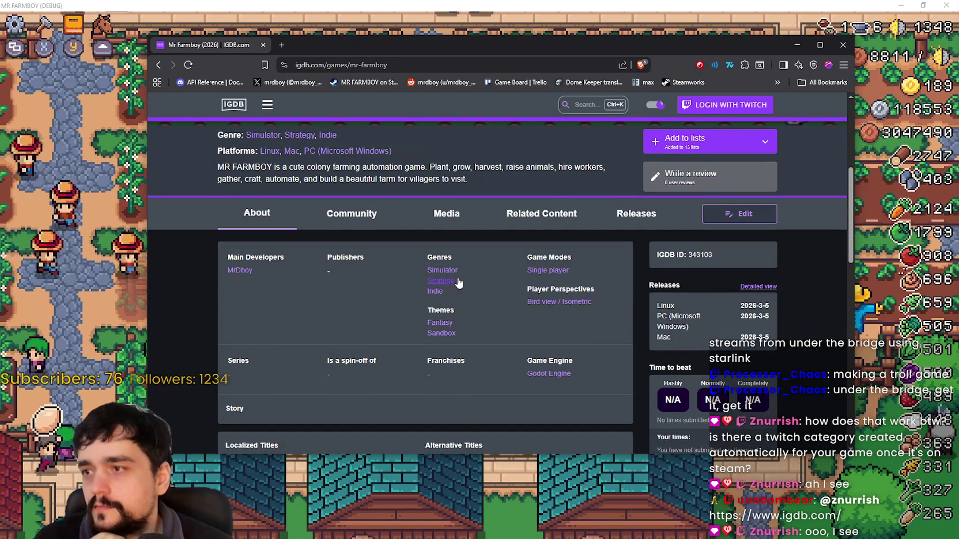
pyautogui.scroll(-2, 490, 287)
pyautogui.scroll(4, 499, 288)
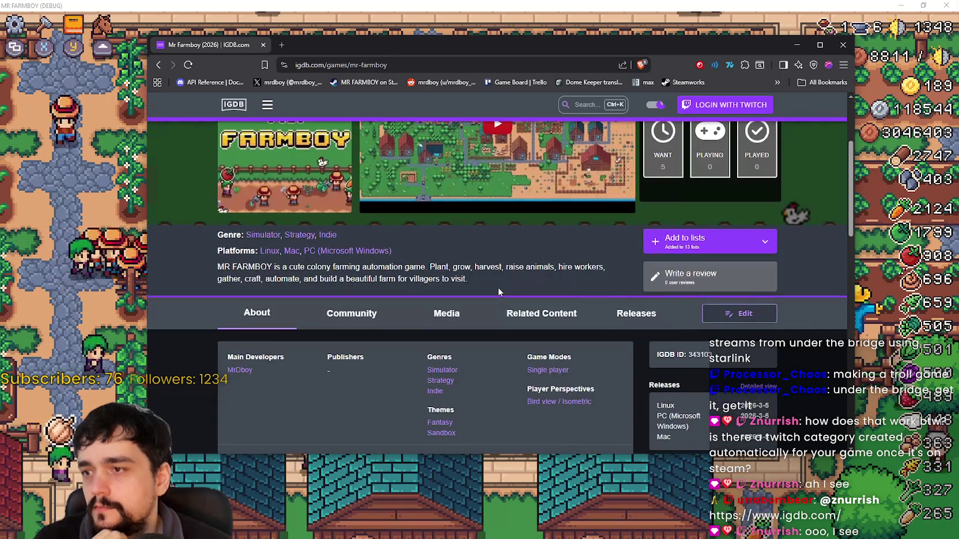
pyautogui.scroll(-4, 498, 287)
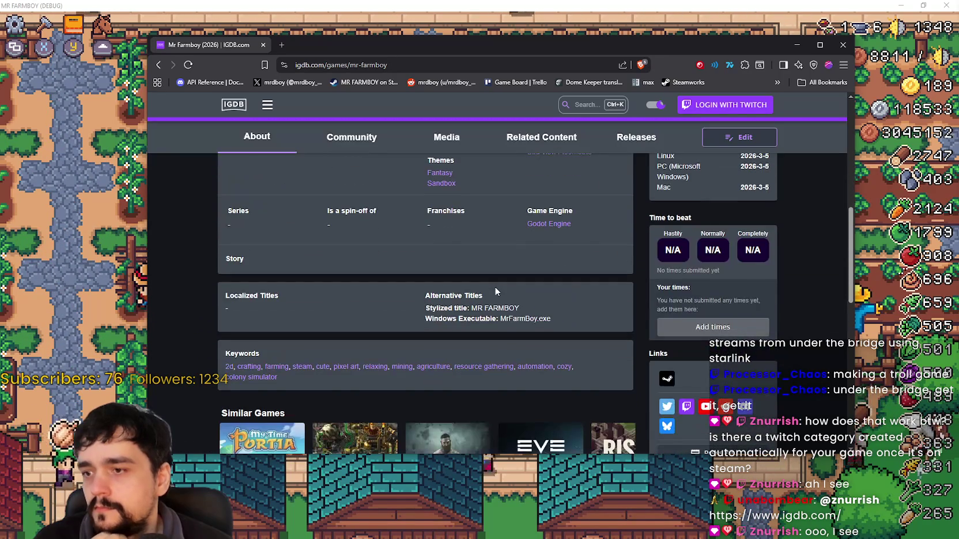
pyautogui.scroll(5, 492, 285)
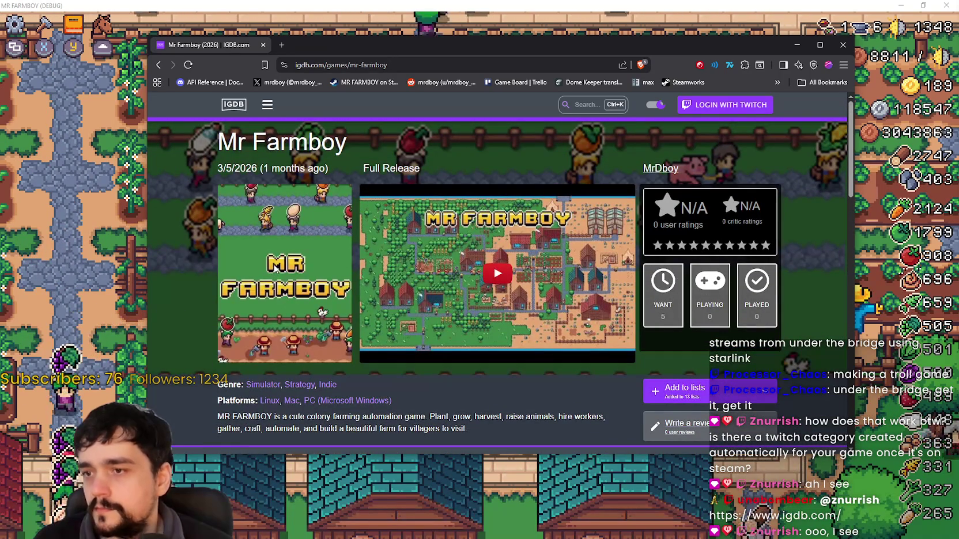
pyautogui.scroll(-4, 275, 260)
pyautogui.scroll(3, 282, 257)
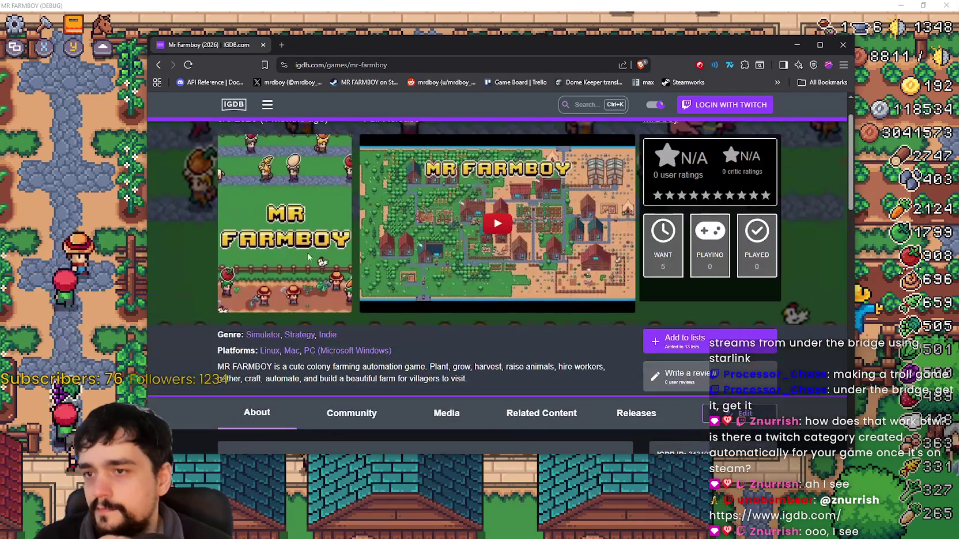
pyautogui.scroll(-7, 522, 256)
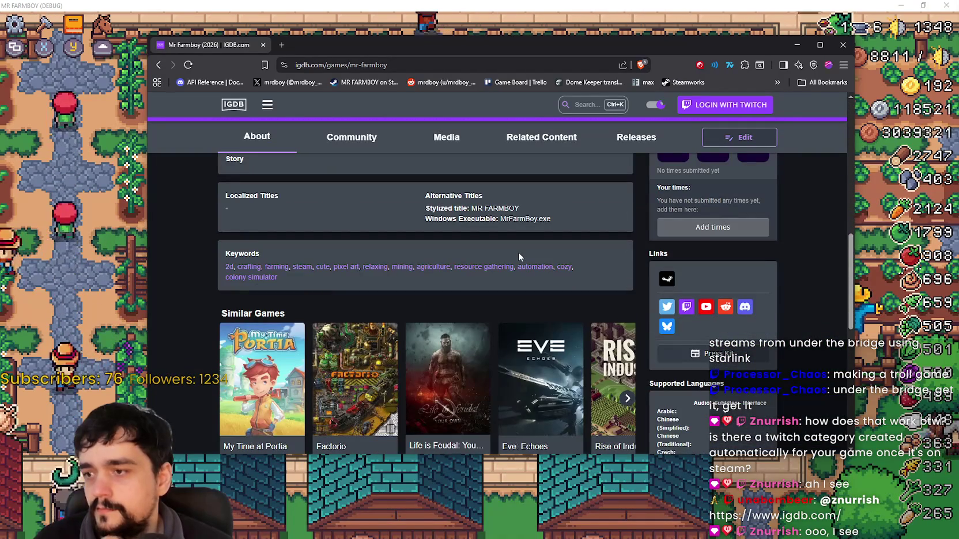
pyautogui.scroll(5, 519, 252)
pyautogui.scroll(-3, 517, 252)
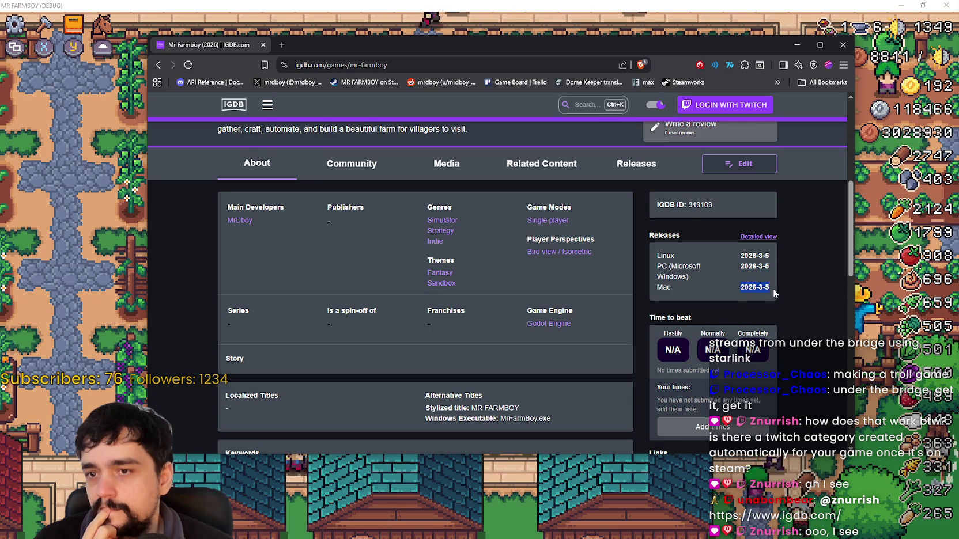
pyautogui.scroll(-3, 766, 286)
pyautogui.scroll(6, 766, 286)
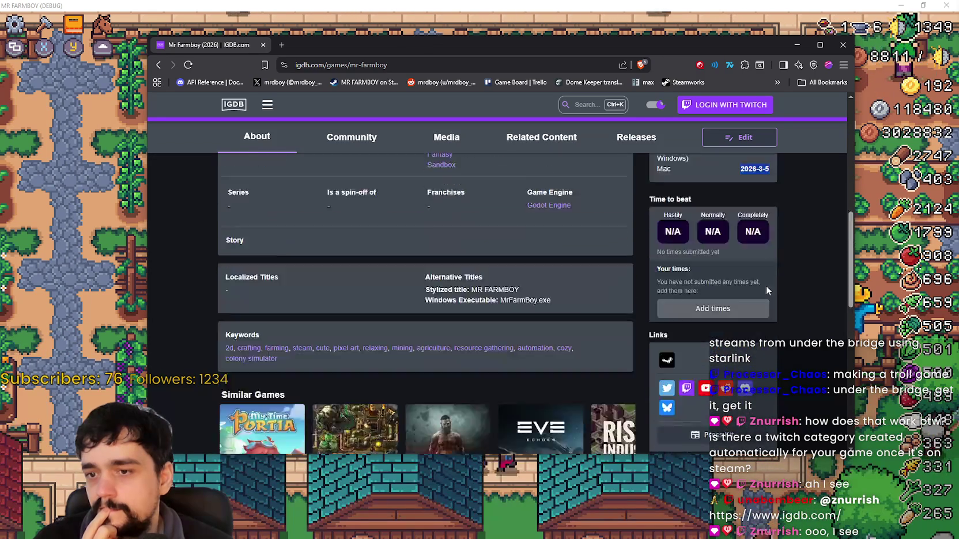
pyautogui.scroll(2, 748, 298)
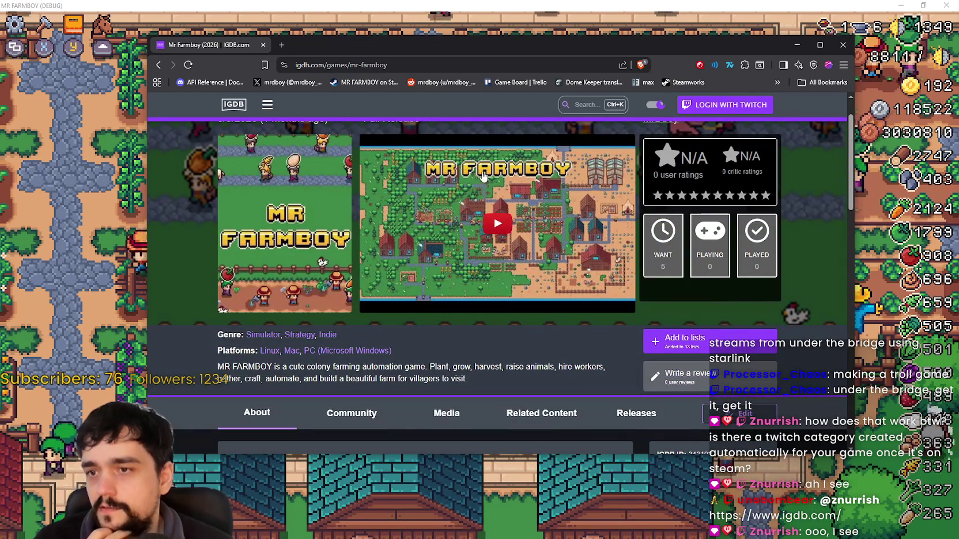
pyautogui.scroll(1, 375, 195)
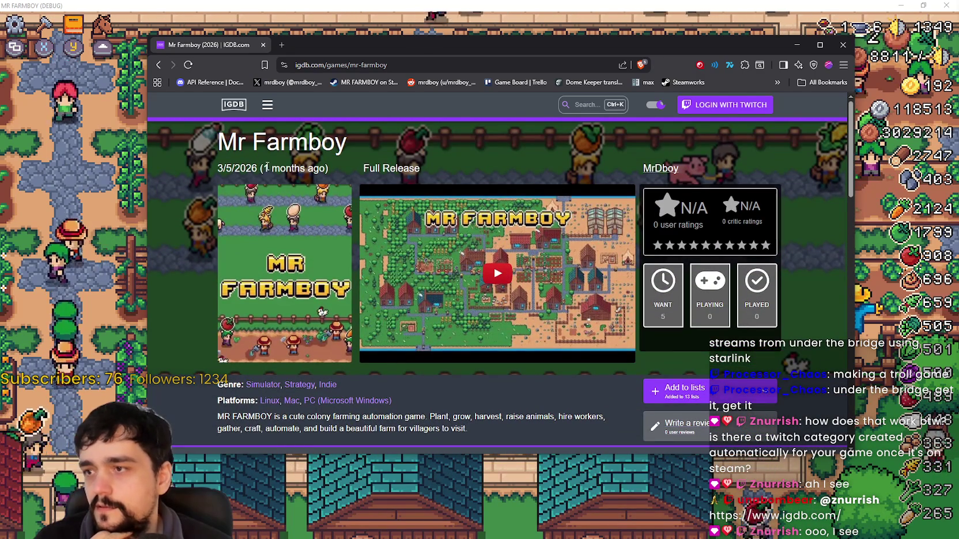
# - Highlight the '1 months ago' release age, then open the MrDboy developer page in a new tab
pyautogui.moveTo(264, 168); pyautogui.dragTo(312, 174)
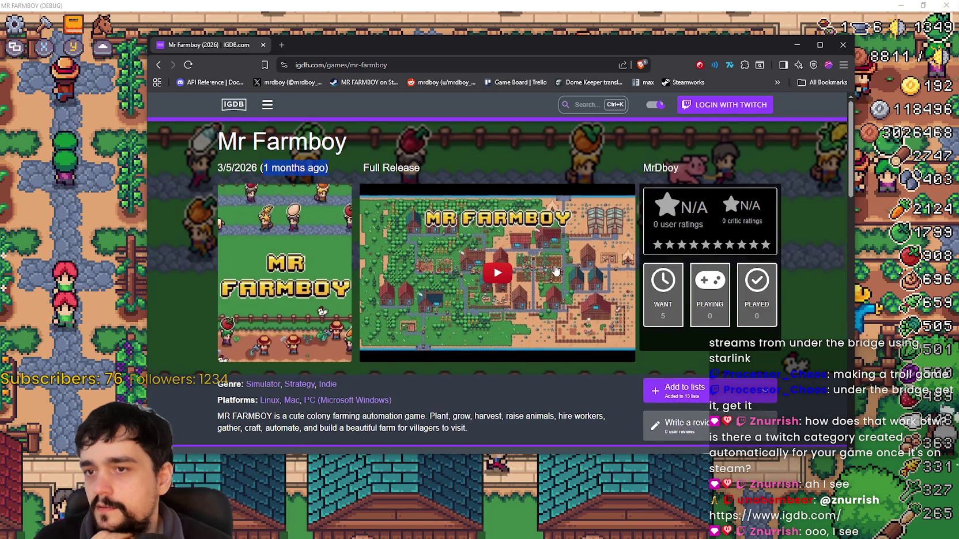
pyautogui.scroll(-5, 583, 266)
pyautogui.scroll(5, 634, 219)
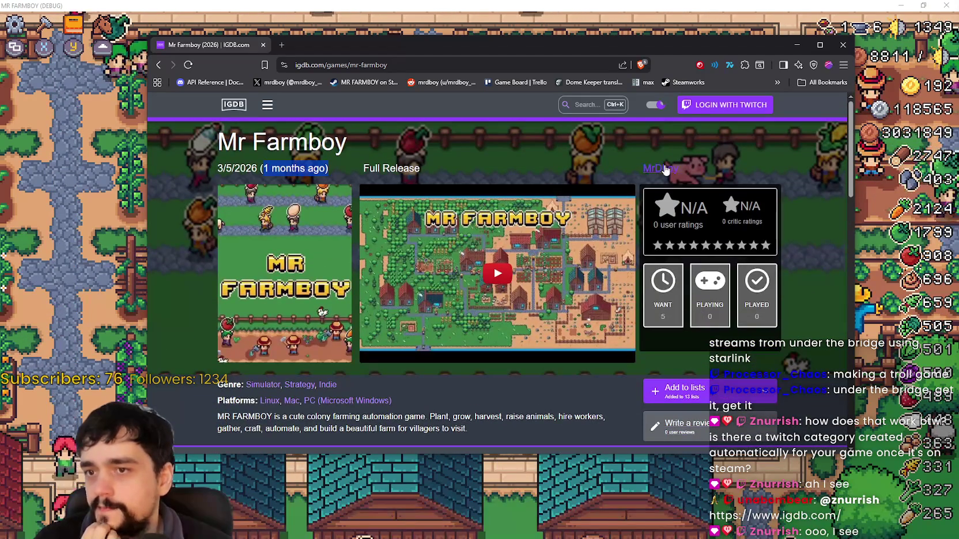
pyautogui.scroll(-8, 442, 241)
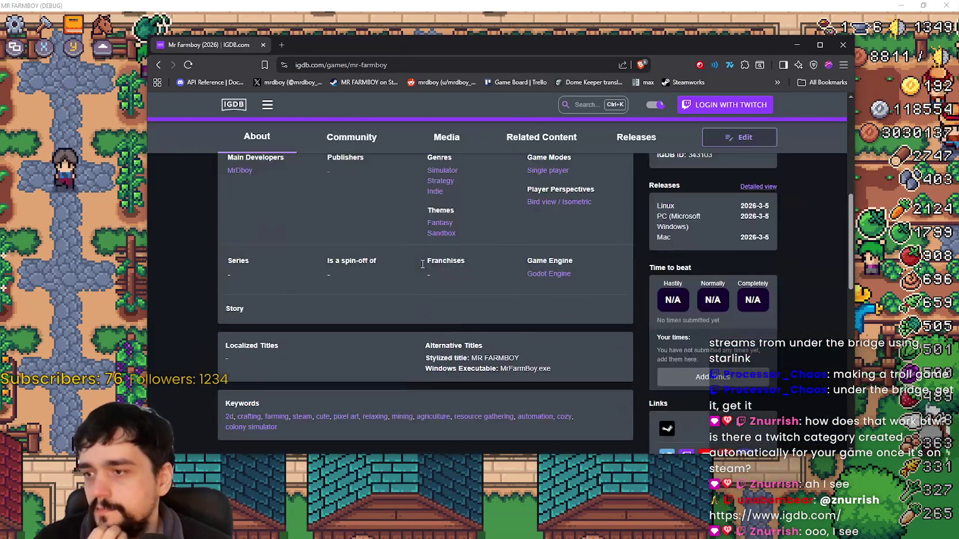
pyautogui.scroll(-3, 423, 265)
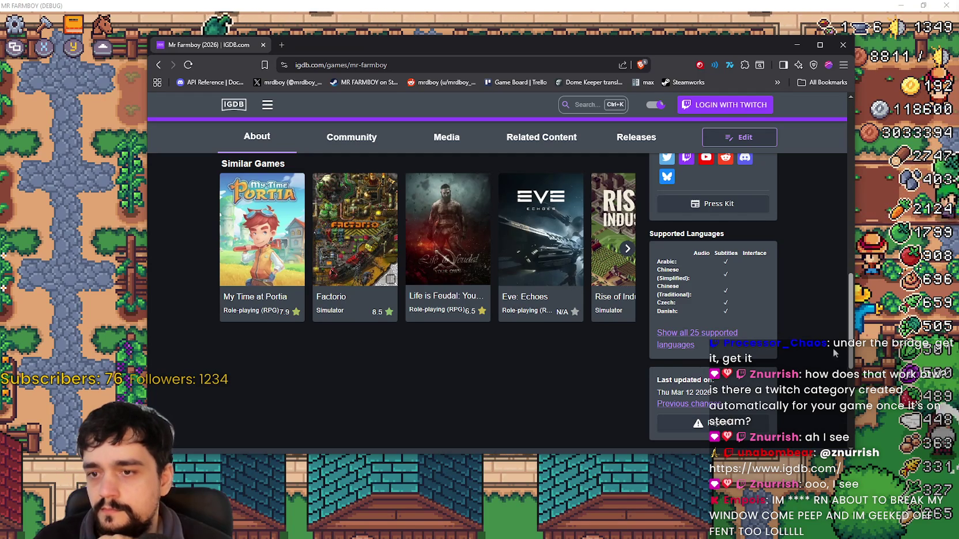
pyautogui.scroll(12, 809, 206)
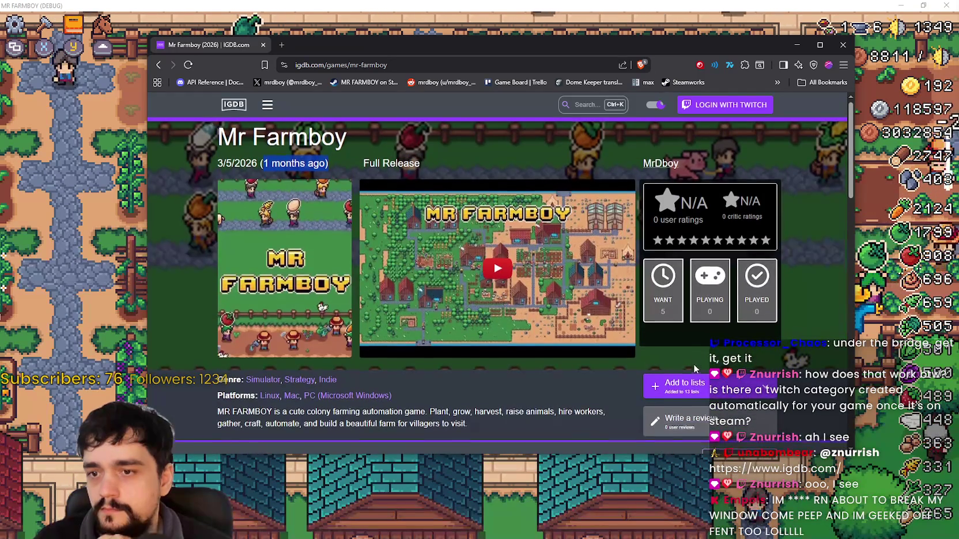
pyautogui.click(666, 169)
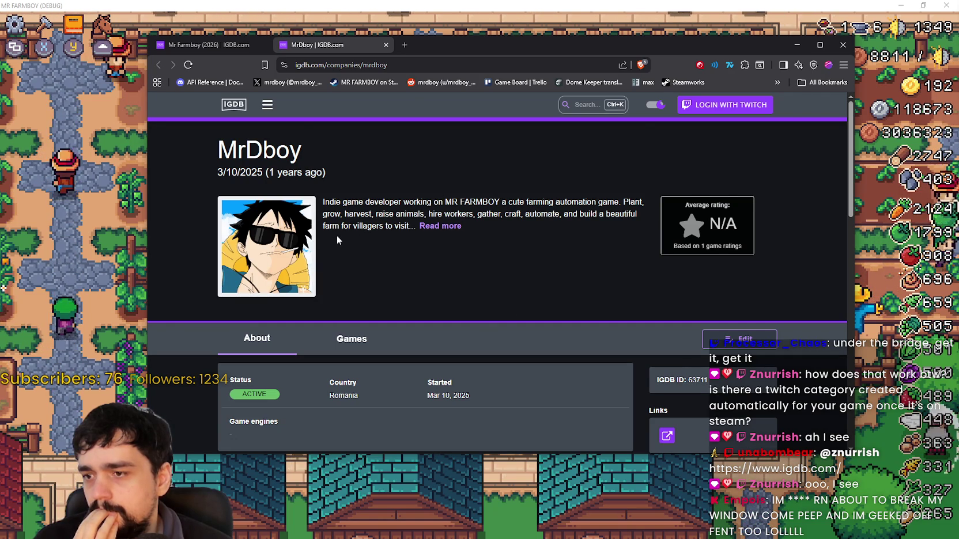
# - Look over the MrDboy company page: active Romanian developer, rating N/A
pyautogui.scroll(-2, 338, 241)
pyautogui.scroll(-2, 341, 238)
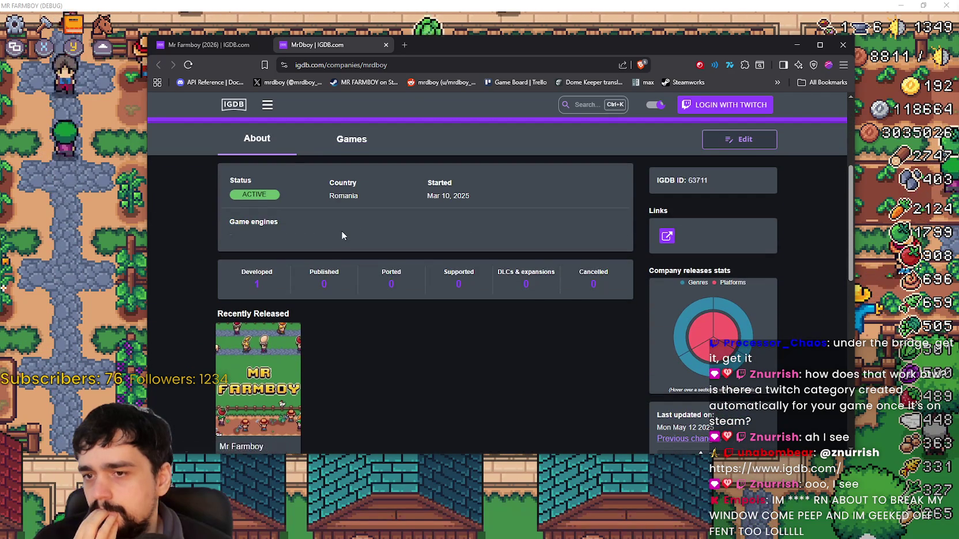
pyautogui.scroll(-3, 341, 237)
pyautogui.scroll(-3, 341, 230)
pyautogui.scroll(-2, 343, 229)
pyautogui.scroll(4, 343, 228)
pyautogui.scroll(6, 343, 229)
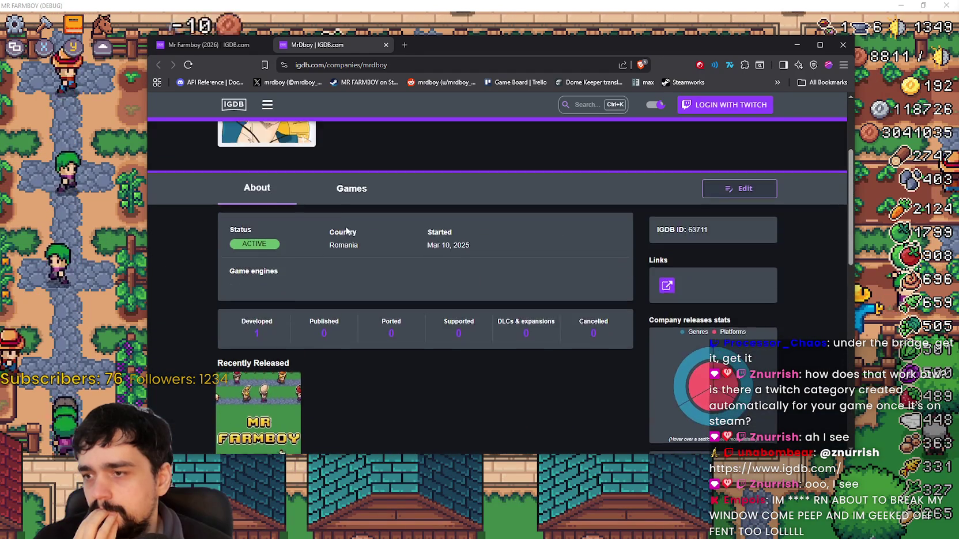
pyautogui.scroll(-7, 346, 225)
pyautogui.scroll(7, 347, 224)
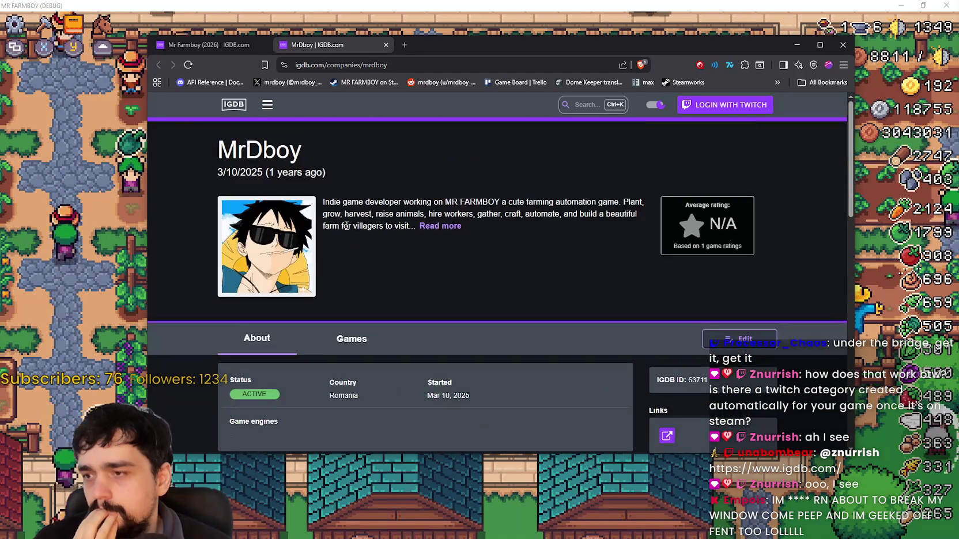
pyautogui.scroll(-3, 346, 225)
pyautogui.scroll(2, 346, 227)
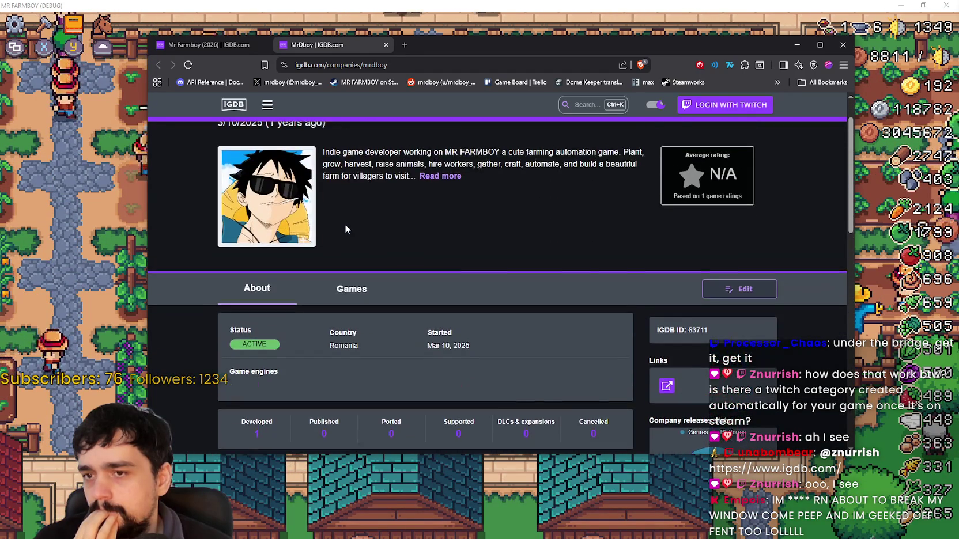
pyautogui.scroll(-2, 345, 224)
pyautogui.scroll(2, 346, 223)
# - Close the browser and confirm closing both open tabs
pyautogui.scroll(-2, 346, 221)
pyautogui.scroll(-6, 348, 221)
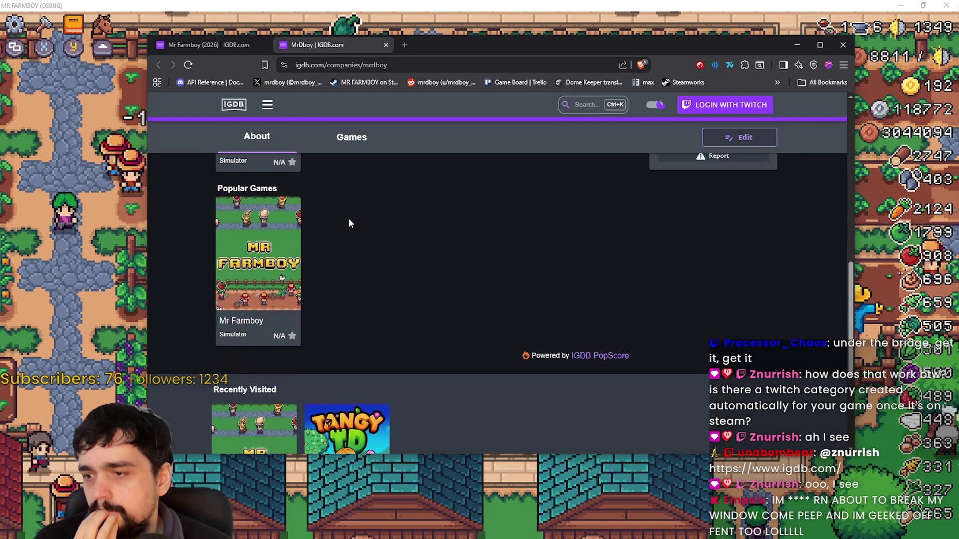
pyautogui.scroll(3, 333, 234)
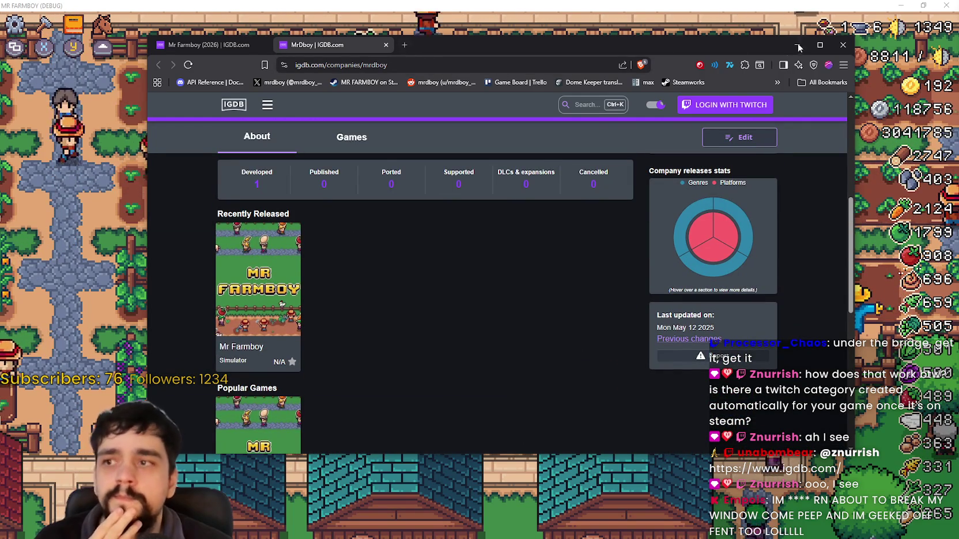
pyautogui.click(836, 50)
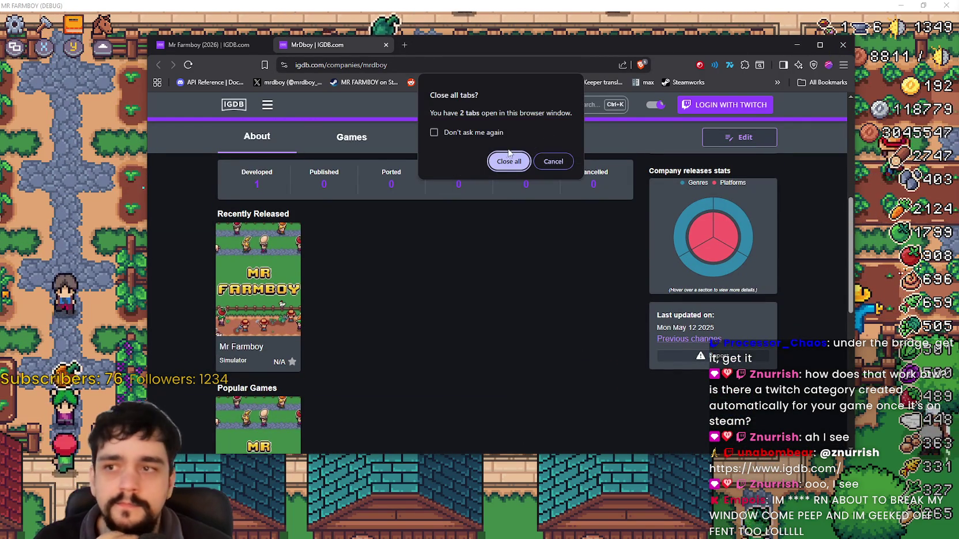
pyautogui.click(511, 157)
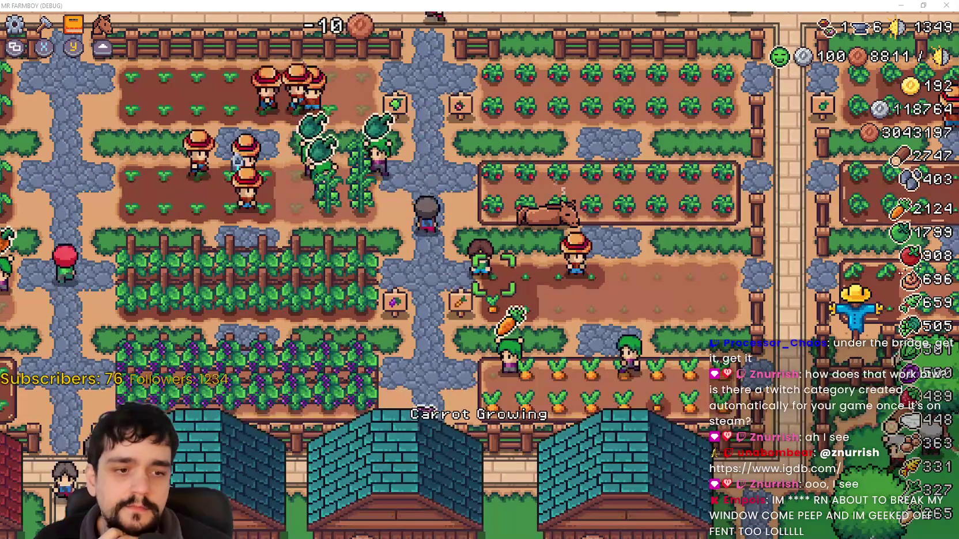
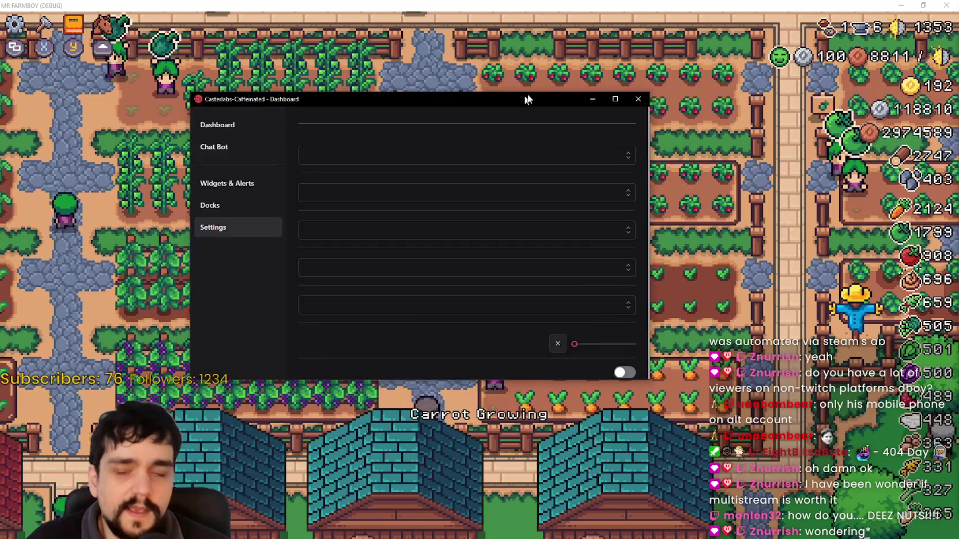
# - Drag the Caffeinated dashboard over the game, shaking it so the other windows minimize
pyautogui.moveTo(522, 101); pyautogui.dragTo(657, 87)
pyautogui.moveTo(530, 84)
pyautogui.mouseDown()
pyautogui.moveTo(565, 99)
pyautogui.moveTo(518, 99)
pyautogui.mouseUp()
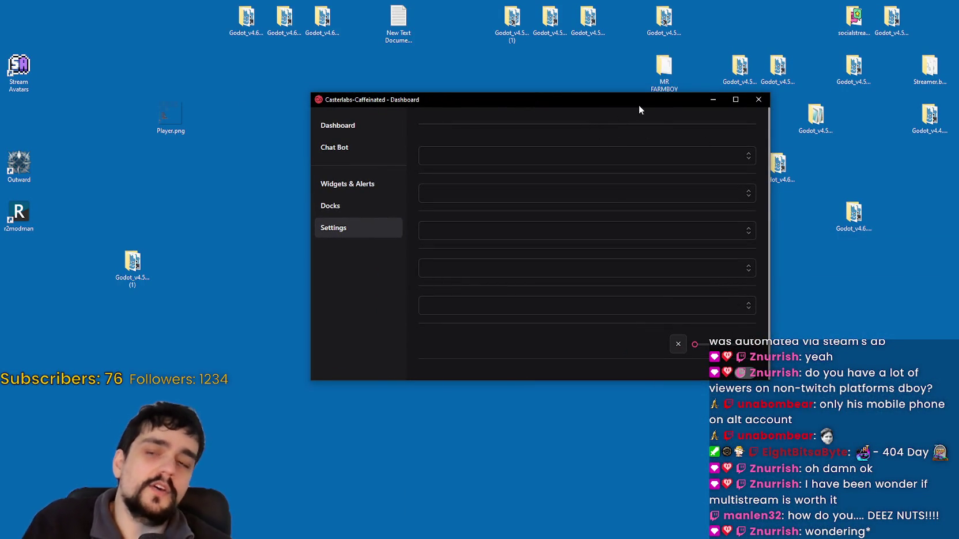
pyautogui.moveTo(530, 100)
pyautogui.mouseDown()
pyautogui.moveTo(499, 127)
pyautogui.moveTo(536, 96)
pyautogui.mouseUp()
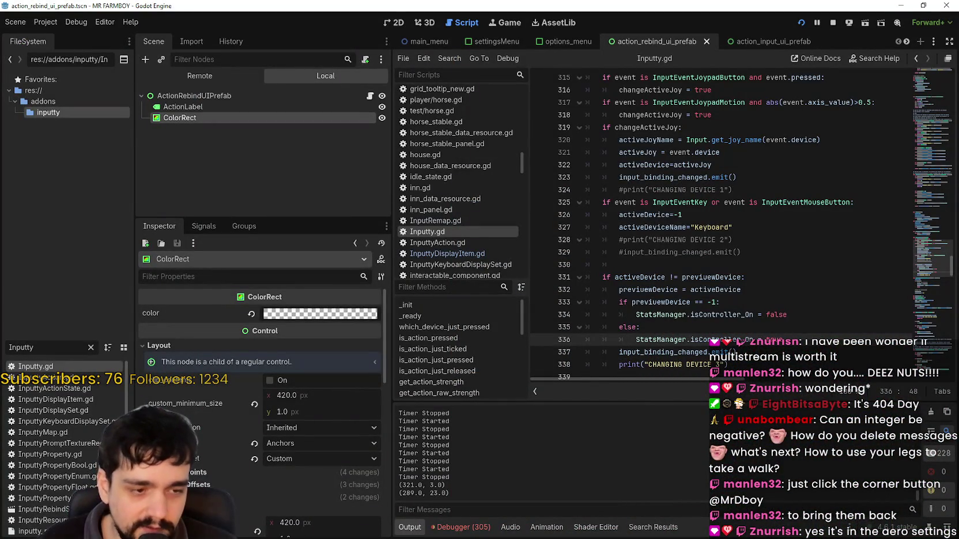
# - Move the Casterlabs Settings window, switch to the Dashboard chat view, and raise it near the top
pyautogui.moveTo(460, 94)
pyautogui.mouseDown()
pyautogui.moveTo(552, 20)
pyautogui.moveTo(468, 170)
pyautogui.moveTo(407, 15)
pyautogui.moveTo(647, 95)
pyautogui.moveTo(539, 185)
pyautogui.moveTo(510, 182)
pyautogui.moveTo(438, 68)
pyautogui.moveTo(922, 141)
pyautogui.moveTo(447, 148)
pyautogui.moveTo(400, 109)
pyautogui.mouseUp()
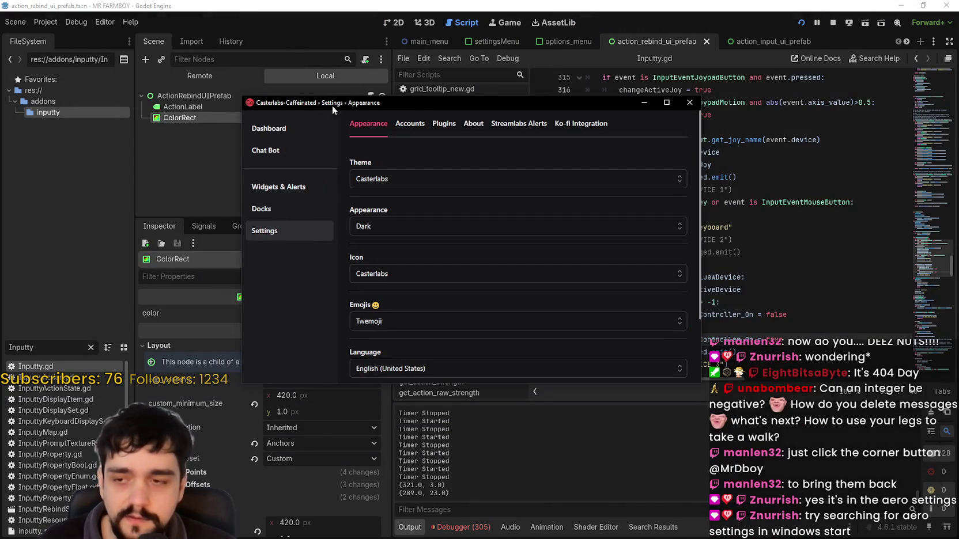
pyautogui.moveTo(304, 112)
pyautogui.mouseDown()
pyautogui.moveTo(368, 533)
pyautogui.moveTo(411, 429)
pyautogui.moveTo(302, 164)
pyautogui.mouseUp()
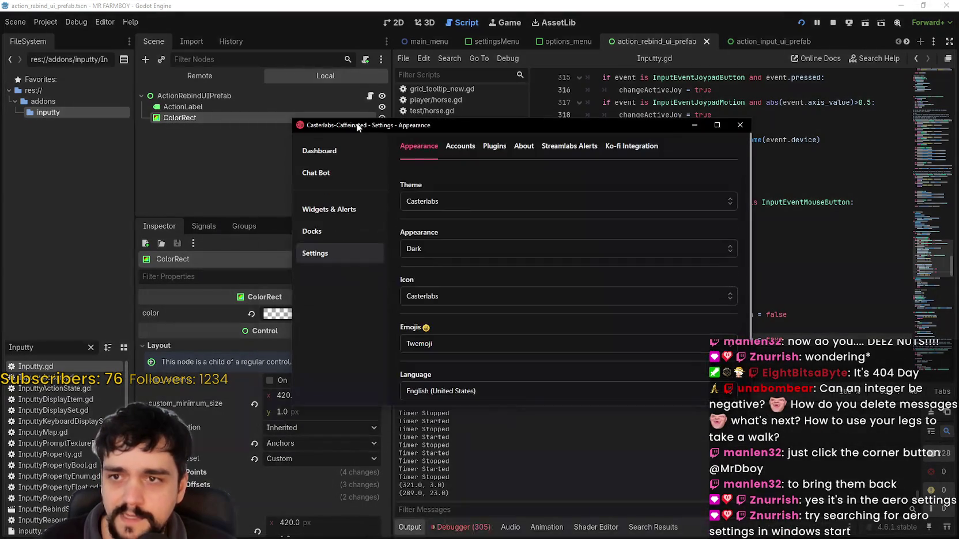
pyautogui.click(303, 159)
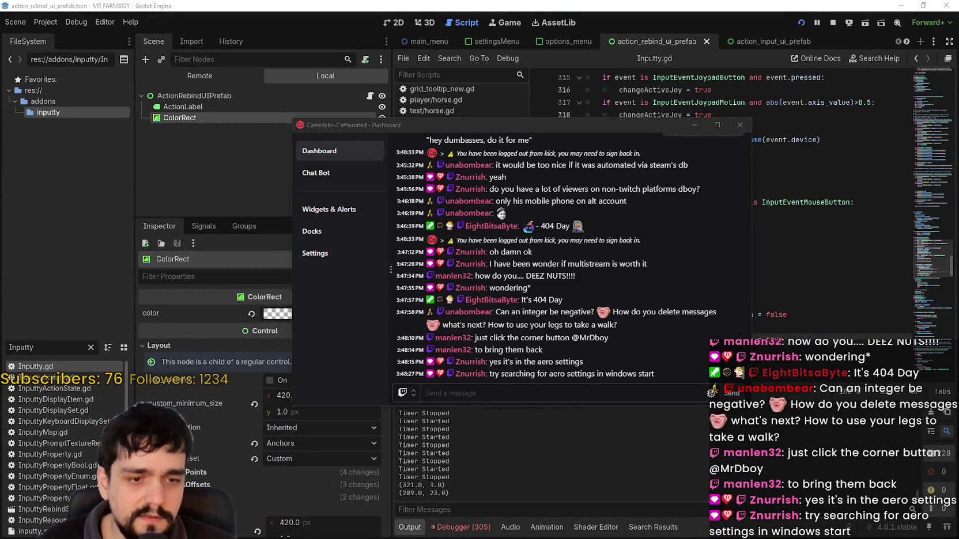
pyautogui.moveTo(384, 127)
pyautogui.mouseDown()
pyautogui.moveTo(625, 5)
pyautogui.moveTo(511, 74)
pyautogui.moveTo(587, 136)
pyautogui.moveTo(518, 128)
pyautogui.moveTo(292, 65)
pyautogui.moveTo(115, 292)
pyautogui.moveTo(435, 110)
pyautogui.moveTo(424, 101)
pyautogui.moveTo(427, 85)
pyautogui.mouseUp()
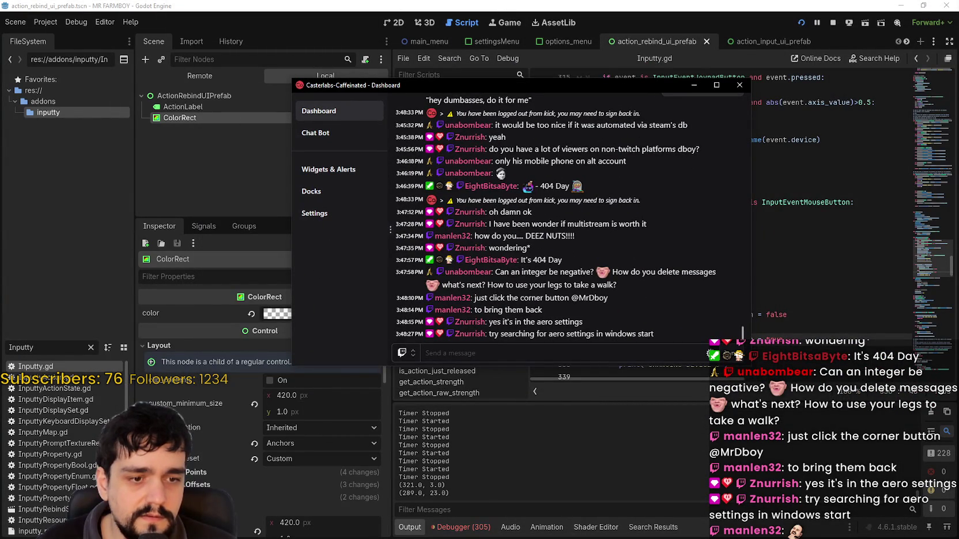
pyautogui.hotkey('alt', 'Tab')
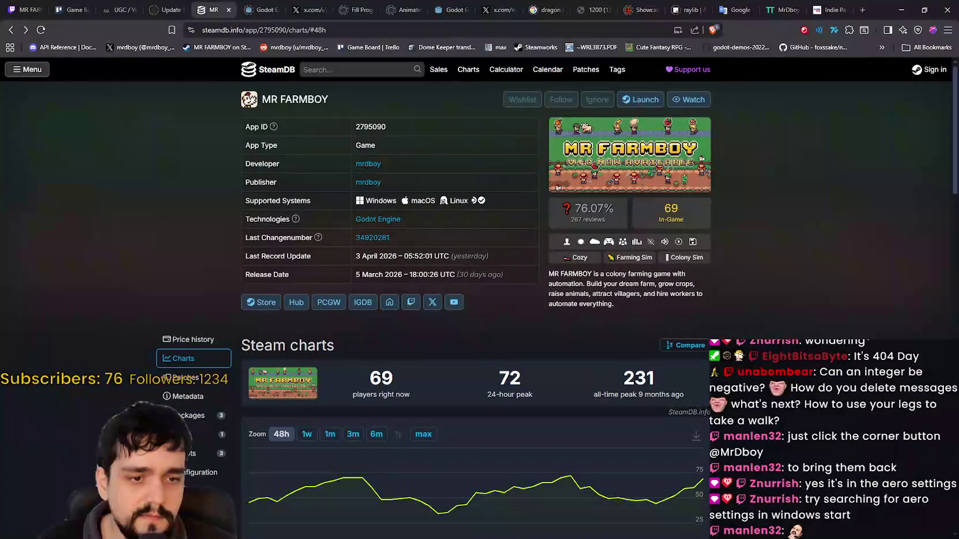
pyautogui.click(900, 10)
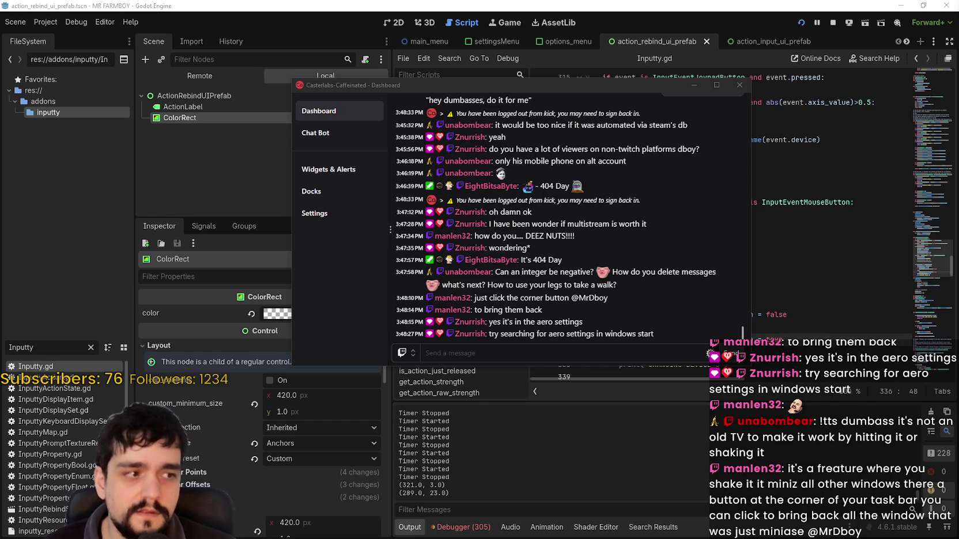
pyautogui.click(526, 314)
pyautogui.scroll(2, 566, 290)
pyautogui.scroll(-2, 567, 290)
pyautogui.scroll(3, 567, 290)
pyautogui.scroll(-3, 627, 299)
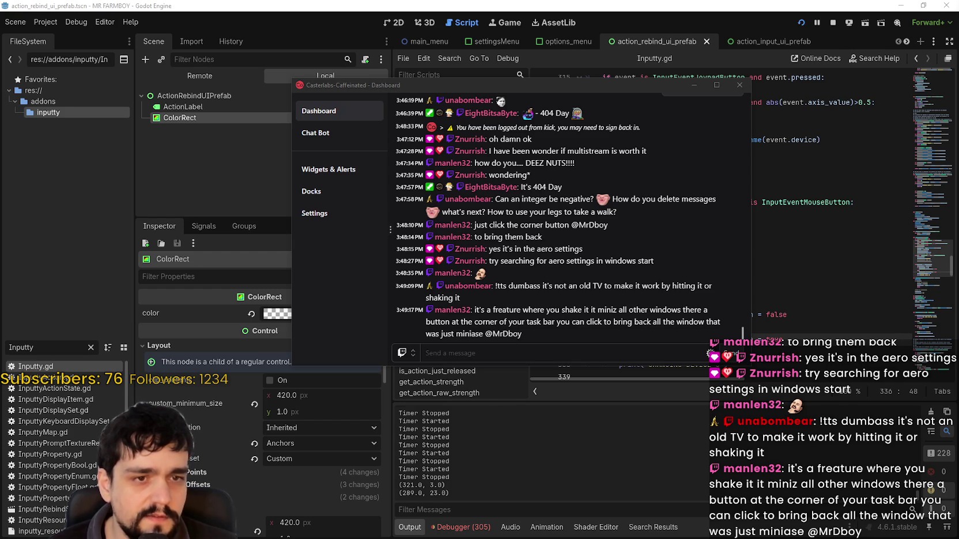
pyautogui.press('super+i')
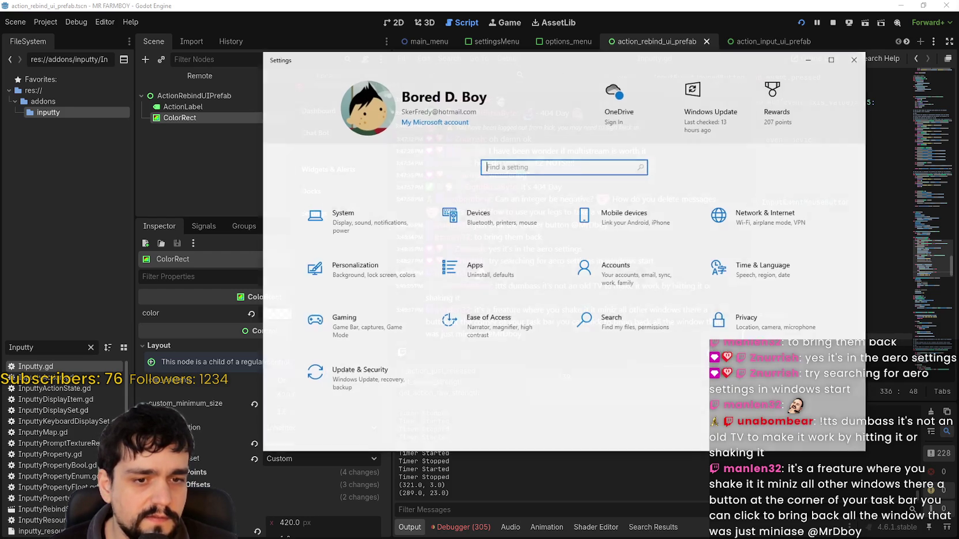
pyautogui.moveTo(573, 65); pyautogui.dragTo(700, 74)
pyautogui.hotkey('alt', 'F4')
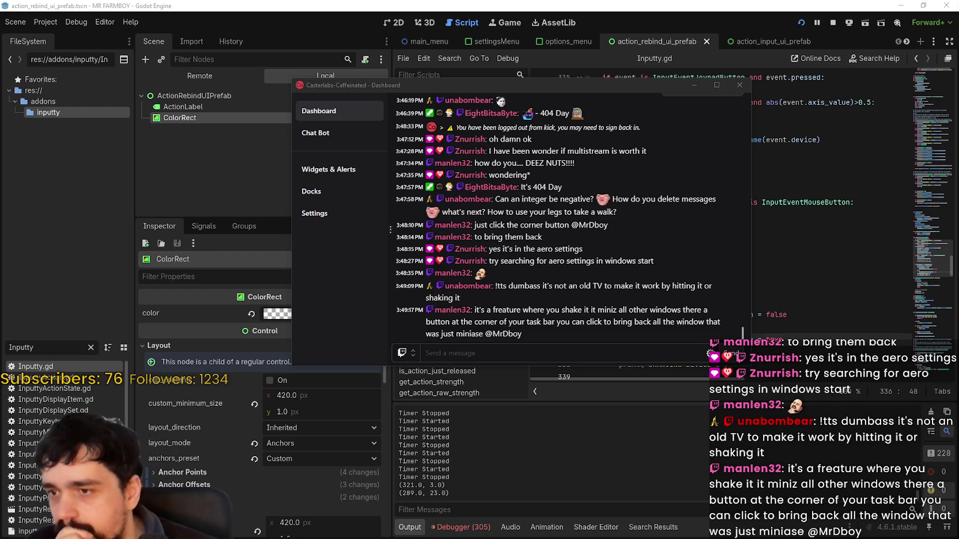
# - Click into Caffeinated's 'Send a message' box to begin a chat reply
pyautogui.click(536, 353)
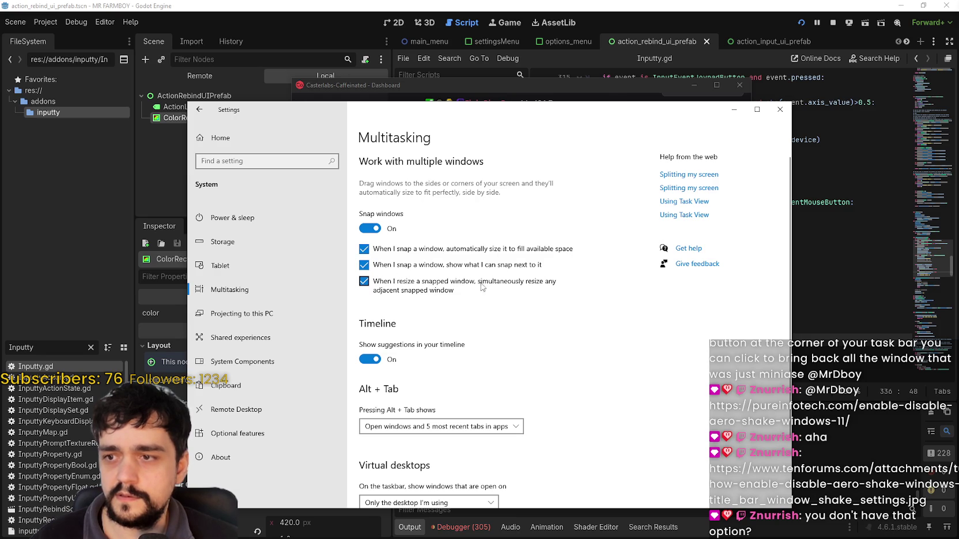
# - Move the chat dashboard to the right and nudge the Settings window up and left
pyautogui.scroll(-2, 611, 344)
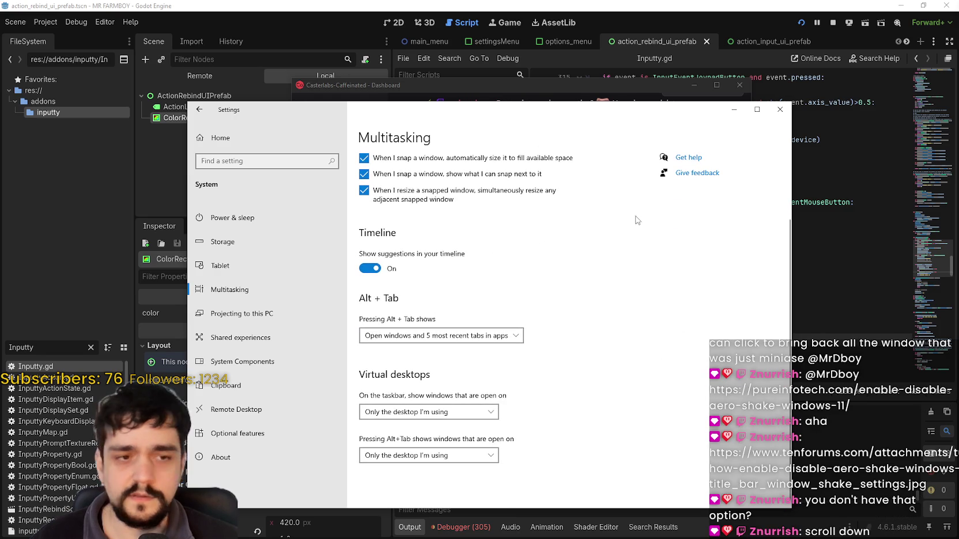
pyautogui.moveTo(590, 113)
pyautogui.mouseDown()
pyautogui.moveTo(528, 107)
pyautogui.moveTo(527, 87)
pyautogui.moveTo(718, 88)
pyautogui.mouseUp()
pyautogui.click(548, 460)
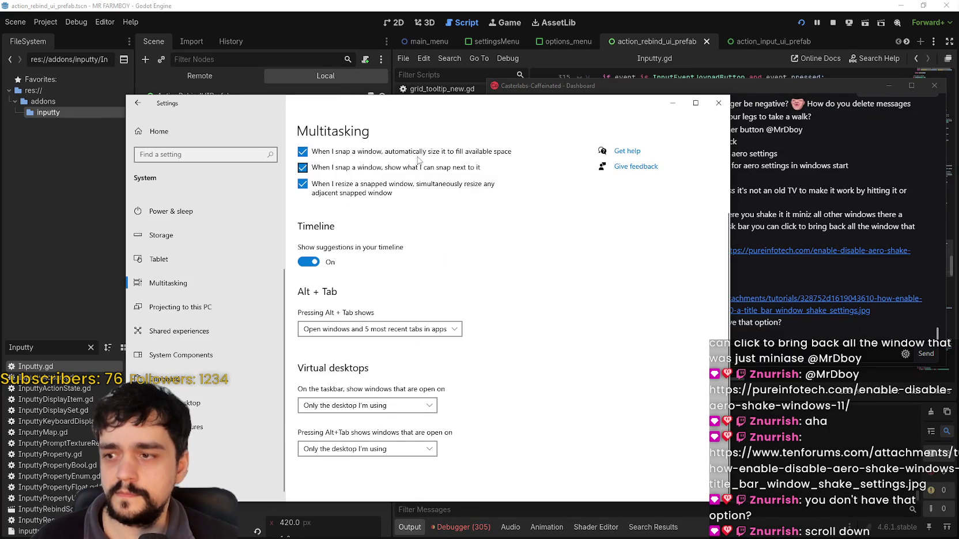
pyautogui.moveTo(455, 104); pyautogui.dragTo(428, 87)
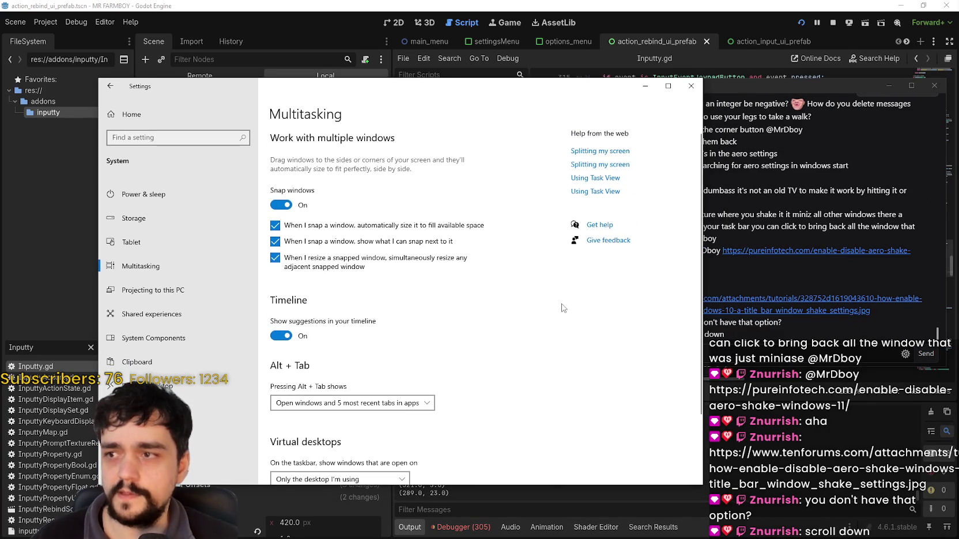
pyautogui.scroll(-1, 562, 308)
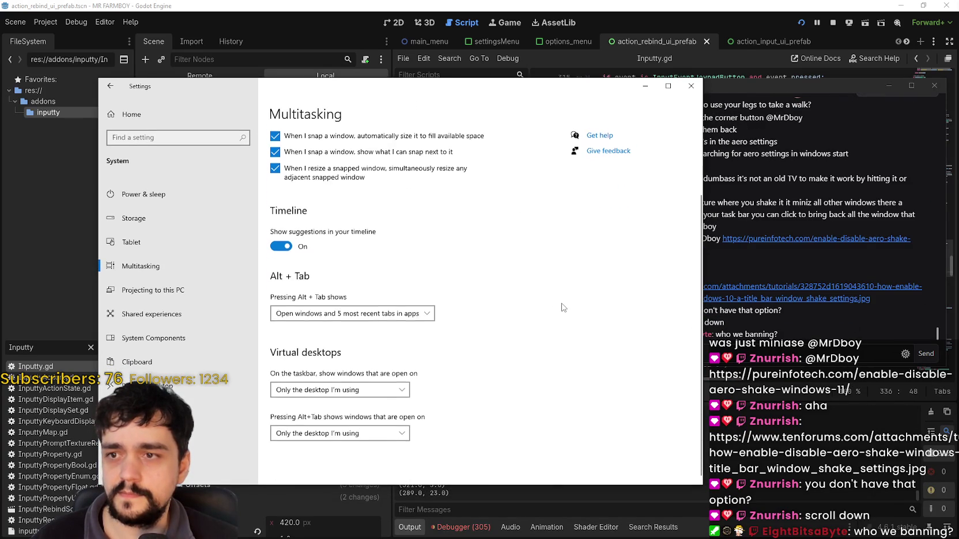
pyautogui.click(765, 334)
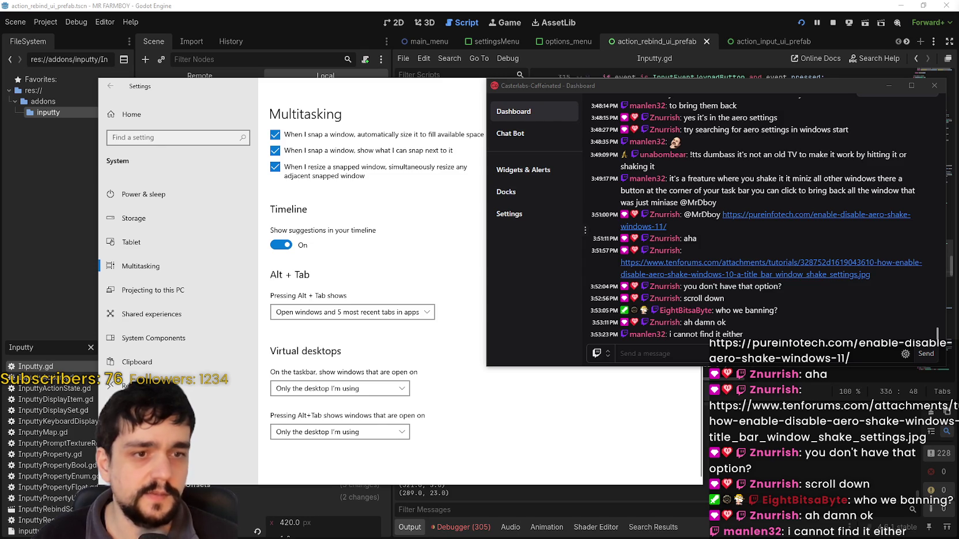
# - Bring the Multitasking settings back in front, review it, and drag it off screen
pyautogui.click(412, 350)
pyautogui.scroll(2, 477, 361)
pyautogui.scroll(-2, 438, 340)
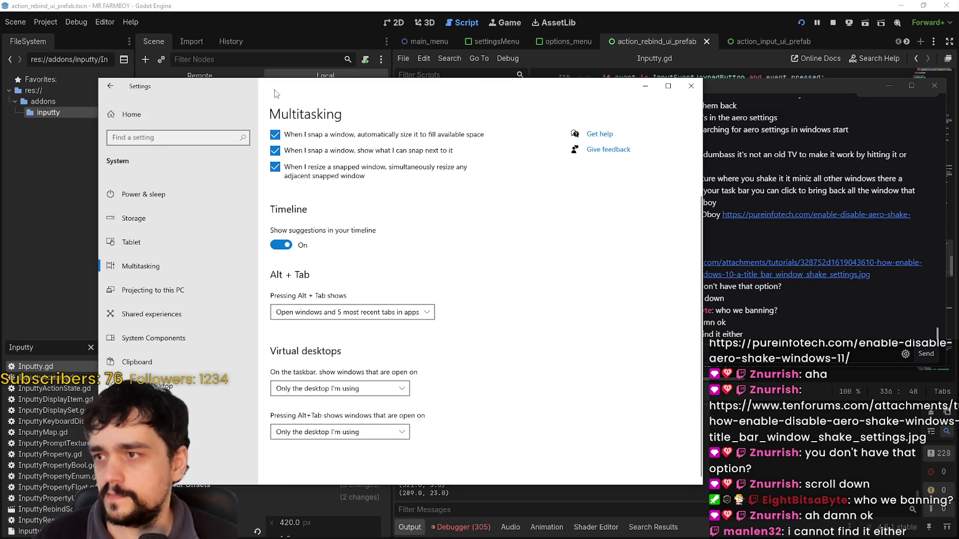
pyautogui.moveTo(273, 94); pyautogui.dragTo(0, 92)
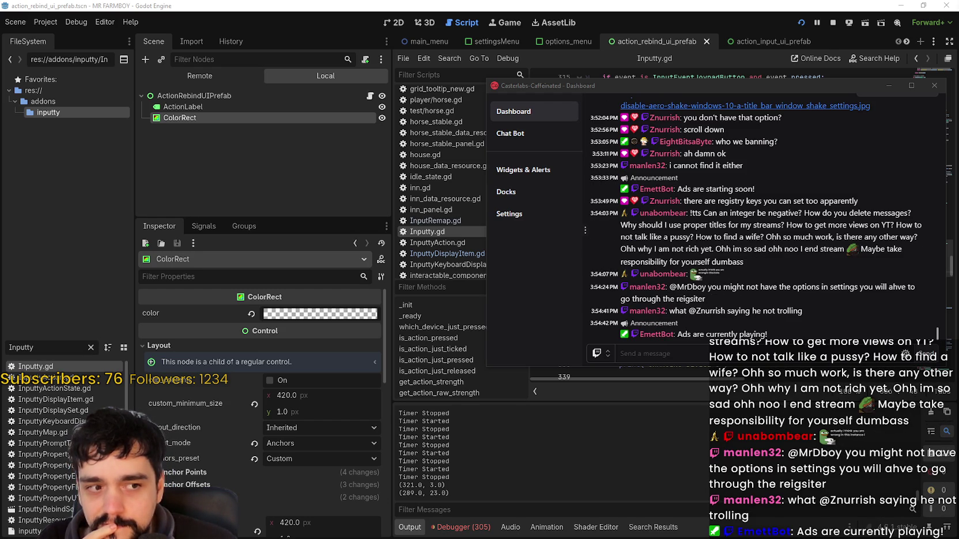
# - Bring MR FARMBOY forward, walk the farmer left, and pause to show the Stats panel
pyautogui.press('F5')
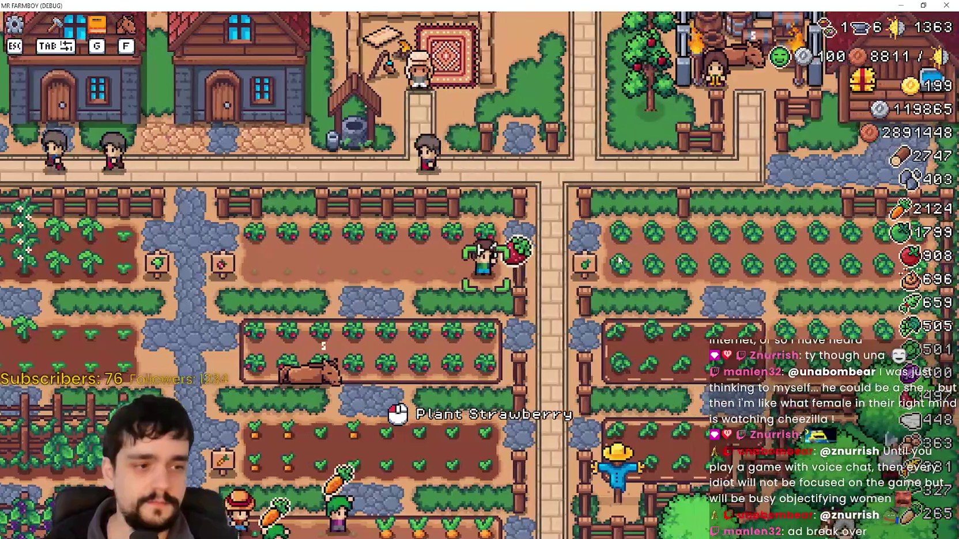
pyautogui.press('a')
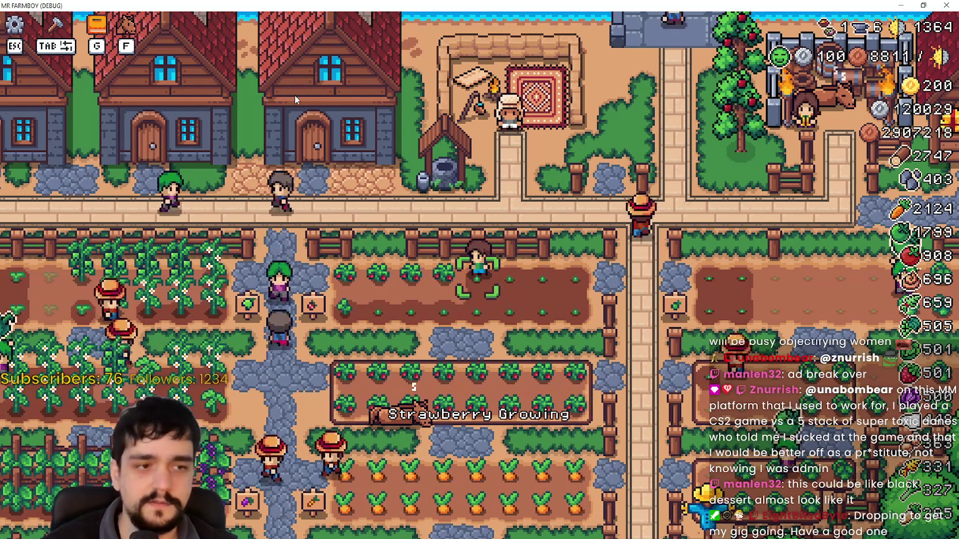
pyautogui.press('Escape')
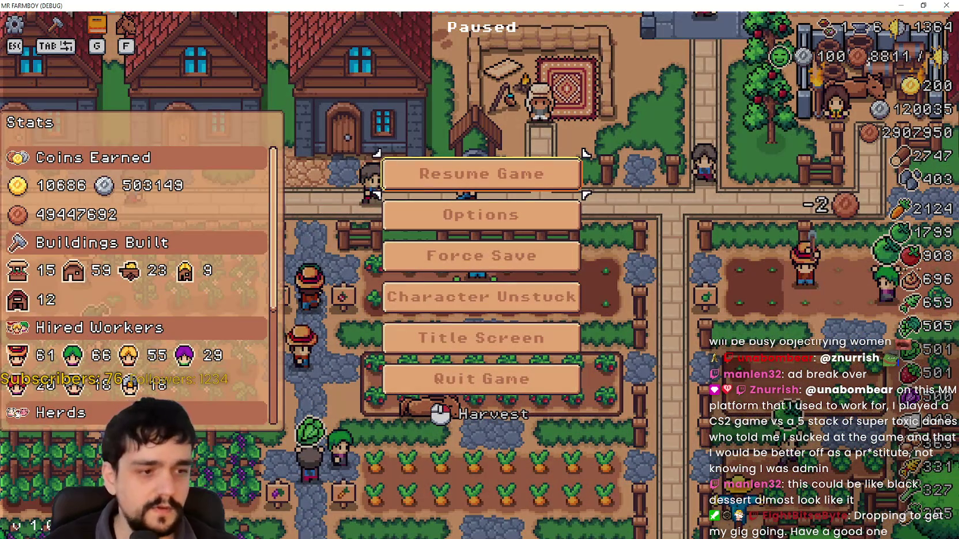
# - Shrink the fullscreen game to a window and reposition it over the editor
pyautogui.click(923, 5)
pyautogui.moveTo(720, 75); pyautogui.dragTo(626, 82)
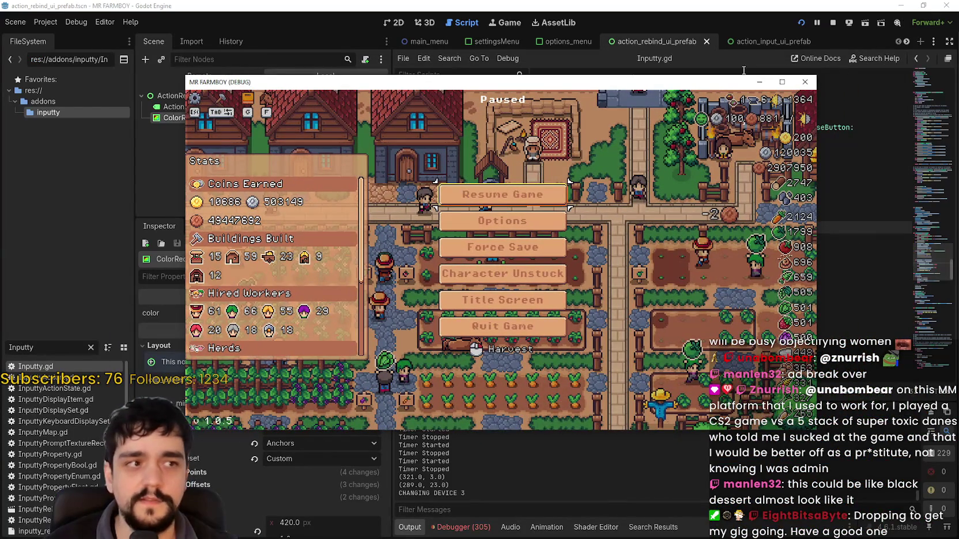
pyautogui.moveTo(715, 85)
pyautogui.mouseDown()
pyautogui.moveTo(623, 67)
pyautogui.moveTo(679, 135)
pyautogui.moveTo(662, 100)
pyautogui.mouseUp()
pyautogui.click(729, 98)
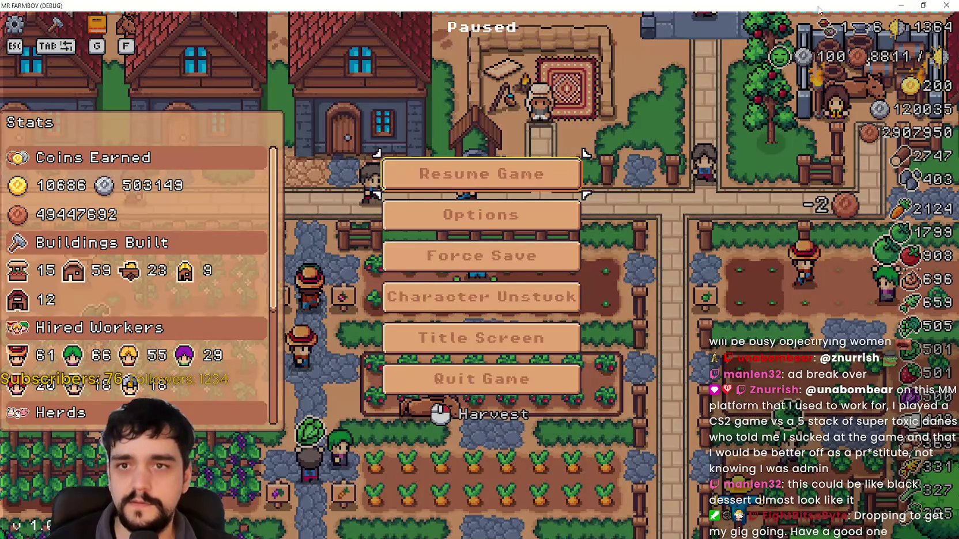
pyautogui.click(920, 6)
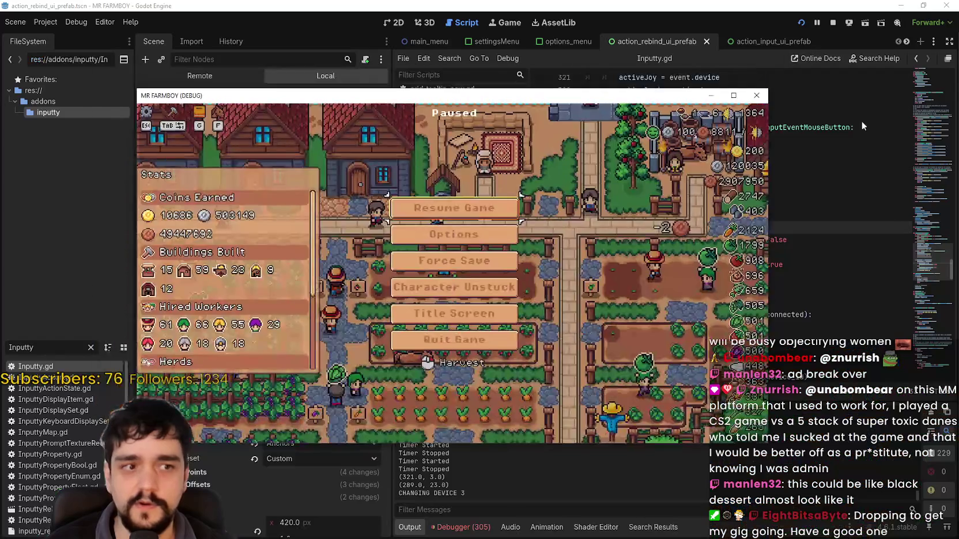
pyautogui.moveTo(675, 97); pyautogui.dragTo(723, 85)
# - Bring the game window back top-right and choose Quit Game to save and stop debugging
pyautogui.click(759, 82)
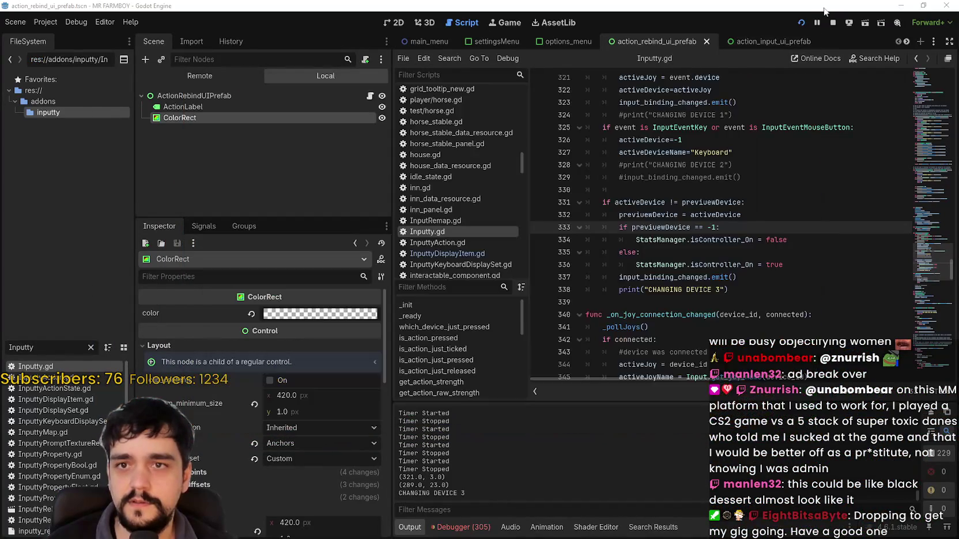
pyautogui.hotkey('alt', 'Tab')
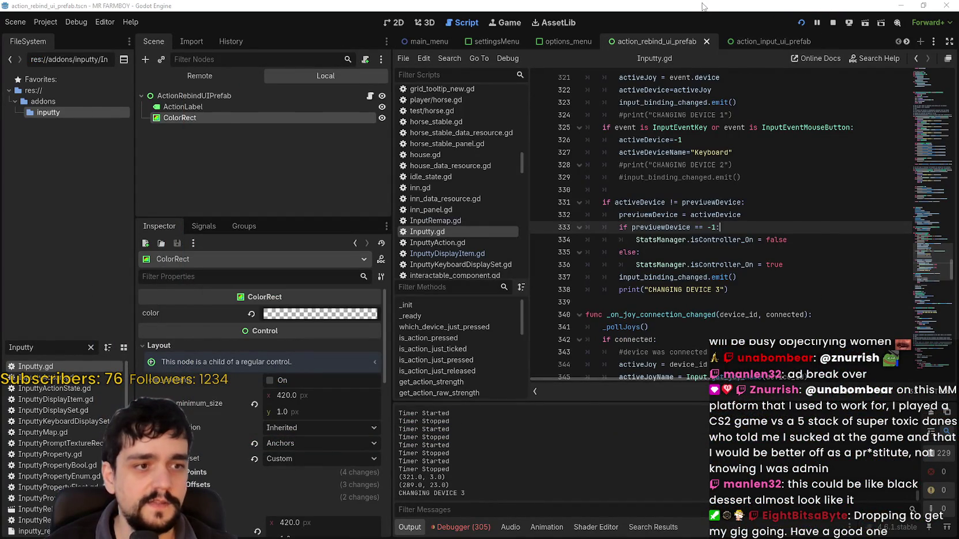
pyautogui.moveTo(685, 87)
pyautogui.mouseDown()
pyautogui.moveTo(802, 36)
pyautogui.moveTo(841, 96)
pyautogui.moveTo(736, 58)
pyautogui.mouseUp()
pyautogui.click(585, 297)
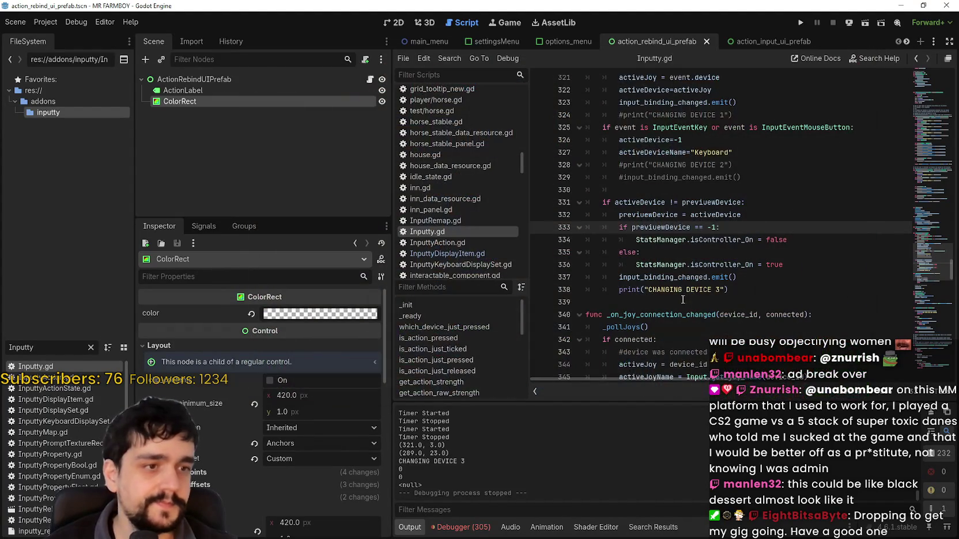
pyautogui.click(722, 264)
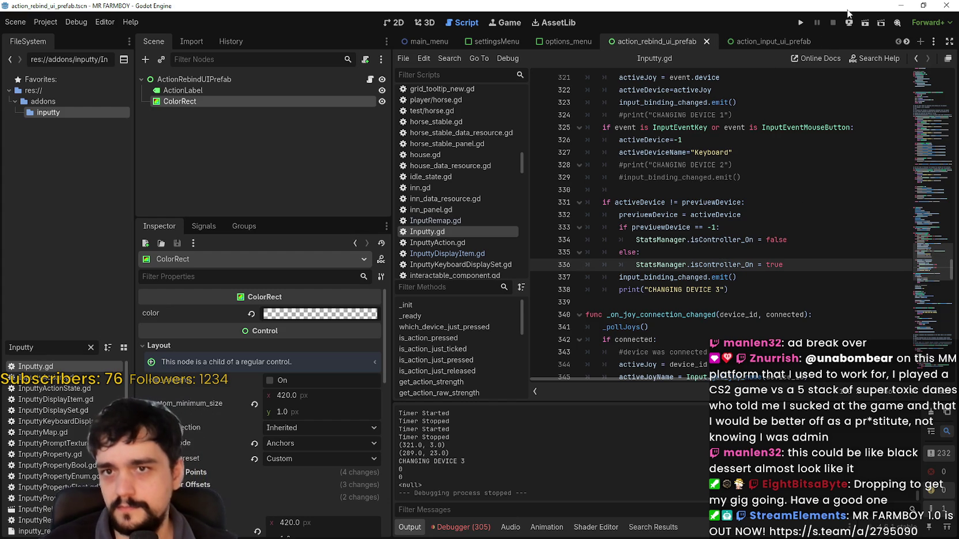
# - Minimize the Godot editor showing the Inputty.gd script
pyautogui.click(911, 5)
pyautogui.click(847, 29)
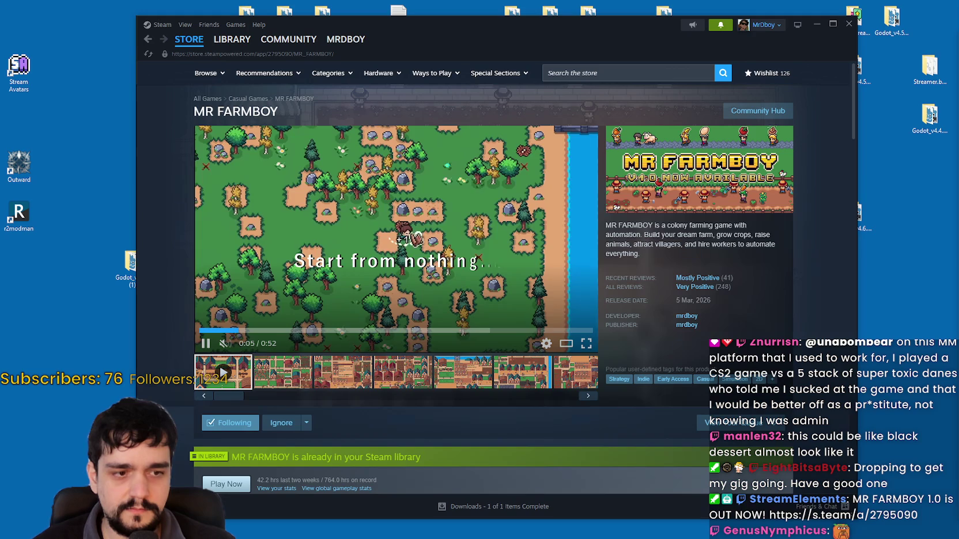
# - Open MR FARMBOY's Steam community discussion, refresh the desktop, and return to the Godot editor
pyautogui.click(720, 24)
pyautogui.click(663, 93)
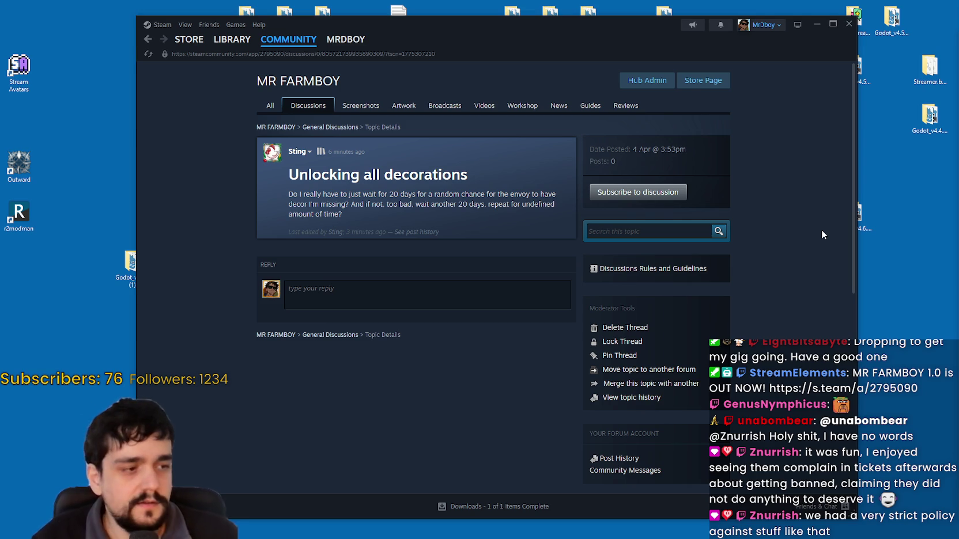
pyautogui.rightClick(904, 206)
pyautogui.click(861, 237)
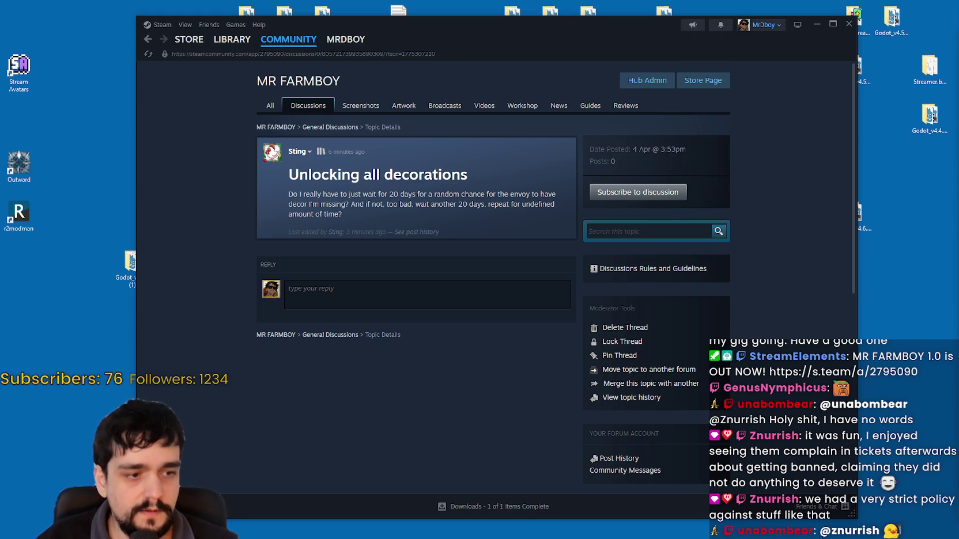
pyautogui.hotkey('alt', 'Tab')
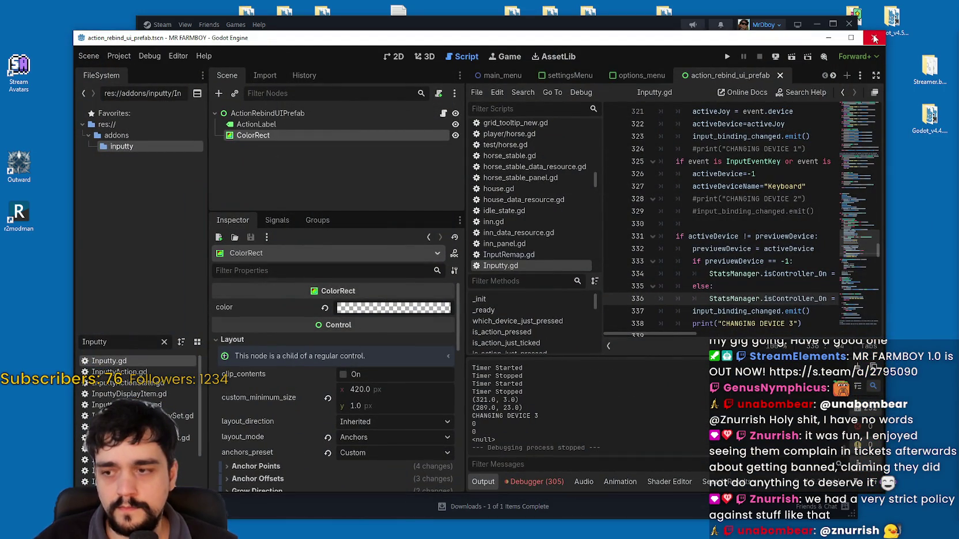
# - Quit the Godot editor and Steam, then refresh the desktop
pyautogui.click(874, 38)
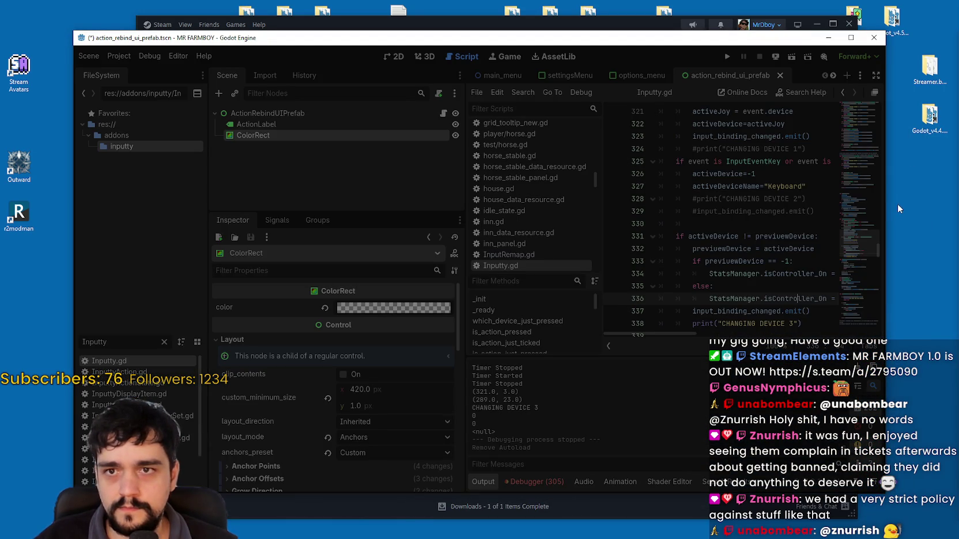
pyautogui.click(848, 23)
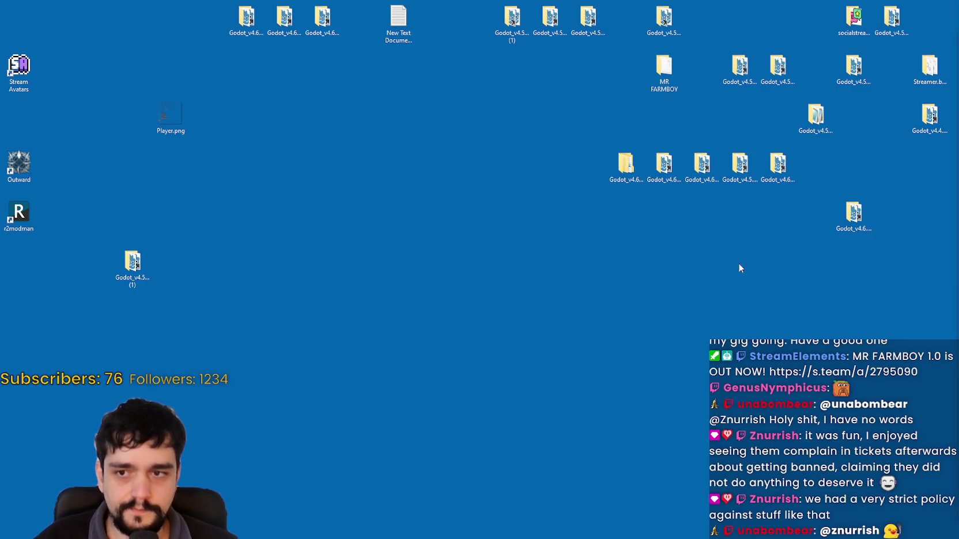
pyautogui.rightClick(740, 268)
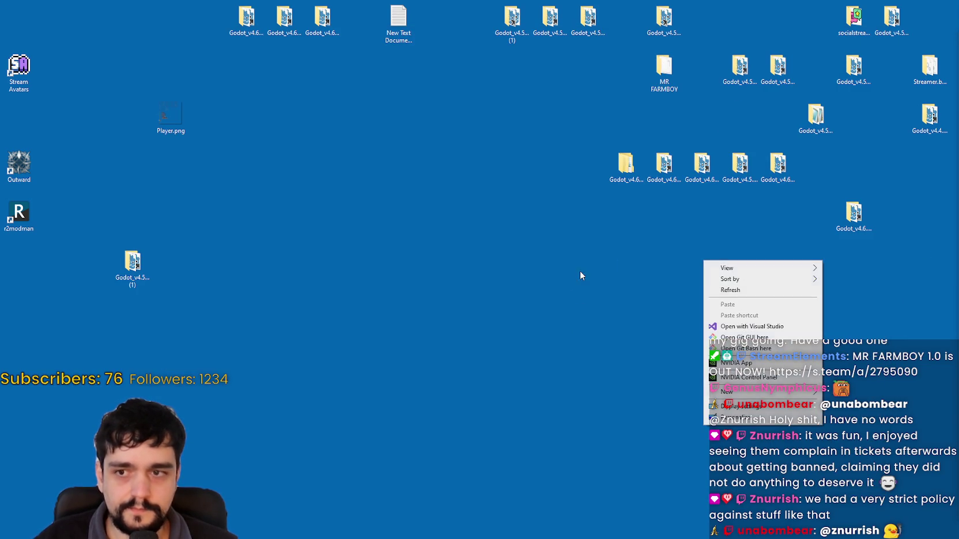
pyautogui.click(749, 288)
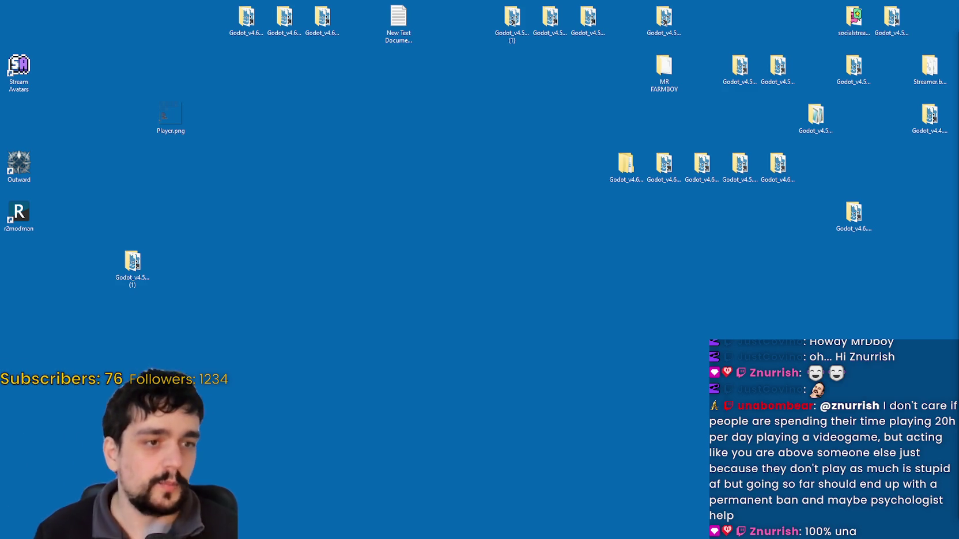
# - Select the Godot_v4.6.1-stable_win64.exe icon on the desktop
pyautogui.click(850, 216)
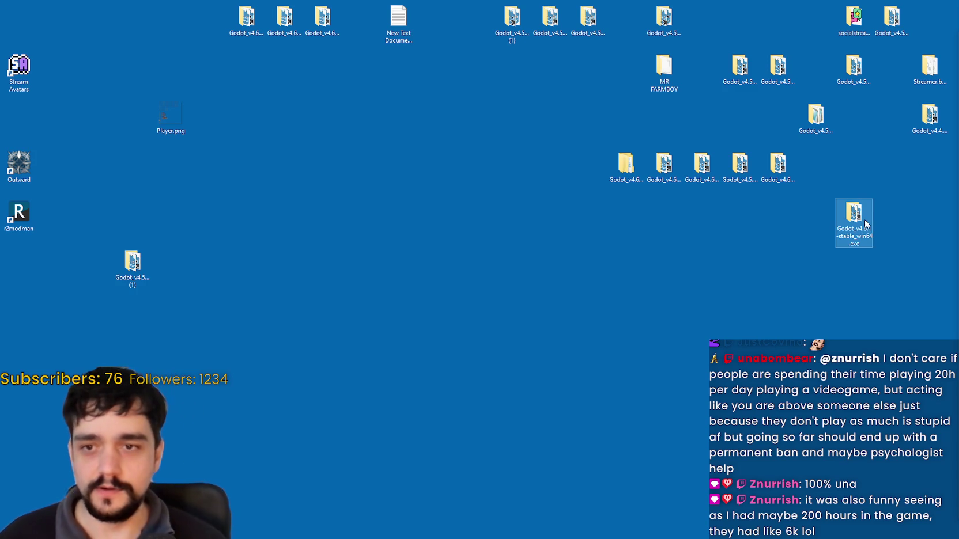
# - Launch Godot 4.6.1 on MR FARMBOY, then bring the Gamepad Tester browser page up and to the right over it
pyautogui.doubleClick(864, 220)
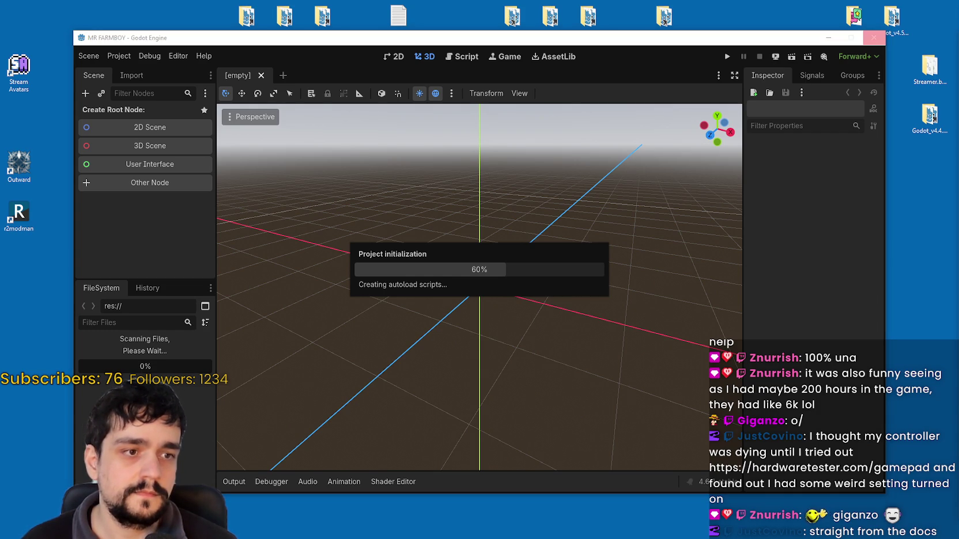
pyautogui.hotkey('alt', 'Tab')
pyautogui.moveTo(393, 75); pyautogui.dragTo(425, 37)
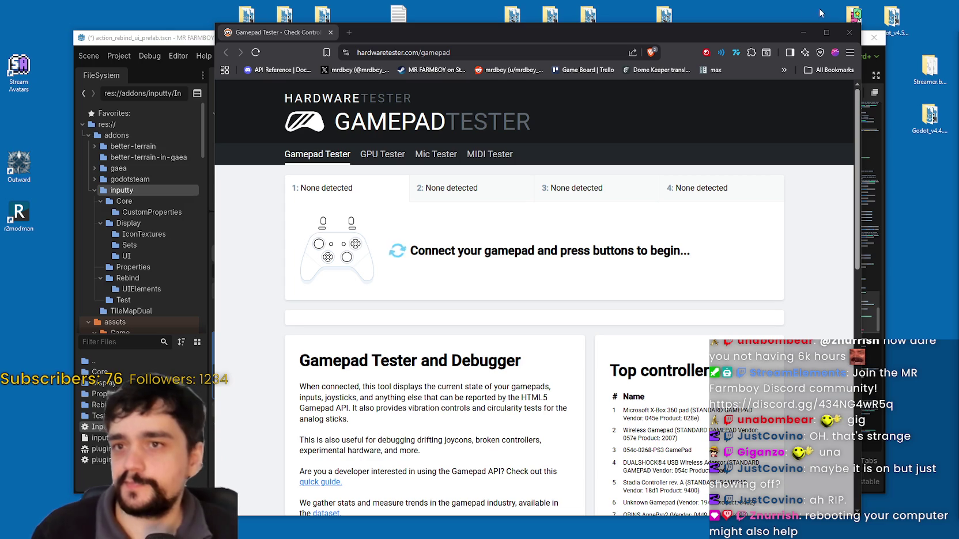
# - Close the Gamepad Tester browser window to return to the Godot editor
pyautogui.click(849, 33)
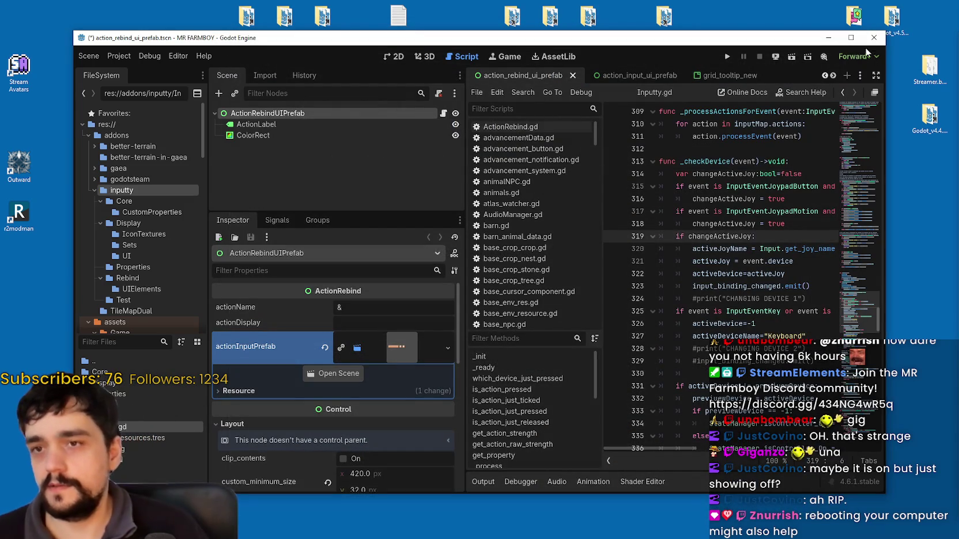
# - Maximize the editor, place the cursor on line 324 of Inputty.gd, and run the MR FARMBOY project
pyautogui.click(858, 40)
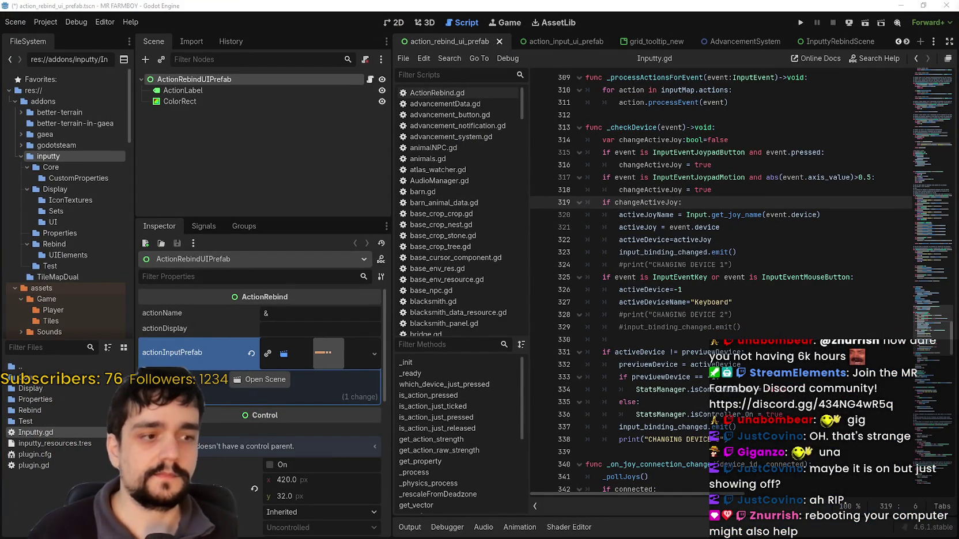
pyautogui.click(669, 264)
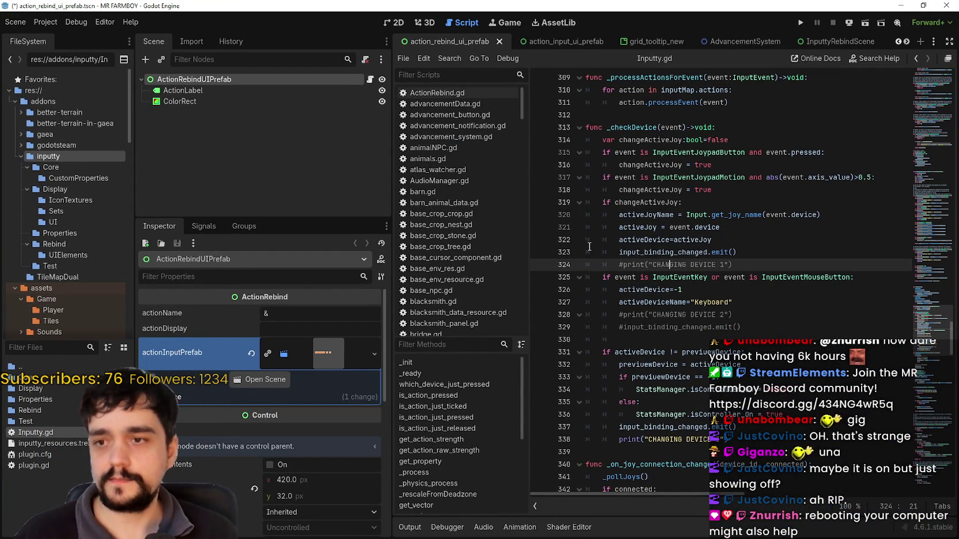
pyautogui.click(800, 22)
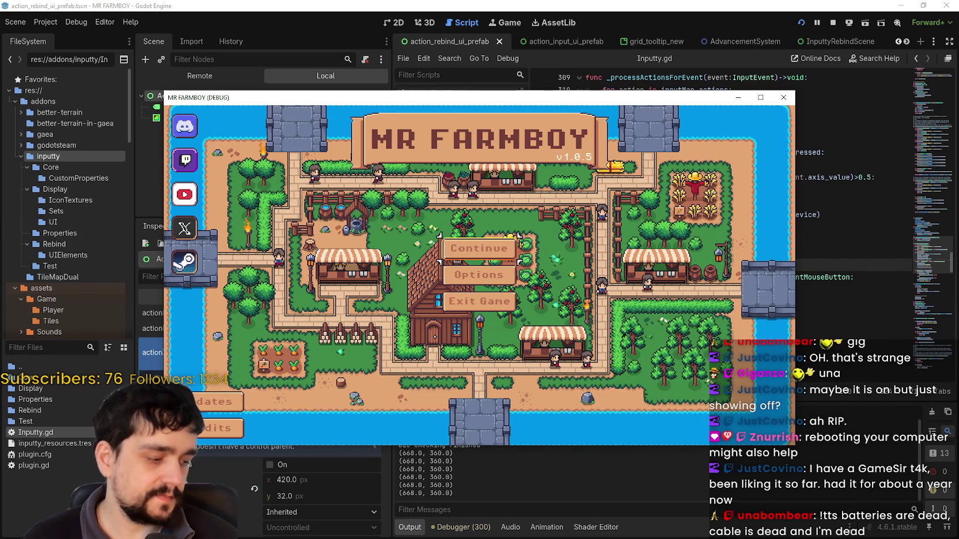
# - Maximize the game window and look through the save game list before closing it
pyautogui.click(760, 97)
pyautogui.click(435, 230)
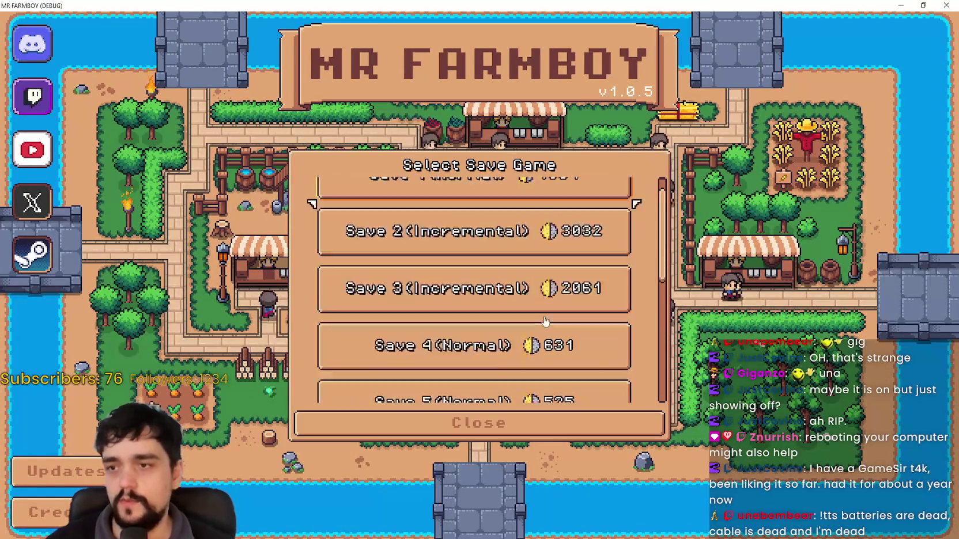
pyautogui.scroll(1, 510, 288)
pyautogui.scroll(-3, 515, 346)
pyautogui.scroll(-1, 518, 369)
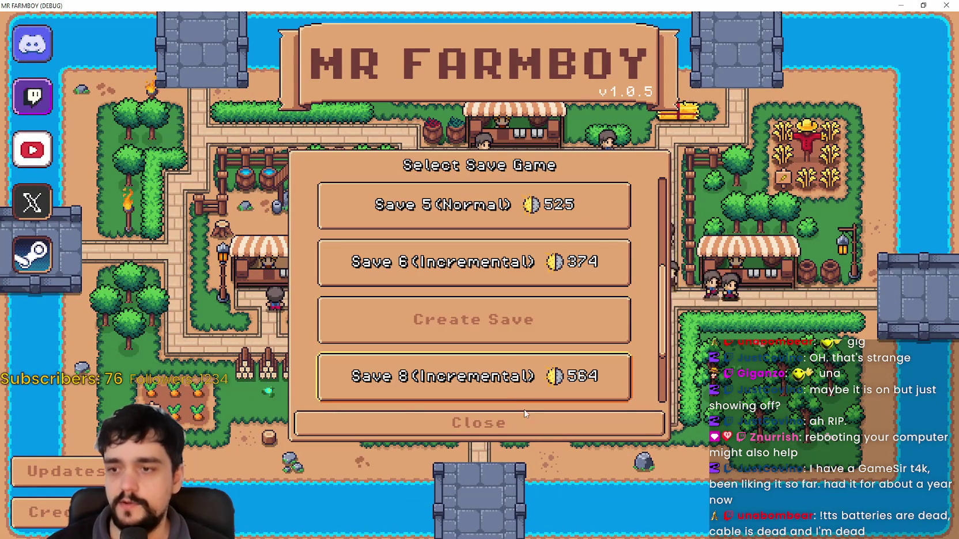
pyautogui.click(526, 409)
# - Review the key bindings under Options > Input > Change Keybinds, then cancel back to the title menu
pyautogui.click(499, 263)
pyautogui.click(480, 111)
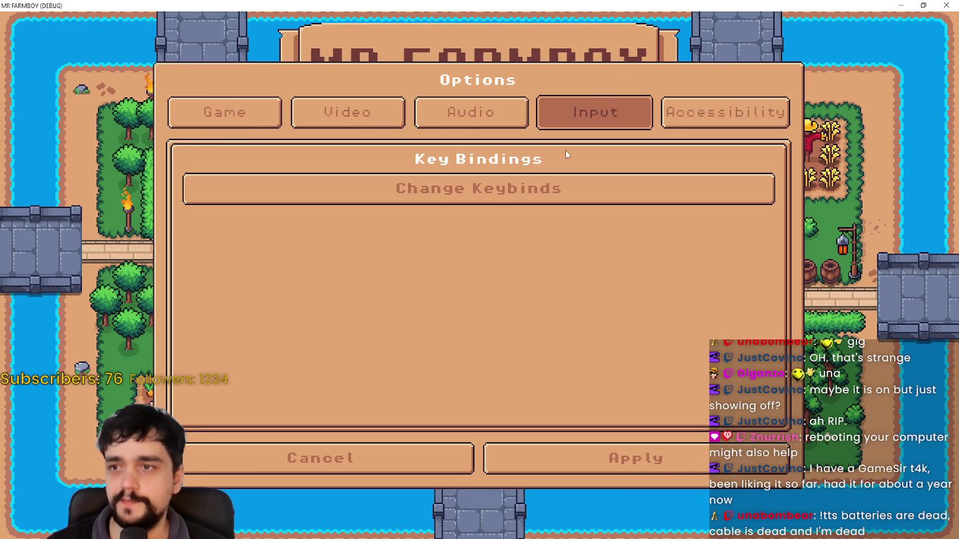
pyautogui.click(586, 195)
pyautogui.scroll(-10, 764, 252)
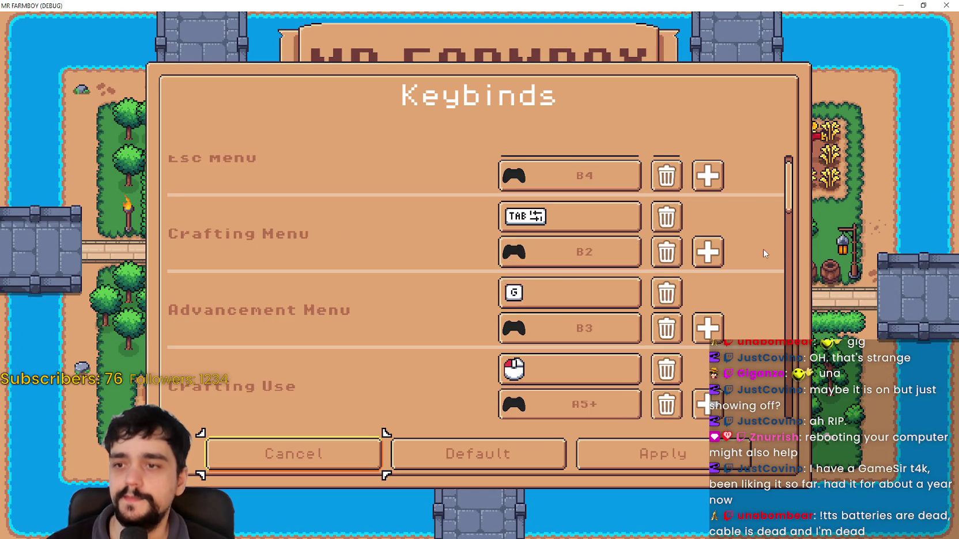
pyautogui.scroll(10, 790, 173)
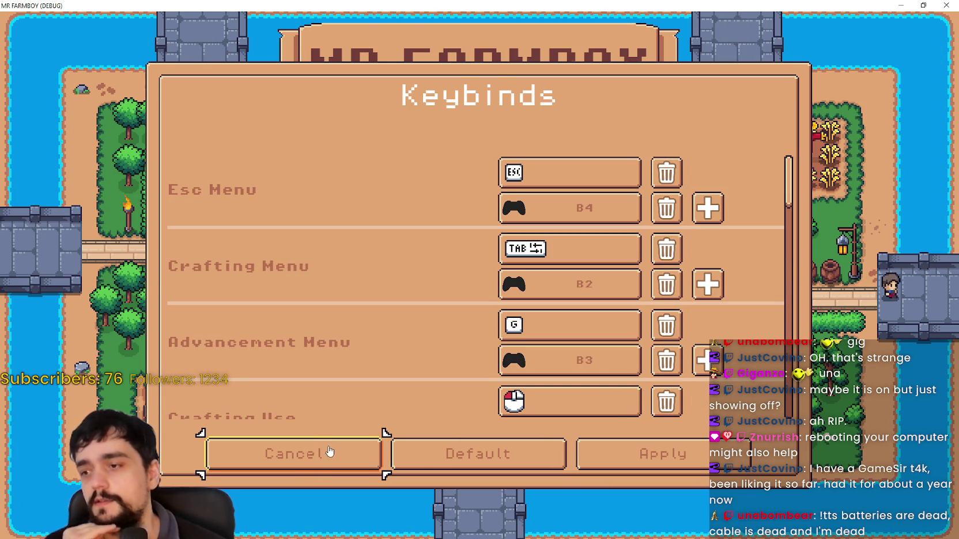
pyautogui.click(321, 450)
pyautogui.click(461, 452)
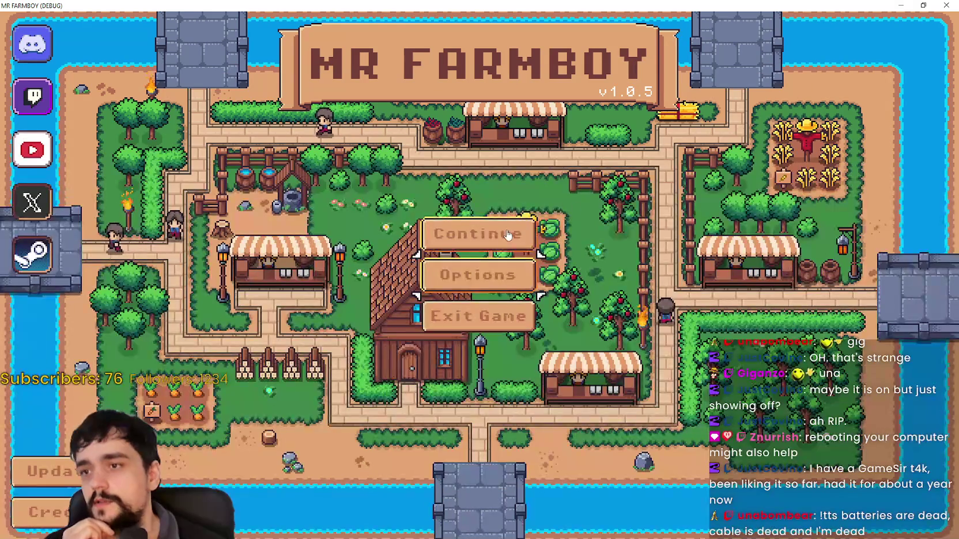
# - Load Save 1 from the save game list
pyautogui.click(478, 233)
pyautogui.click(509, 199)
pyautogui.click(457, 224)
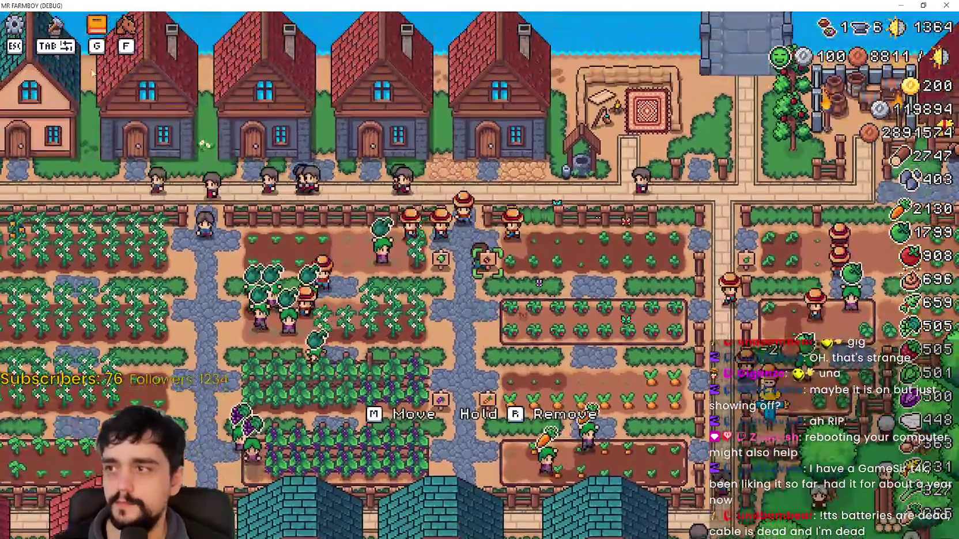
# - Browse the Crafting decorations list and open the house's workers and priorities dialog
pyautogui.click(55, 28)
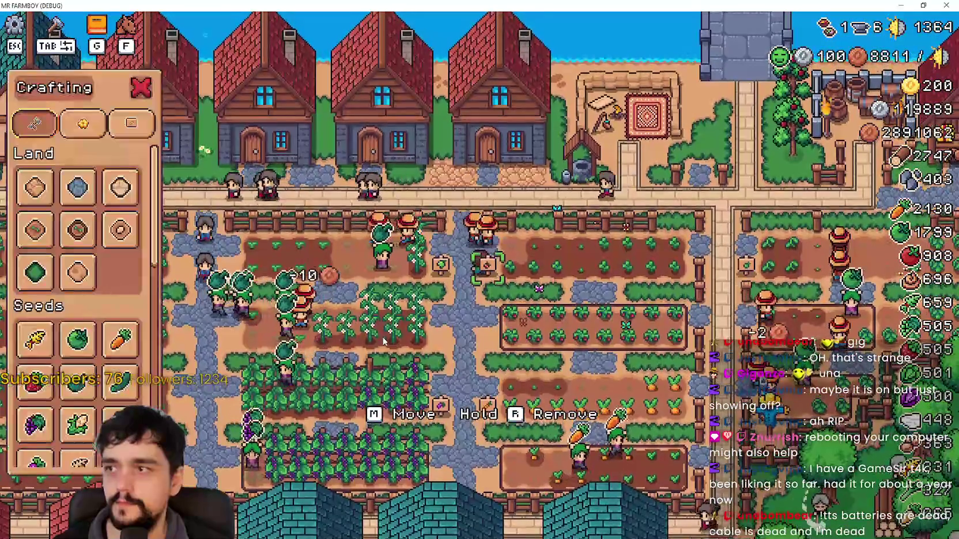
pyautogui.scroll(-3, 79, 310)
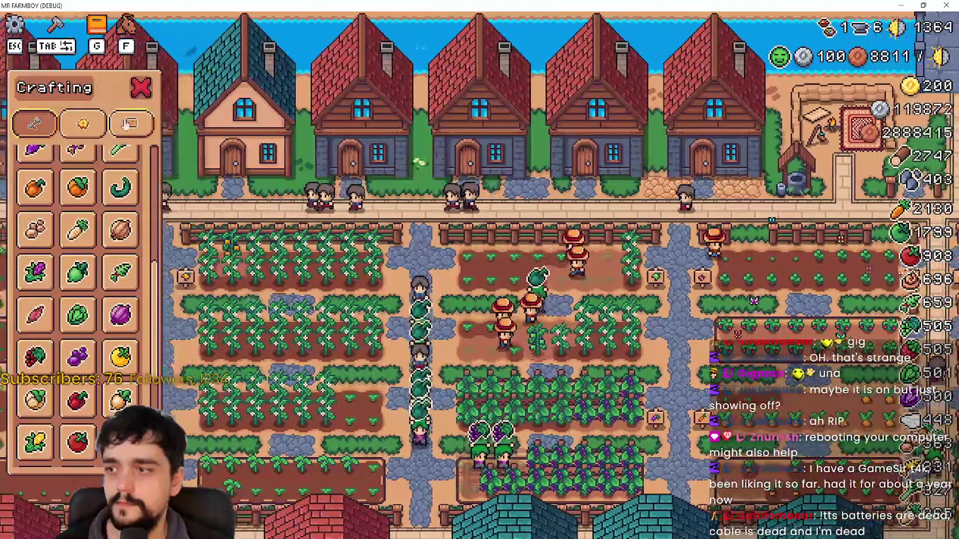
pyautogui.click(88, 125)
pyautogui.scroll(-2, 122, 164)
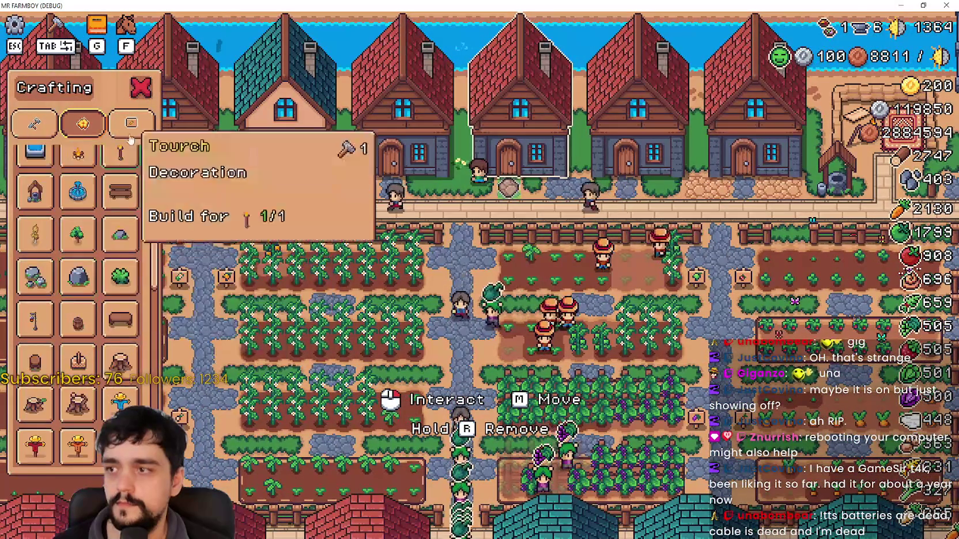
pyautogui.click(140, 89)
pyautogui.click(594, 167)
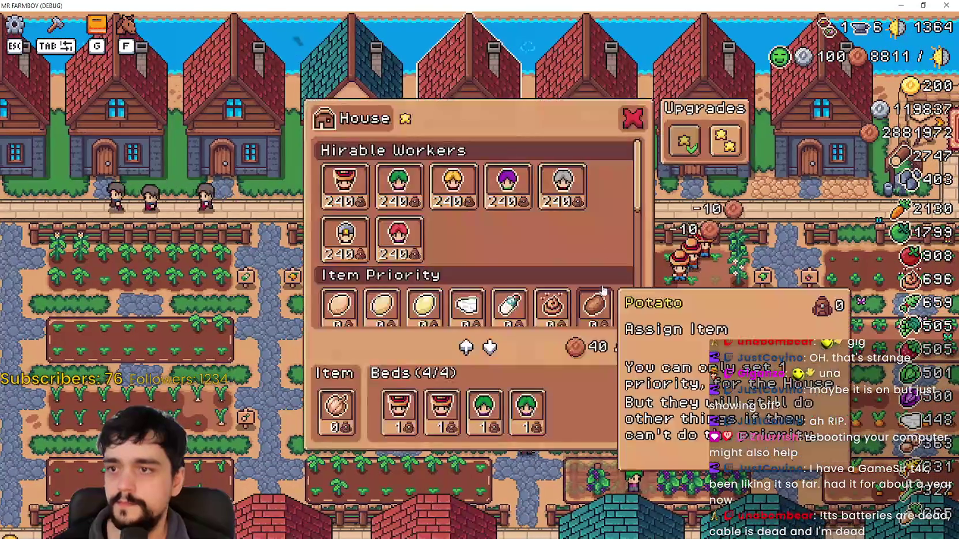
pyautogui.press('Escape')
pyautogui.click(577, 234)
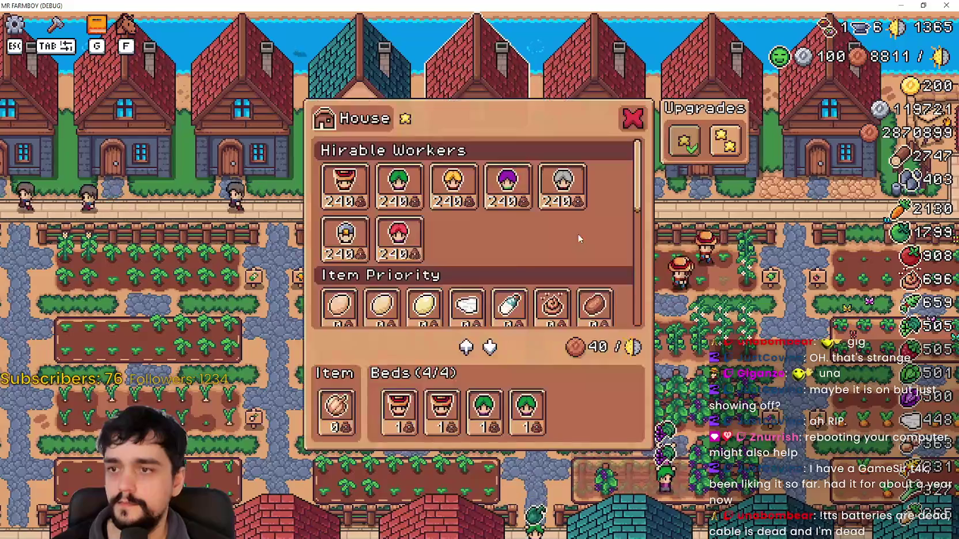
pyautogui.press('Escape')
pyautogui.click(579, 238)
# - Set the house's Item slot to cabbage, after first trying carrot
pyautogui.click(342, 306)
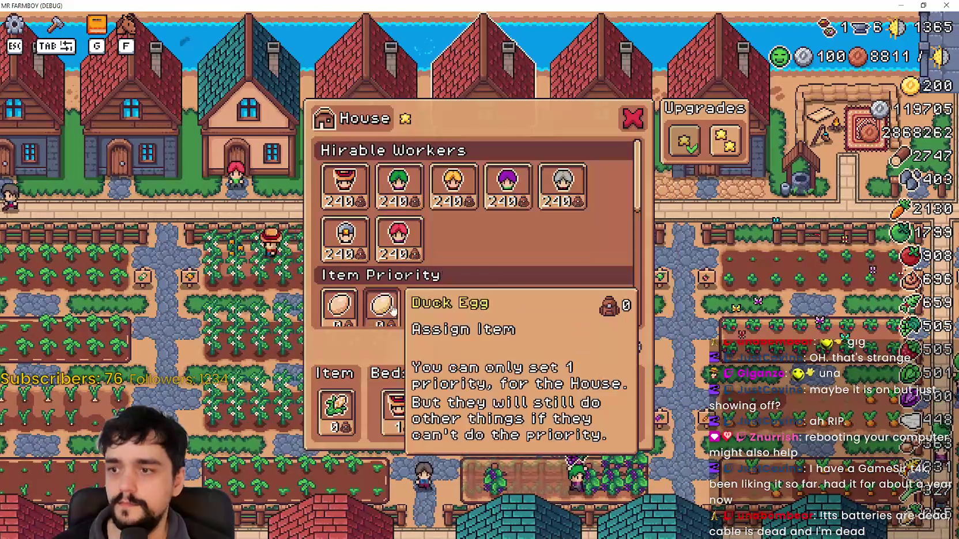
pyautogui.click(552, 299)
pyautogui.click(578, 236)
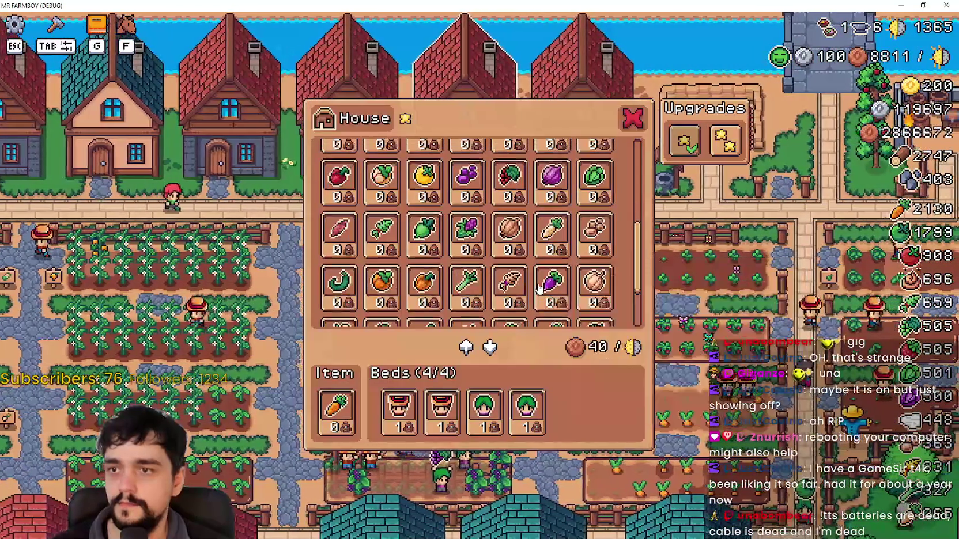
pyautogui.click(539, 288)
pyautogui.click(579, 236)
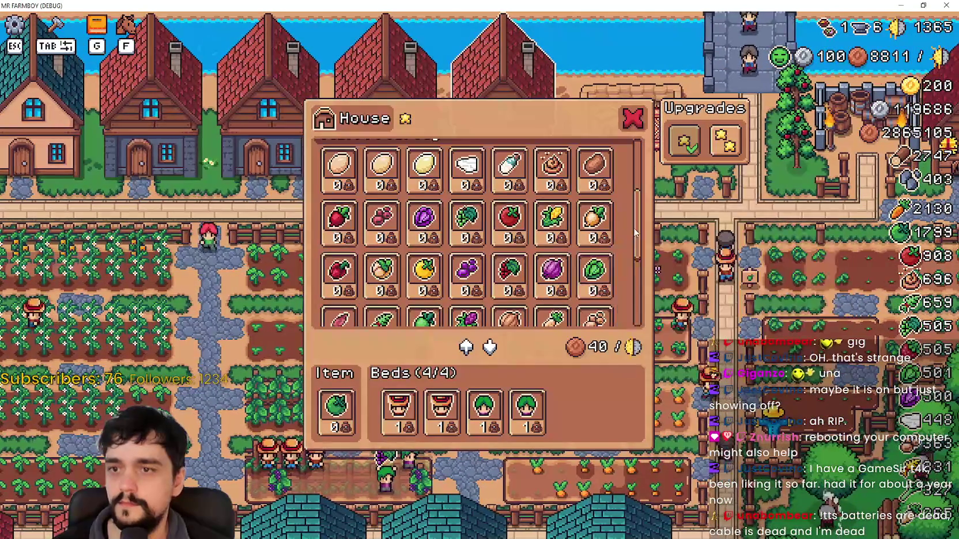
pyautogui.scroll(-5, 634, 230)
pyautogui.click(553, 288)
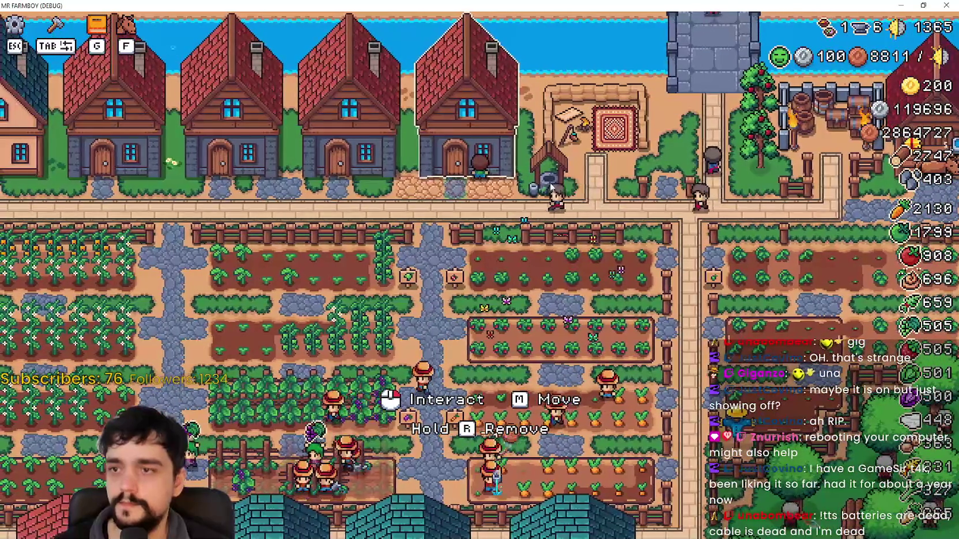
pyautogui.click(534, 185)
pyautogui.press('Escape')
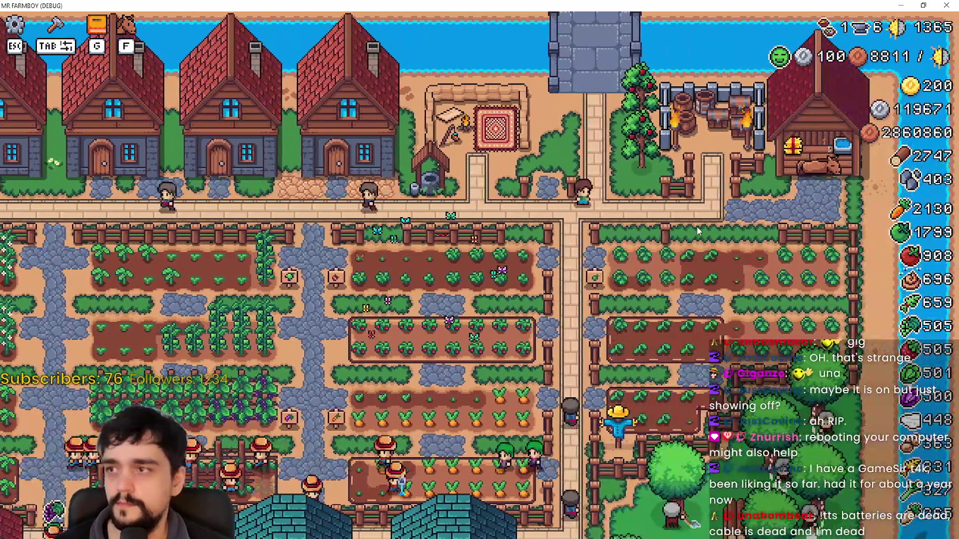
# - Browse the Advancements workers, animals and decorations unlock trees
pyautogui.press('g')
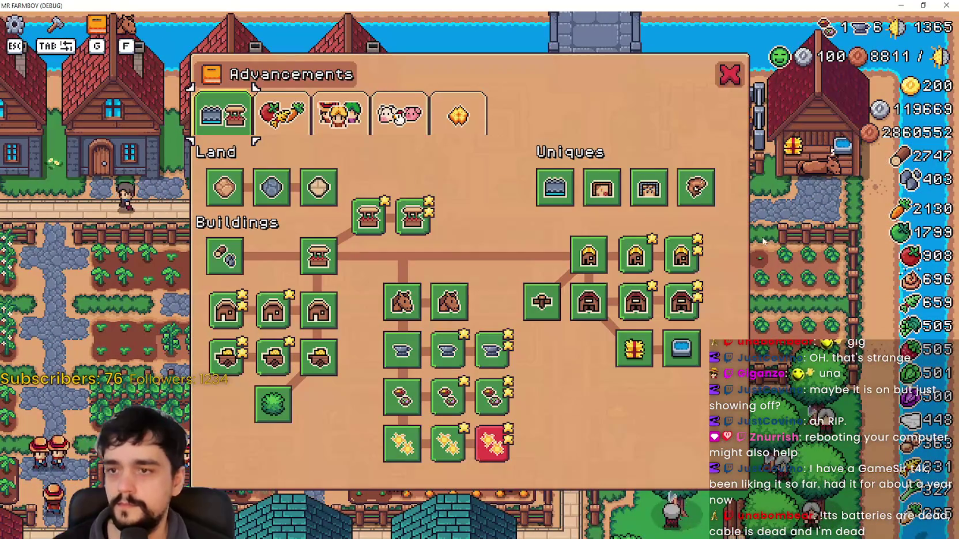
pyautogui.click(340, 115)
pyautogui.click(400, 115)
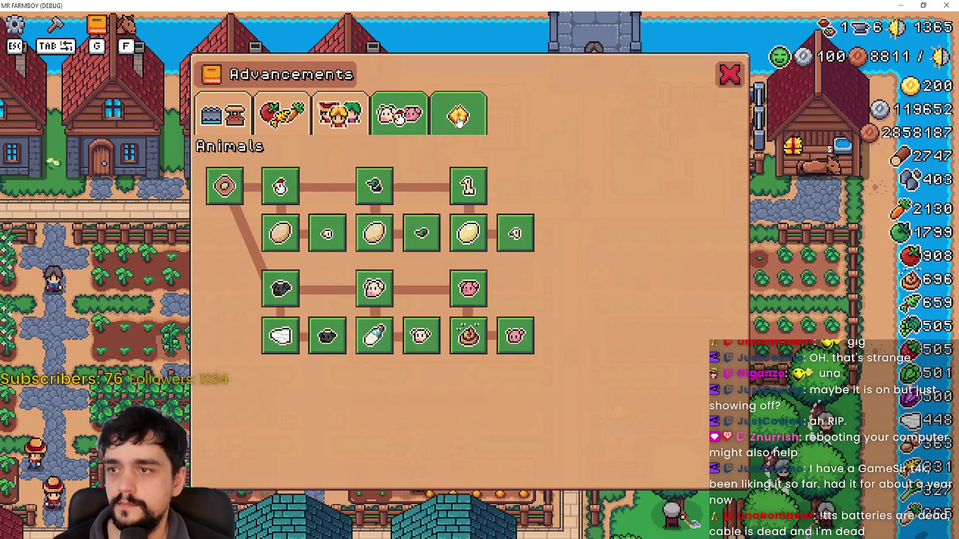
pyautogui.click(458, 116)
pyautogui.press('g')
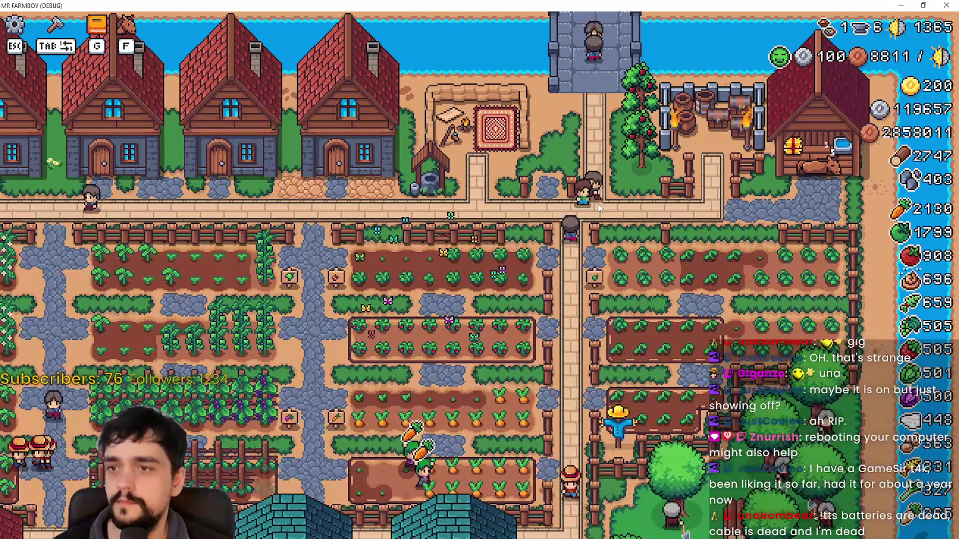
pyautogui.press('a')
pyautogui.press('g')
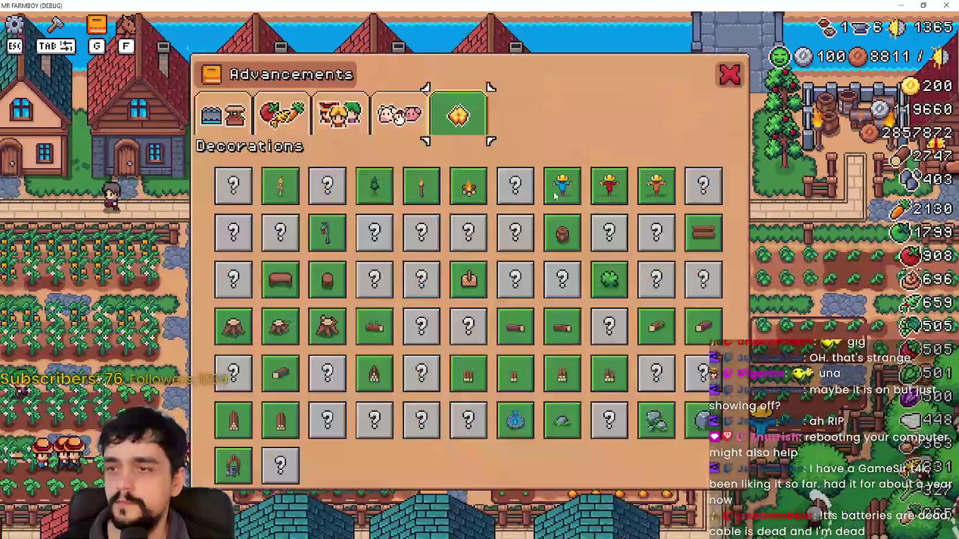
pyautogui.press('g')
# - Step through the Advancements trees with Q and E, then pause the game with the Stats panel showing
pyautogui.press('Escape')
pyautogui.click(447, 166)
pyautogui.press('g')
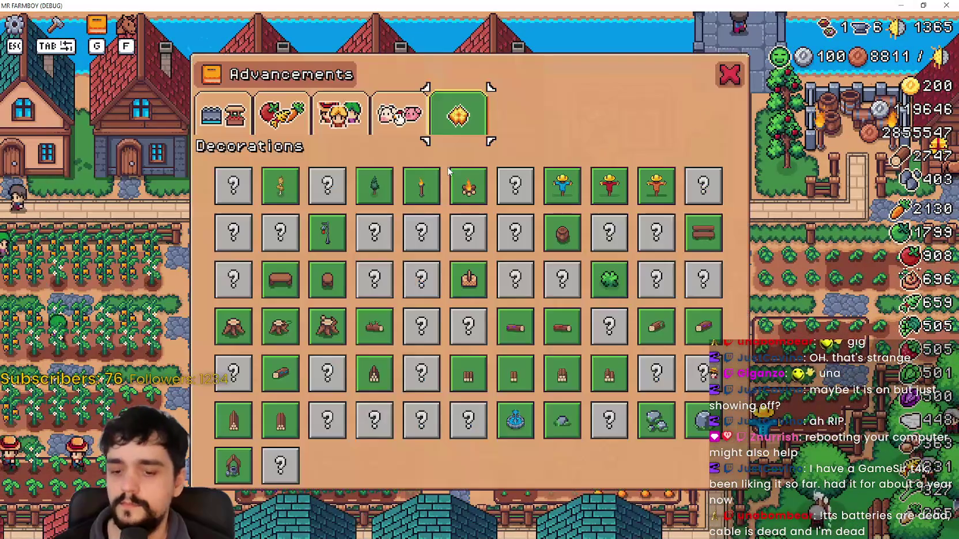
pyautogui.press('Escape')
pyautogui.press('Escape')
pyautogui.press('g')
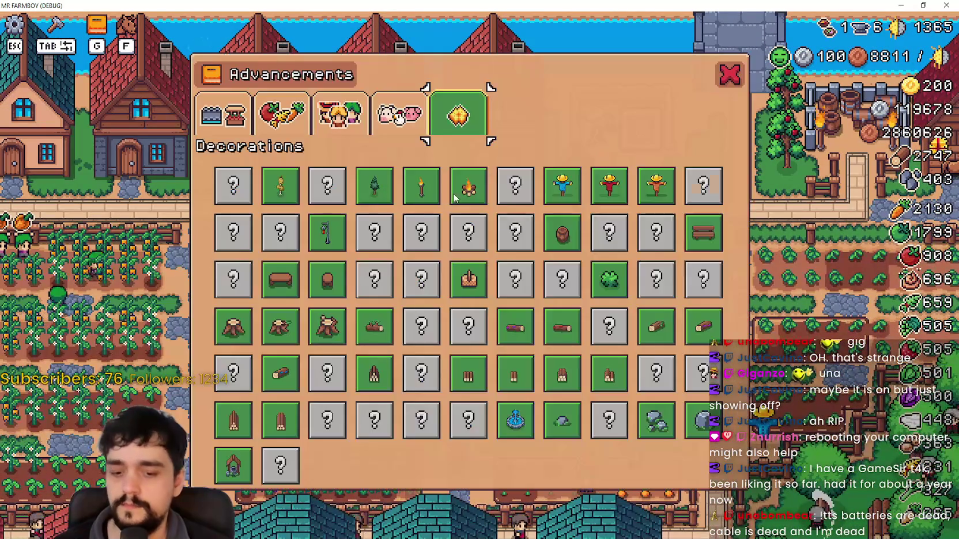
pyautogui.press('q')
pyautogui.press('q')
pyautogui.press('q')
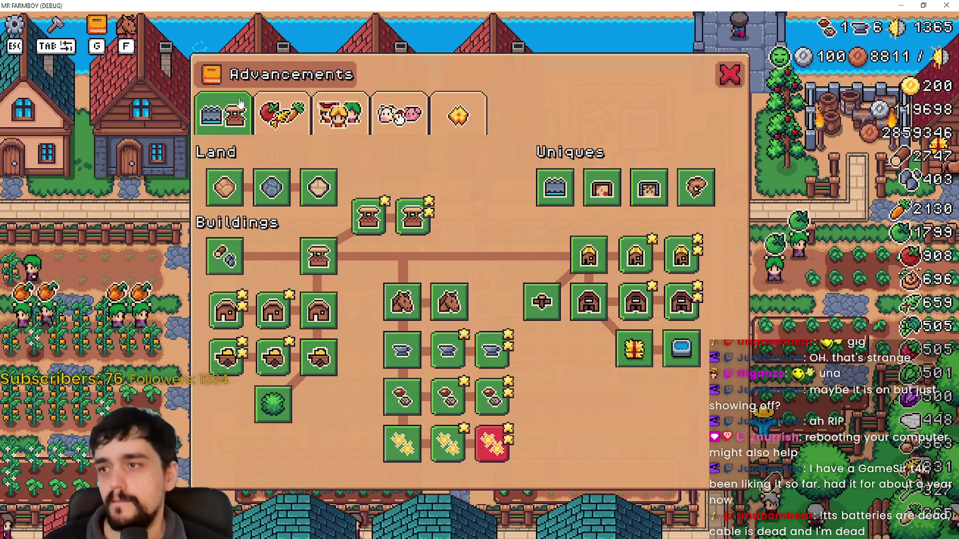
pyautogui.press('e')
pyautogui.press('e')
pyautogui.click(407, 114)
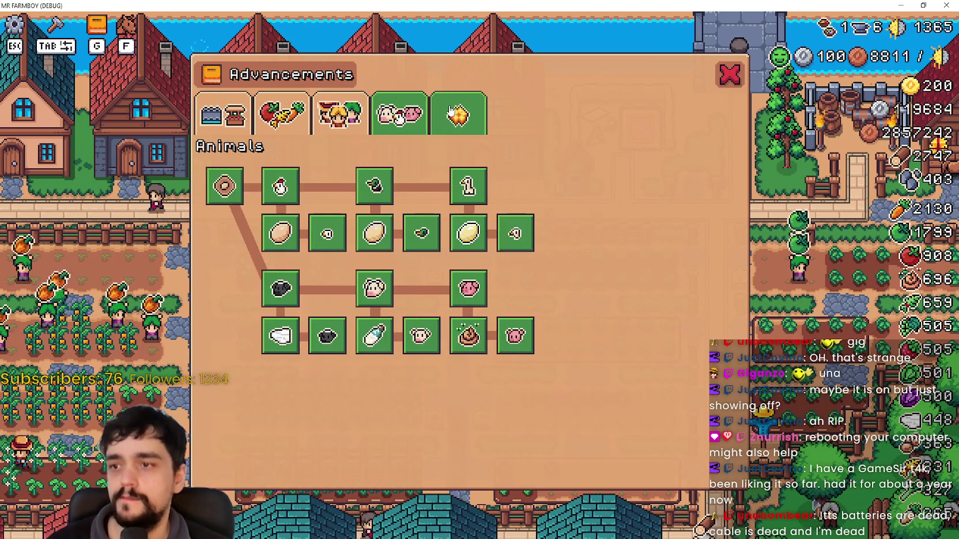
pyautogui.press('e')
pyautogui.press('Escape')
pyautogui.press('Escape')
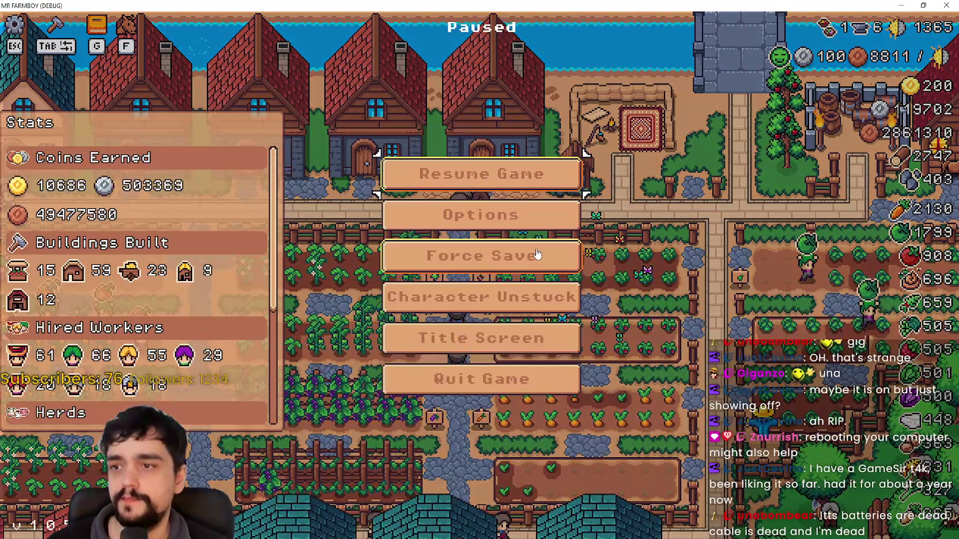
pyautogui.press('Escape')
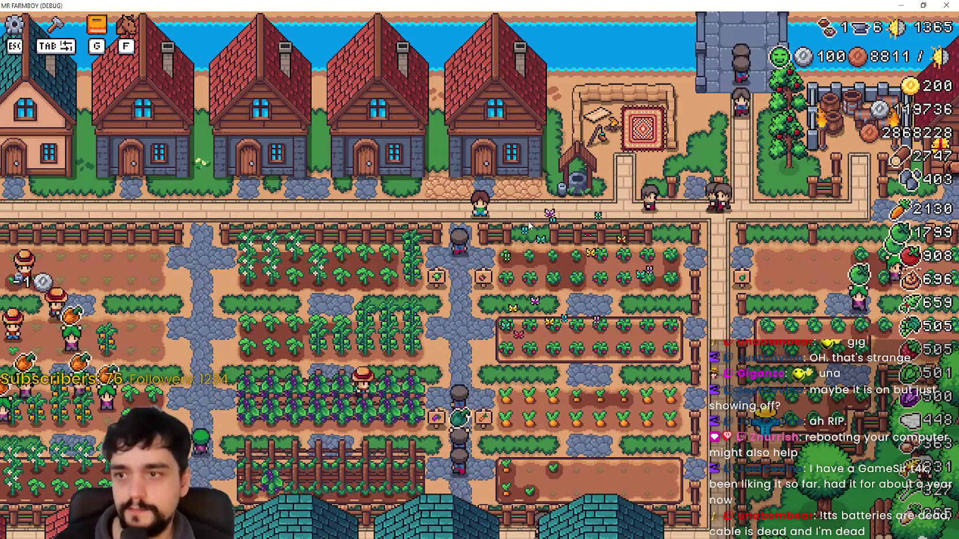
# - Walk the farmer to the merchant's stall with WASD and open the Merchant's Outpost info (arrives every 7, stays 10)
pyautogui.press('s')
pyautogui.press('d')
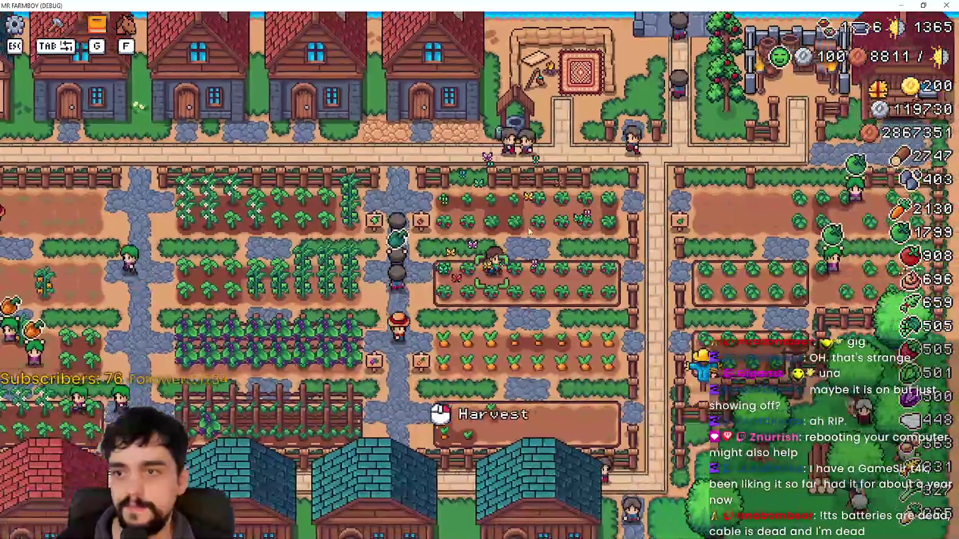
pyautogui.press('d')
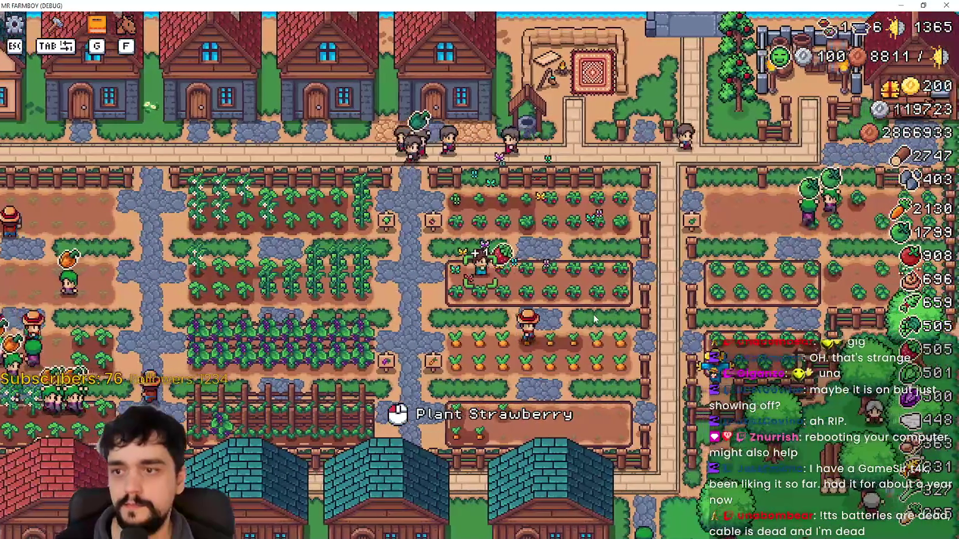
pyautogui.press('w')
pyautogui.press('d')
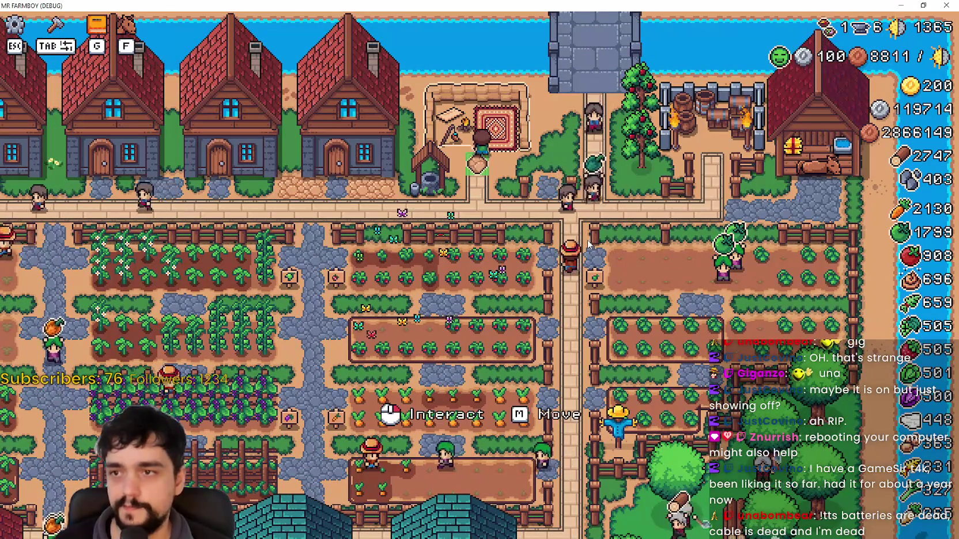
pyautogui.click(576, 233)
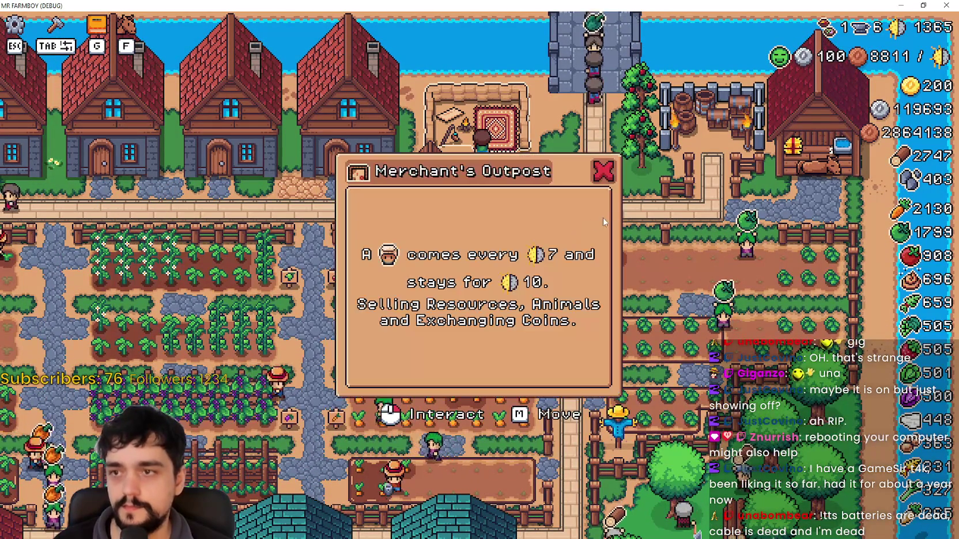
# - Repeatedly open and close the Merchant's Outpost info, ending with it closed
pyautogui.click(604, 172)
pyautogui.click(604, 171)
pyautogui.click(604, 172)
pyautogui.click(535, 219)
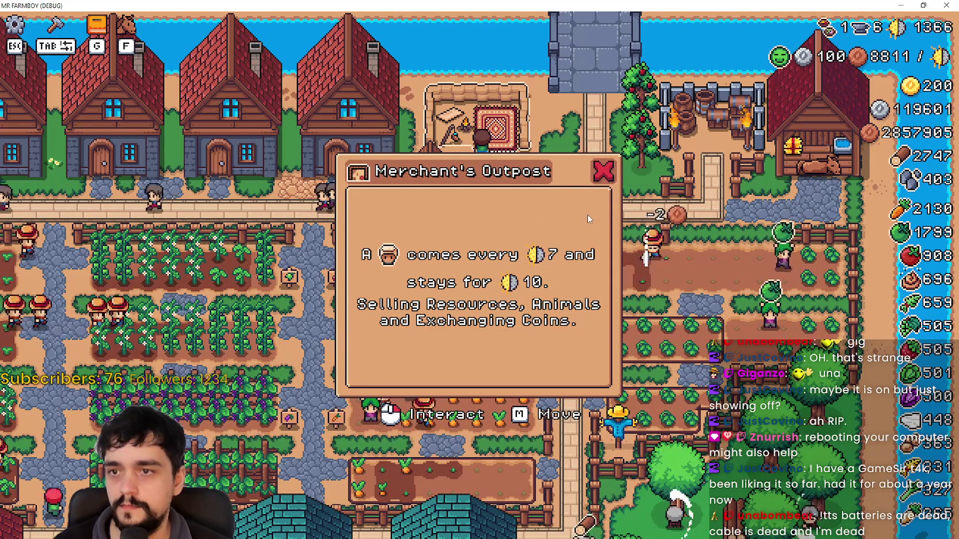
pyautogui.click(632, 204)
pyautogui.click(539, 217)
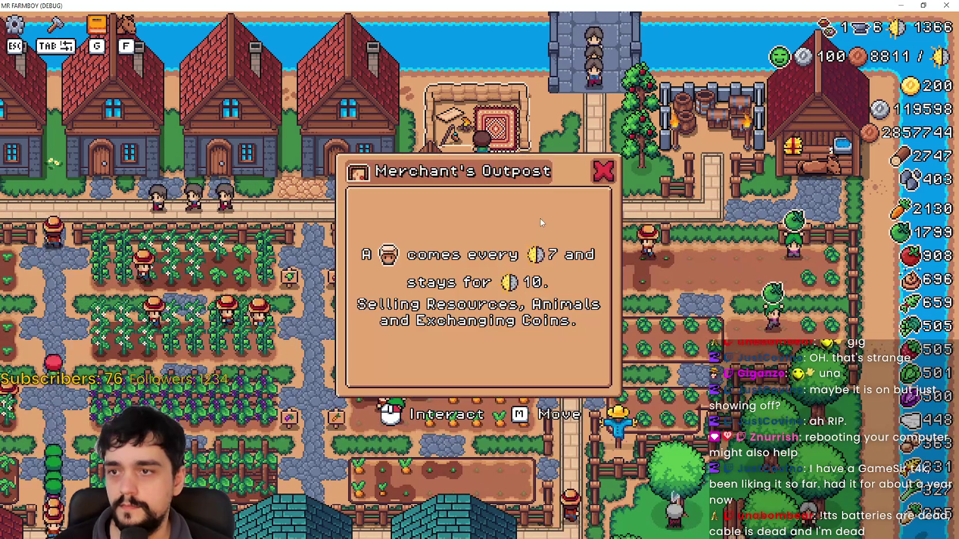
pyautogui.press('Escape')
pyautogui.click(579, 242)
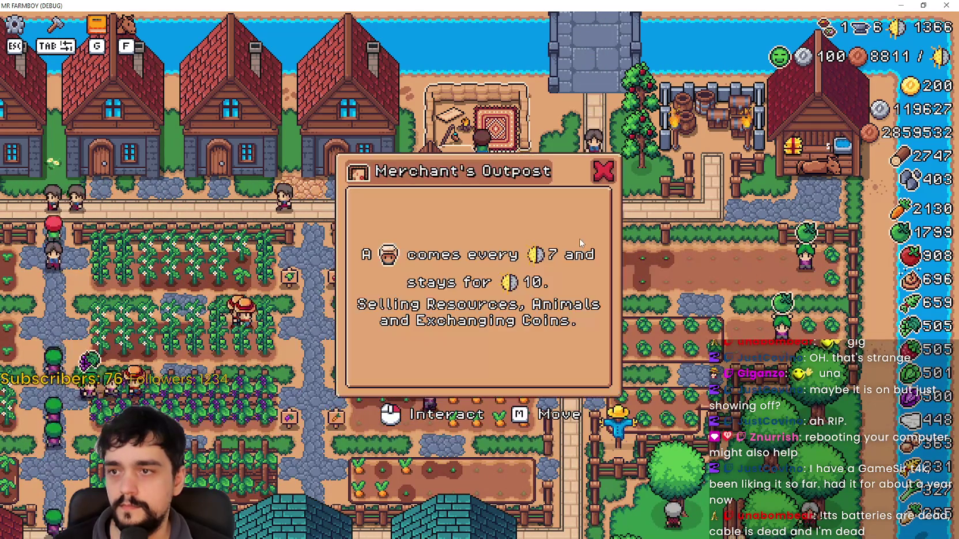
pyautogui.press('Escape')
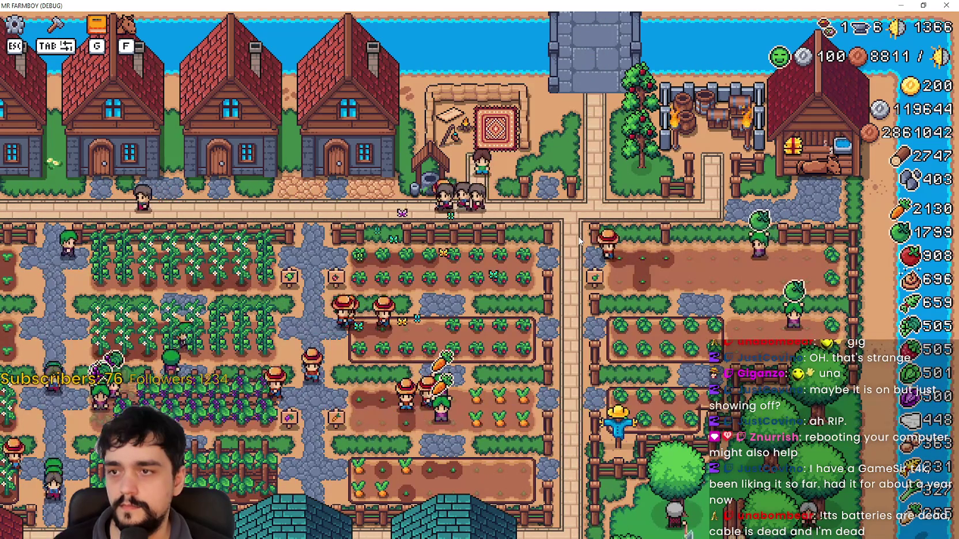
pyautogui.click(579, 239)
pyautogui.press('Escape')
pyautogui.click(579, 239)
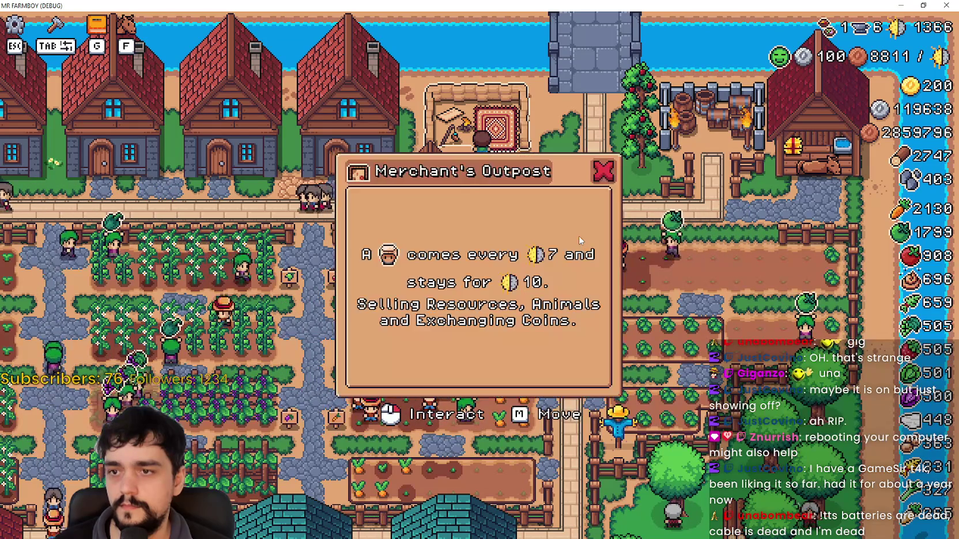
pyautogui.press('Escape')
pyautogui.click(579, 240)
pyautogui.press('Escape')
pyautogui.click(579, 238)
pyautogui.press('Escape')
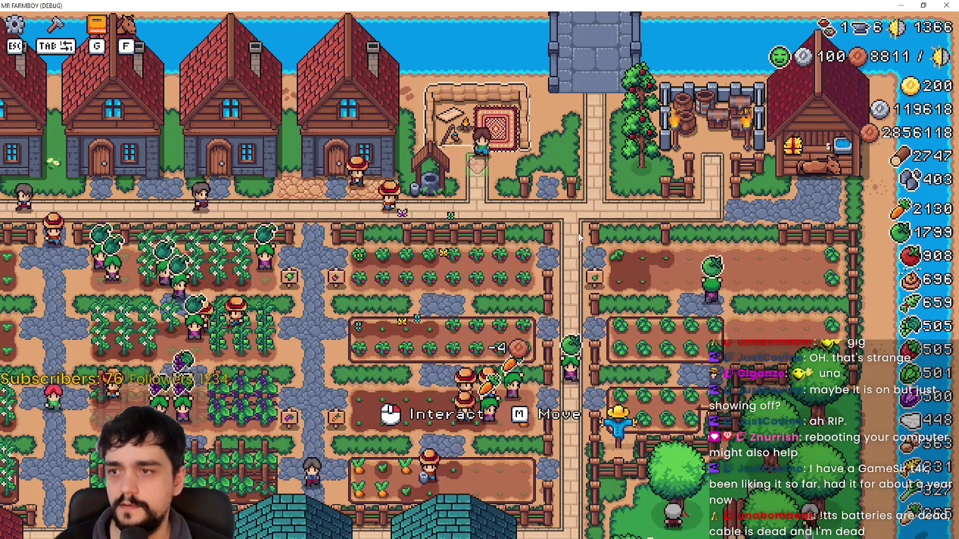
pyautogui.click(621, 174)
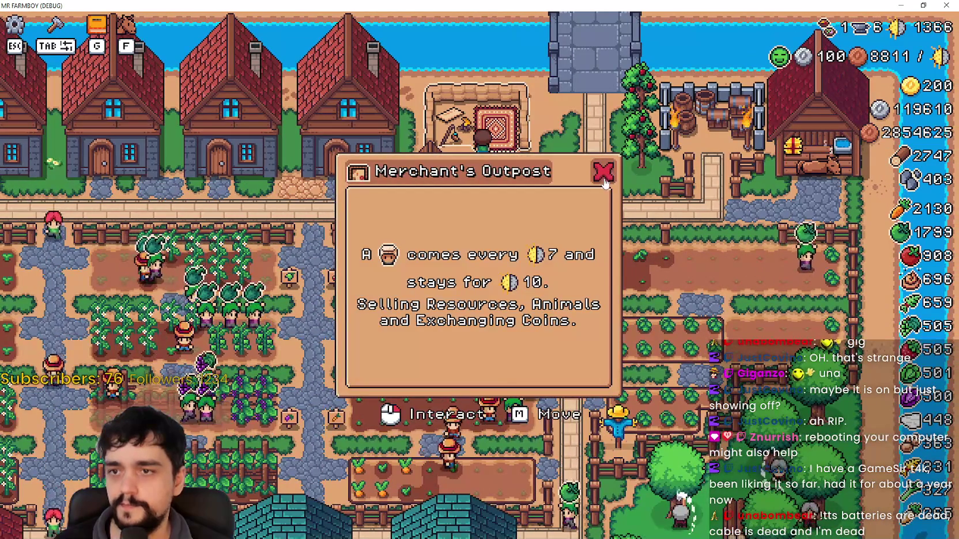
pyautogui.press('Escape')
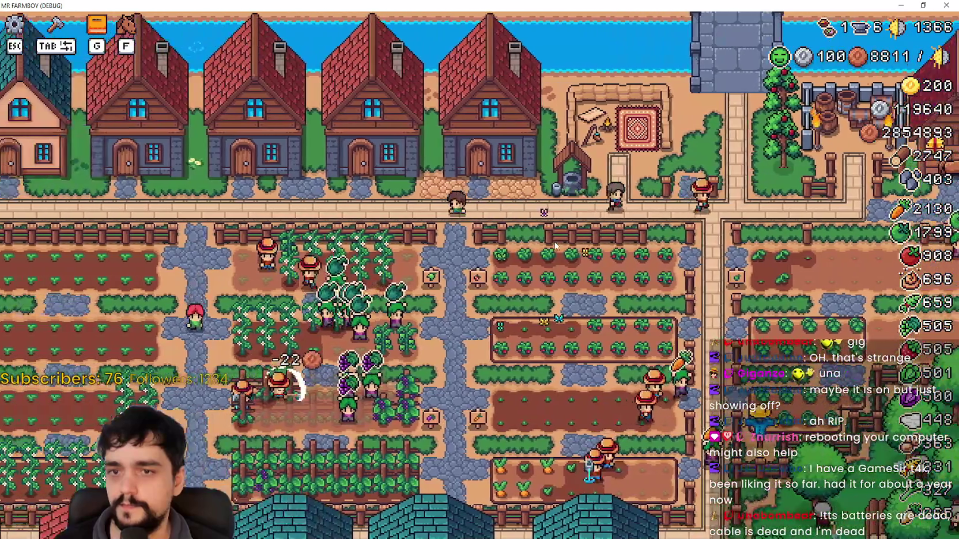
# - View the Animals and Buildings trees in the Advancements window, then close it
pyautogui.press('g')
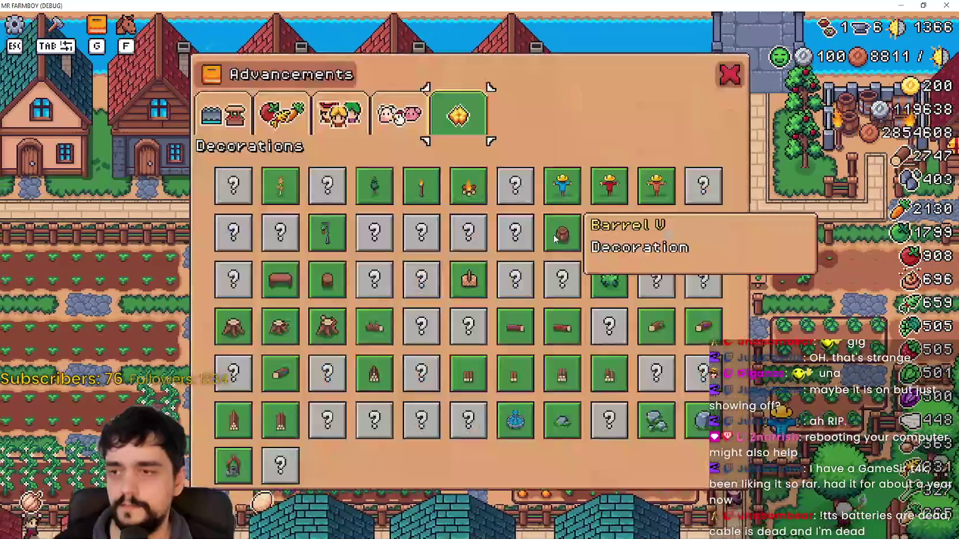
pyautogui.click(399, 114)
pyautogui.click(236, 118)
pyautogui.press('Escape')
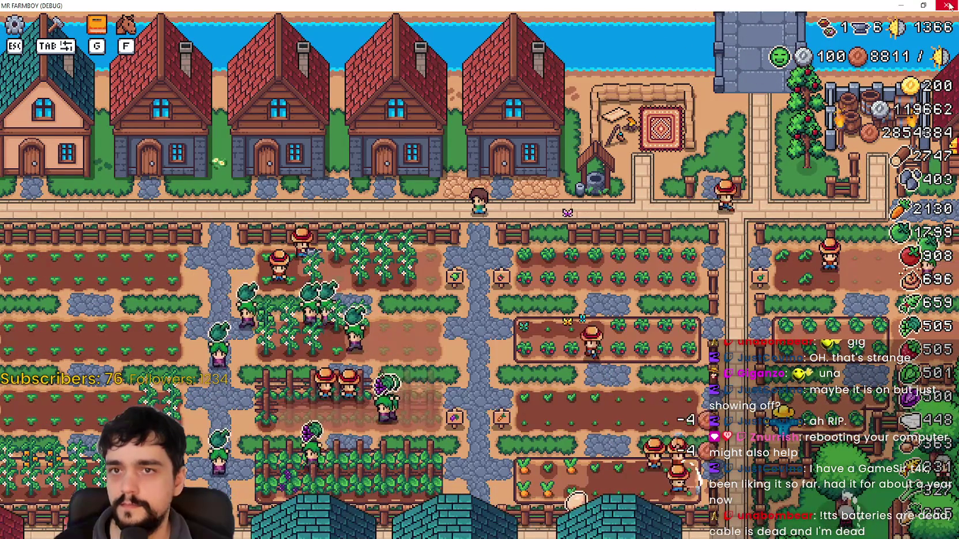
# - Restore and move the game window aside, then show the action_input_ui_prefab scene in Godot's 2D view
pyautogui.doubleClick(708, 7)
pyautogui.moveTo(691, 108); pyautogui.dragTo(739, 172)
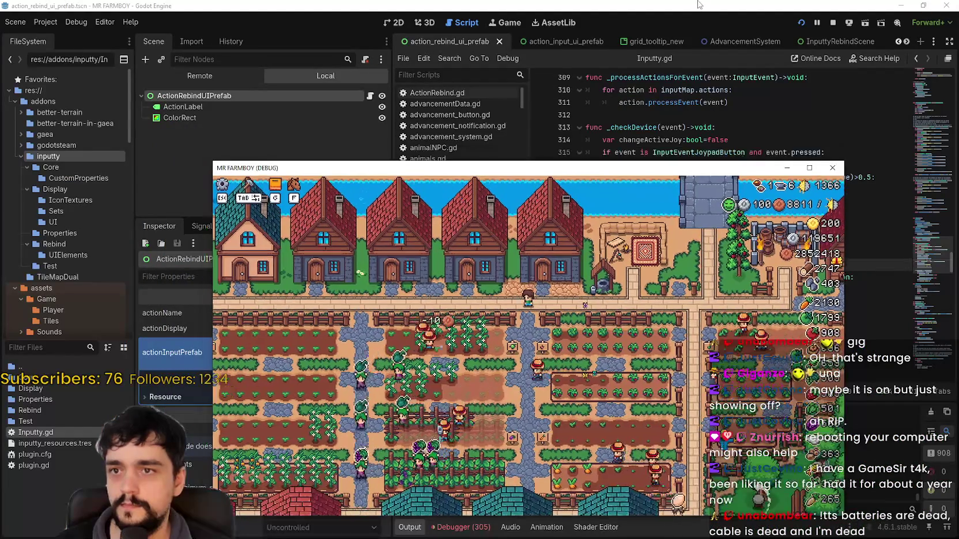
pyautogui.click(582, 91)
pyautogui.click(397, 23)
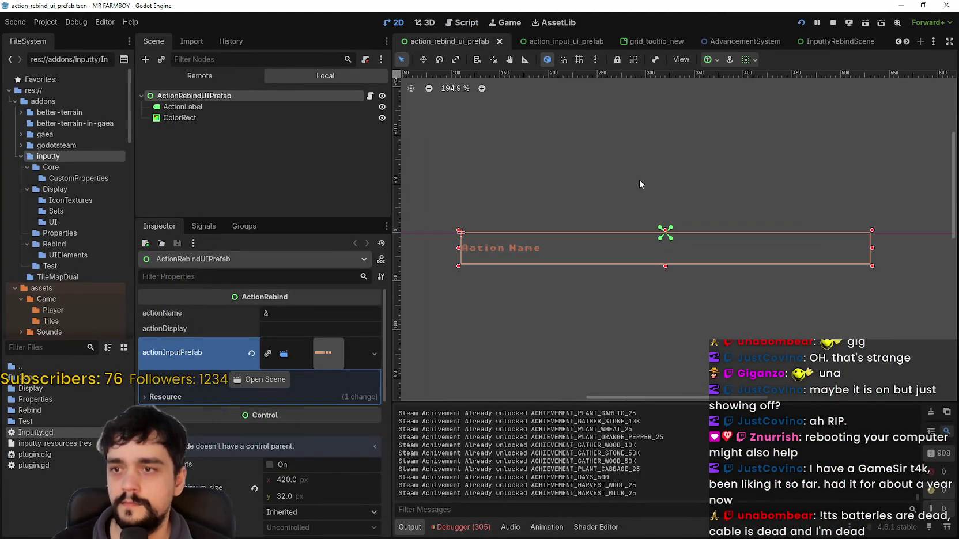
pyautogui.click(574, 43)
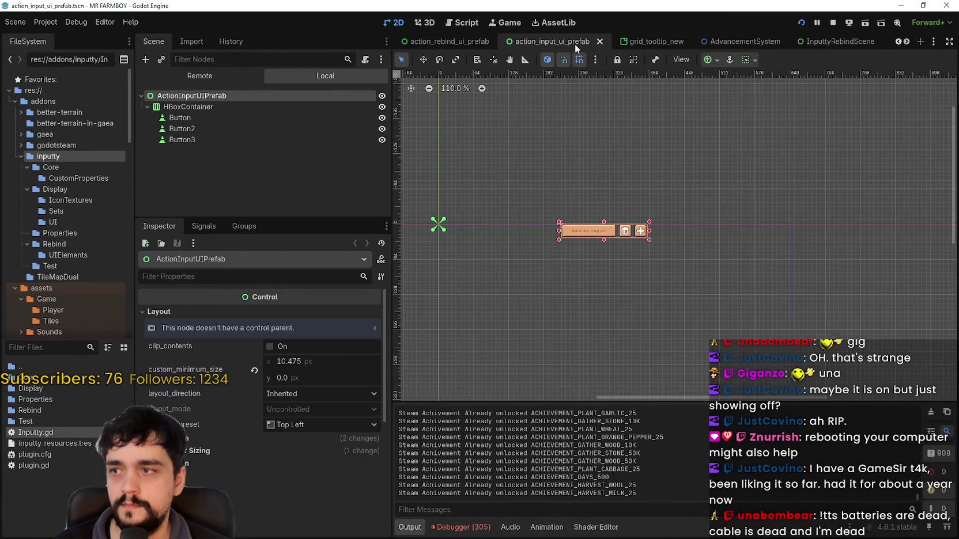
# - Set Button's Default Cursor Shape to Pointing Hand
pyautogui.click(224, 118)
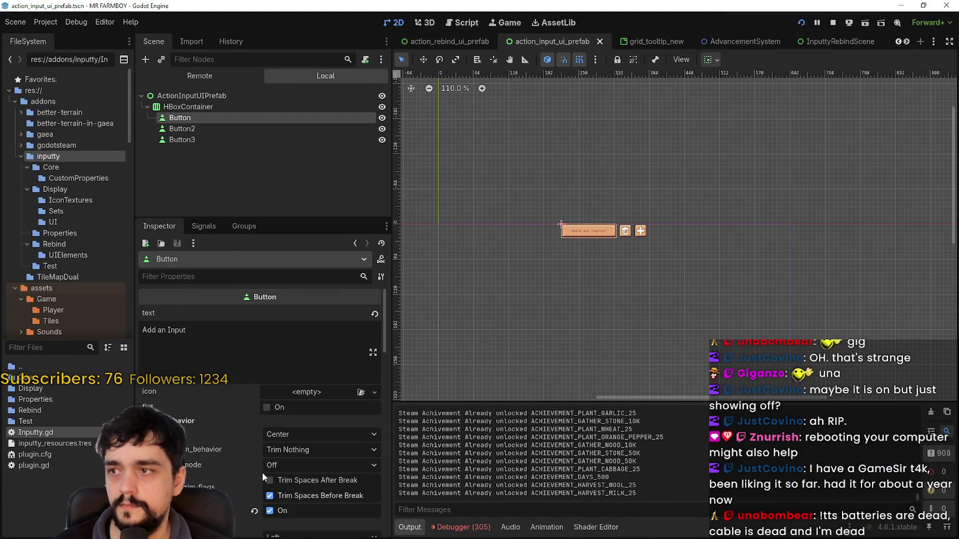
pyautogui.scroll(-10, 236, 487)
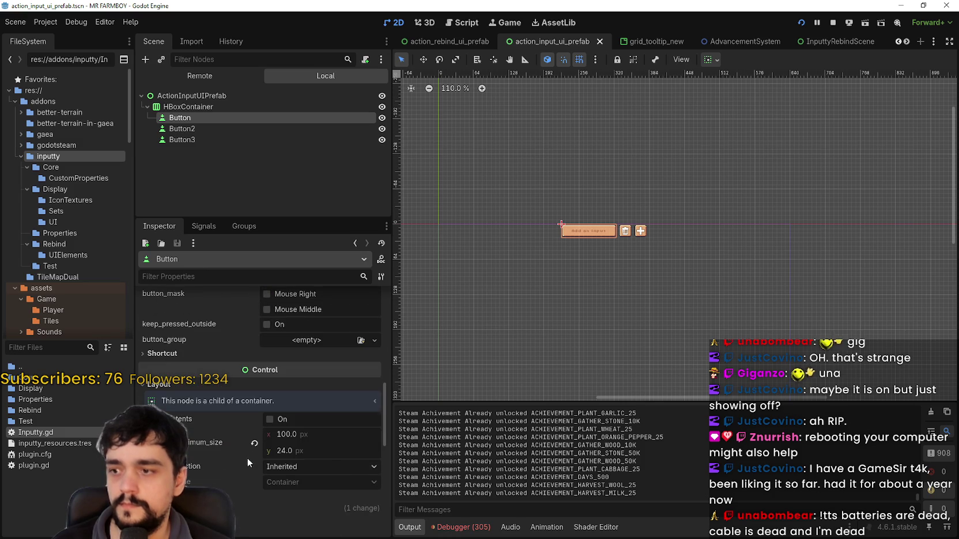
pyautogui.scroll(-1, 249, 452)
pyautogui.scroll(3, 247, 451)
pyautogui.scroll(-3, 247, 451)
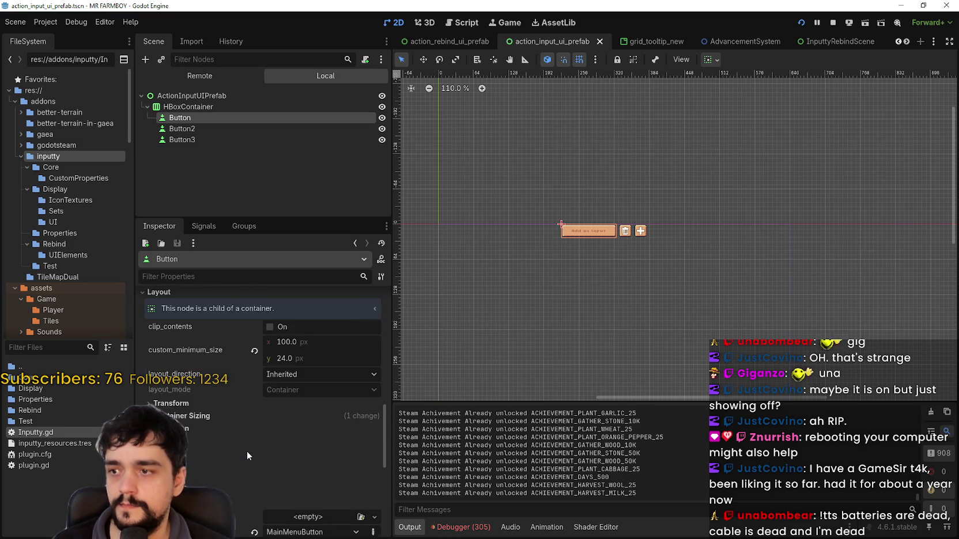
pyautogui.scroll(5, 247, 451)
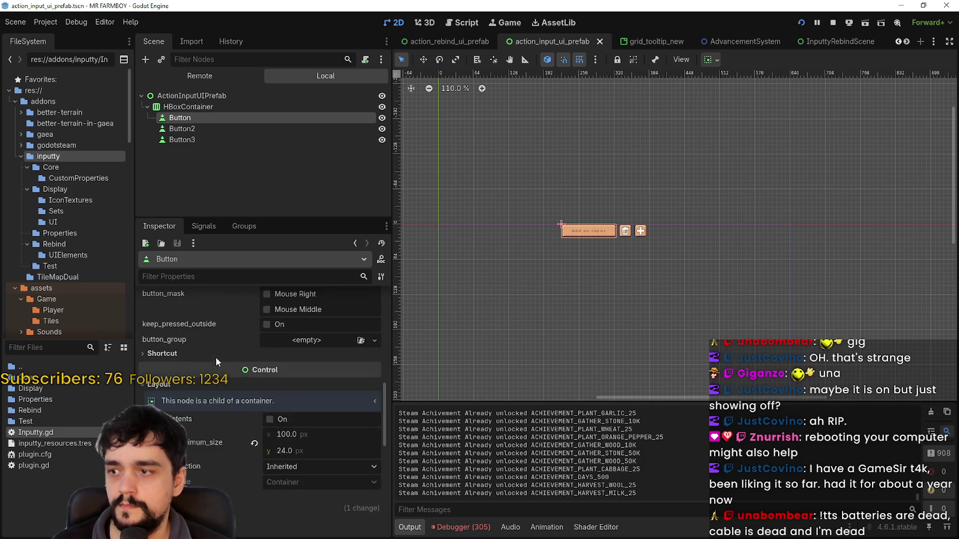
pyautogui.scroll(3, 215, 357)
pyautogui.scroll(3, 211, 387)
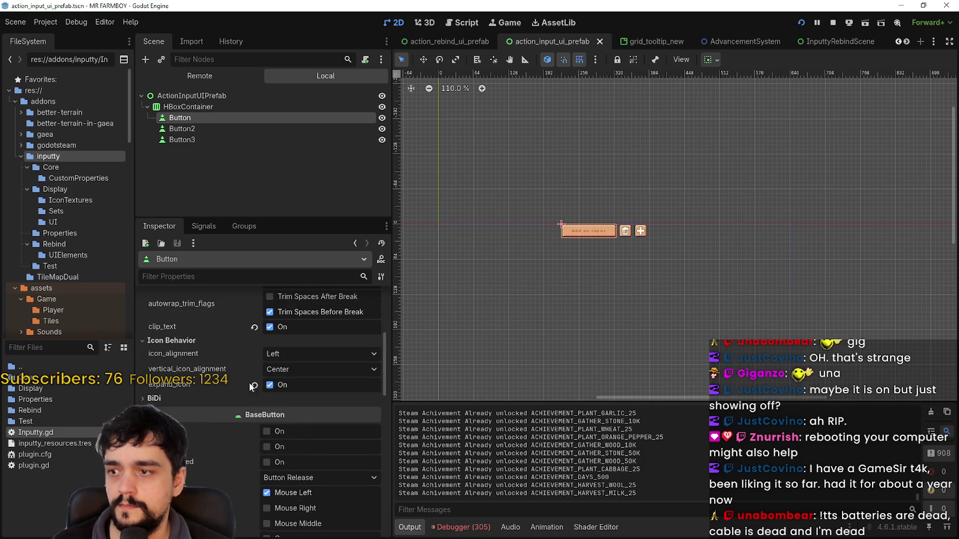
pyautogui.scroll(-4, 159, 401)
pyautogui.scroll(-5, 167, 395)
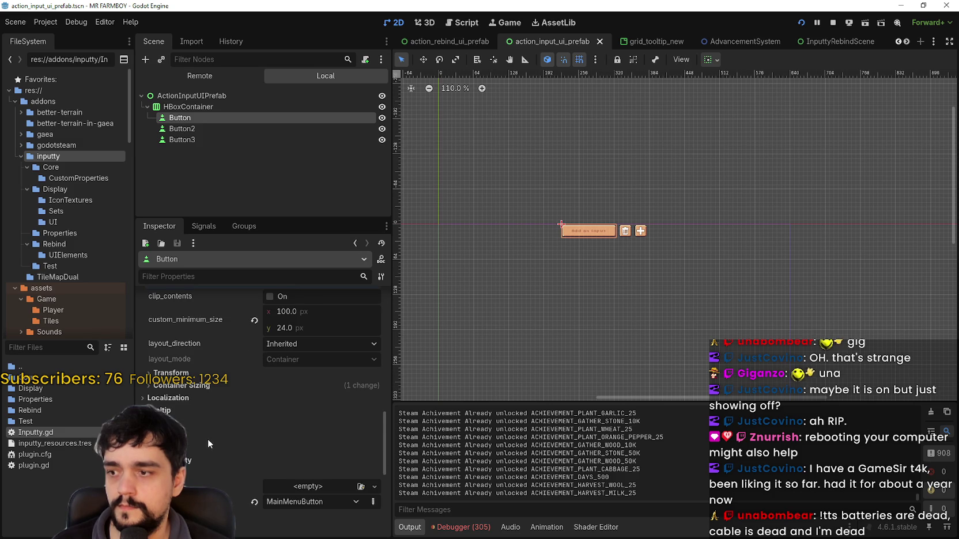
pyautogui.click(296, 496)
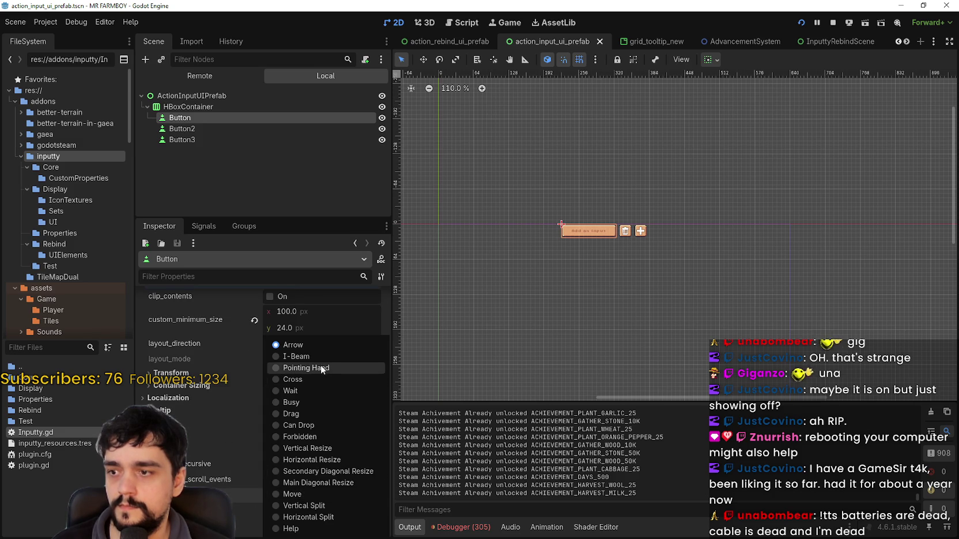
pyautogui.click(321, 368)
# - Set Button2's Default Cursor Shape to Pointing Hand as well
pyautogui.click(239, 128)
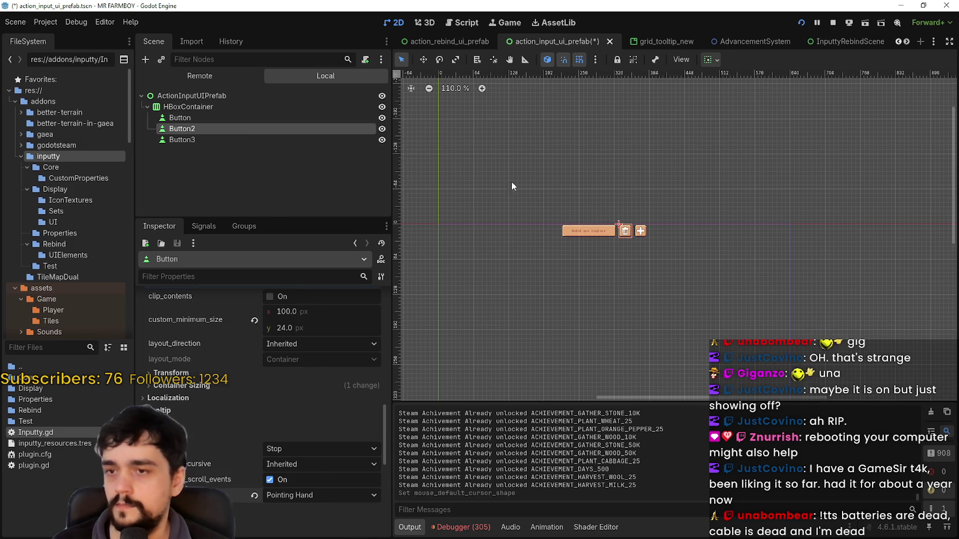
pyautogui.scroll(3, 610, 248)
pyautogui.scroll(2, 609, 248)
pyautogui.click(324, 408)
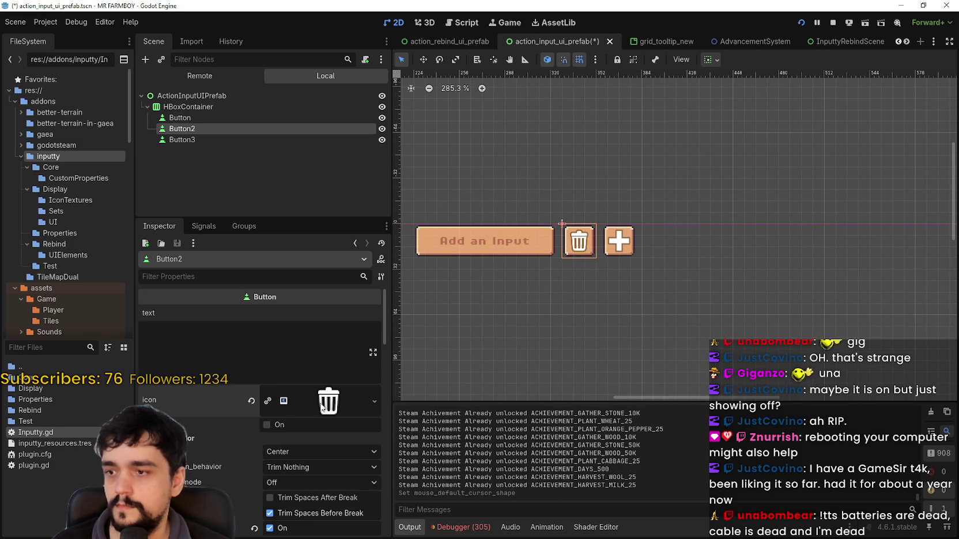
pyautogui.scroll(-5, 309, 409)
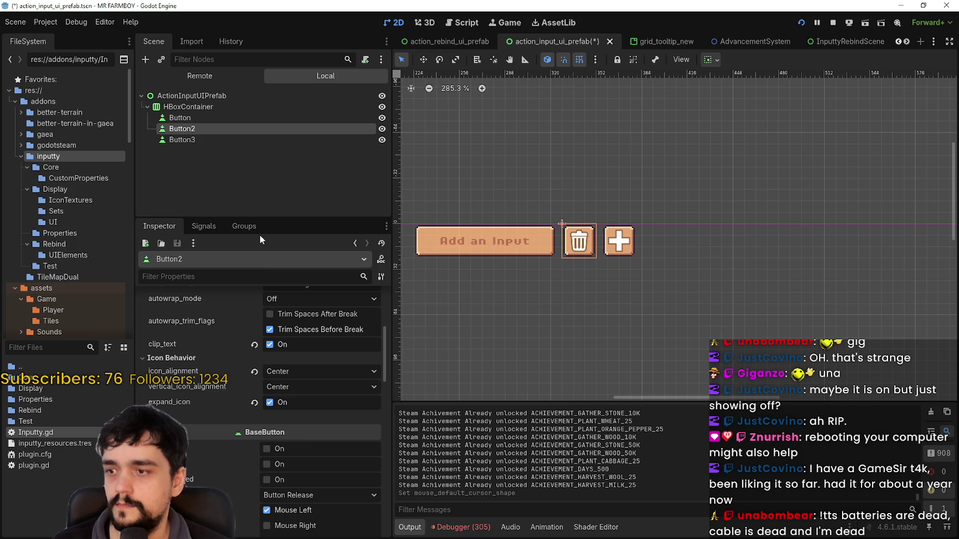
pyautogui.scroll(-10, 273, 467)
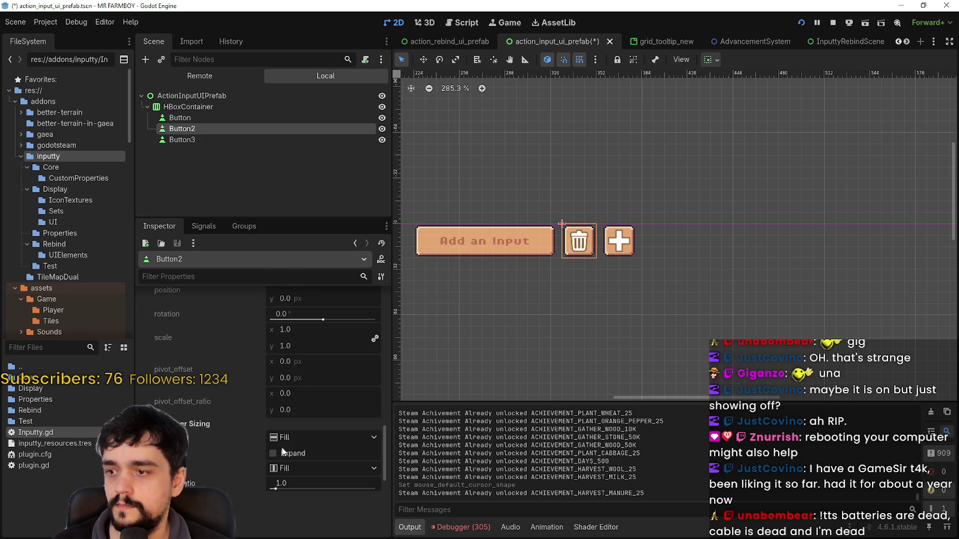
pyautogui.scroll(-3, 286, 438)
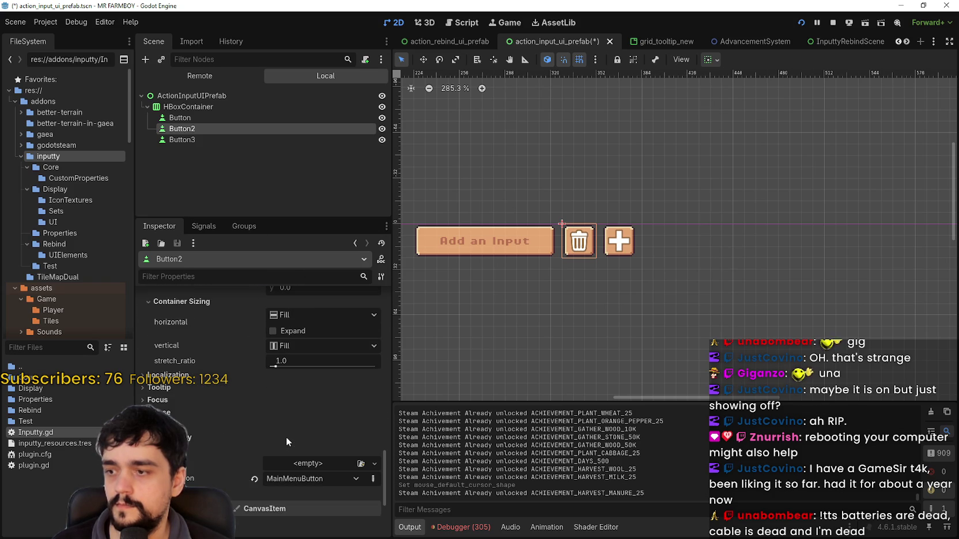
pyautogui.click(183, 410)
pyautogui.click(350, 473)
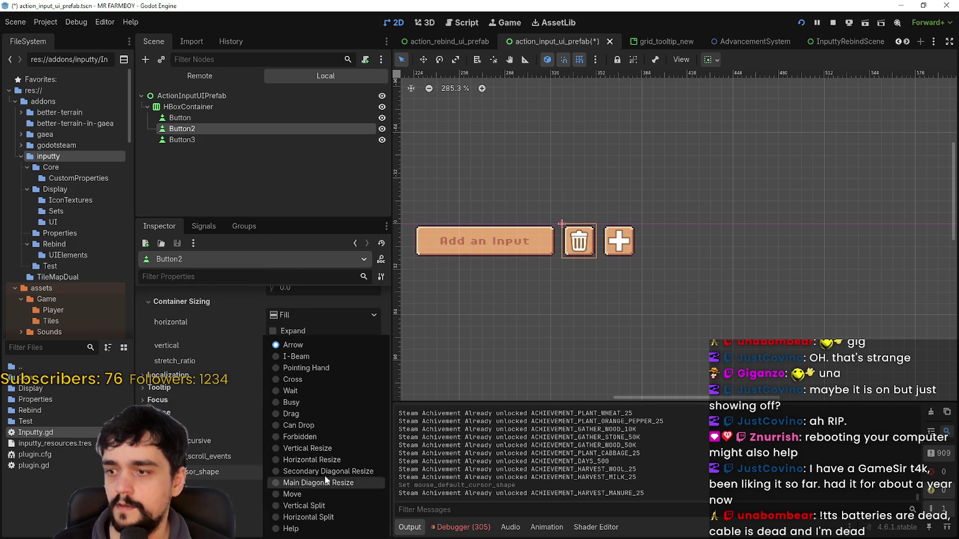
pyautogui.click(318, 368)
pyautogui.scroll(4, 628, 212)
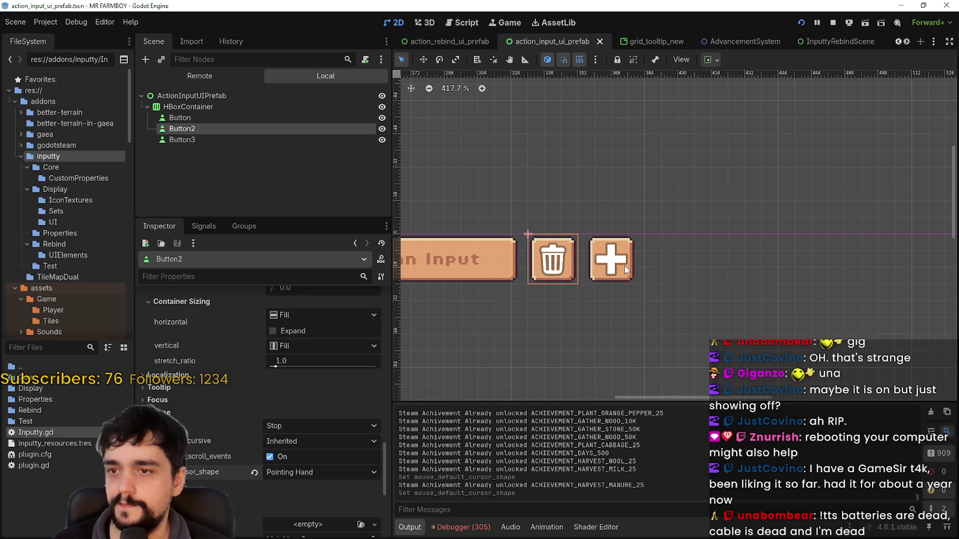
pyautogui.click(278, 141)
pyautogui.scroll(-6, 292, 497)
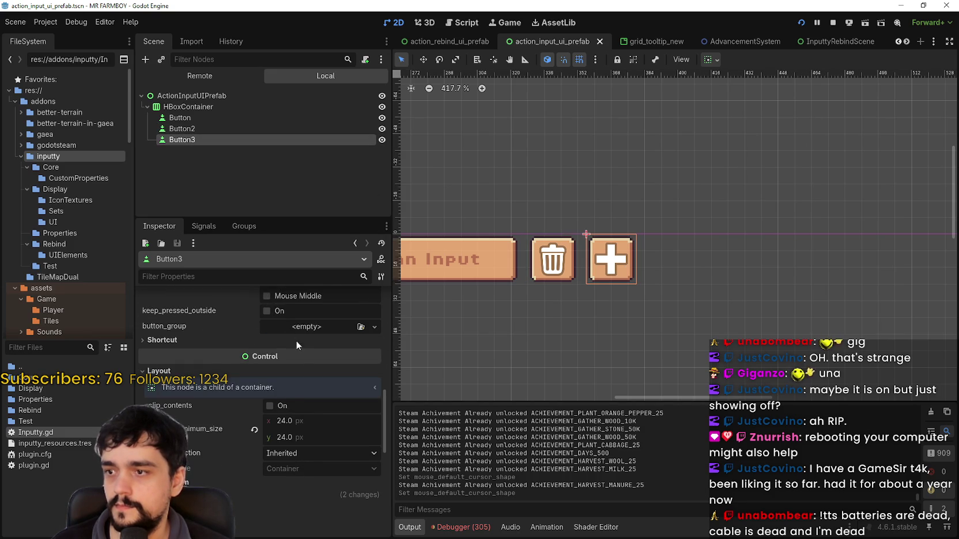
pyautogui.scroll(-5, 300, 351)
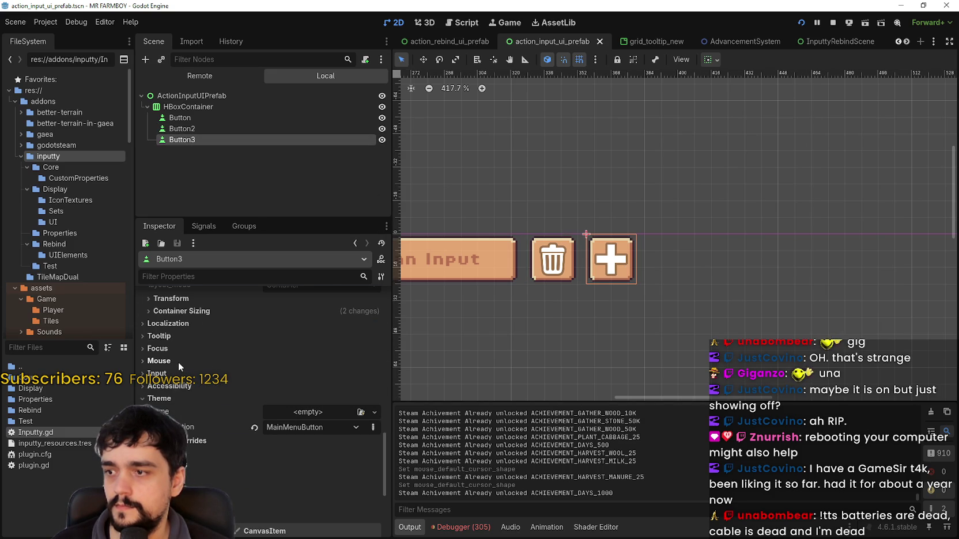
pyautogui.click(178, 361)
pyautogui.click(301, 419)
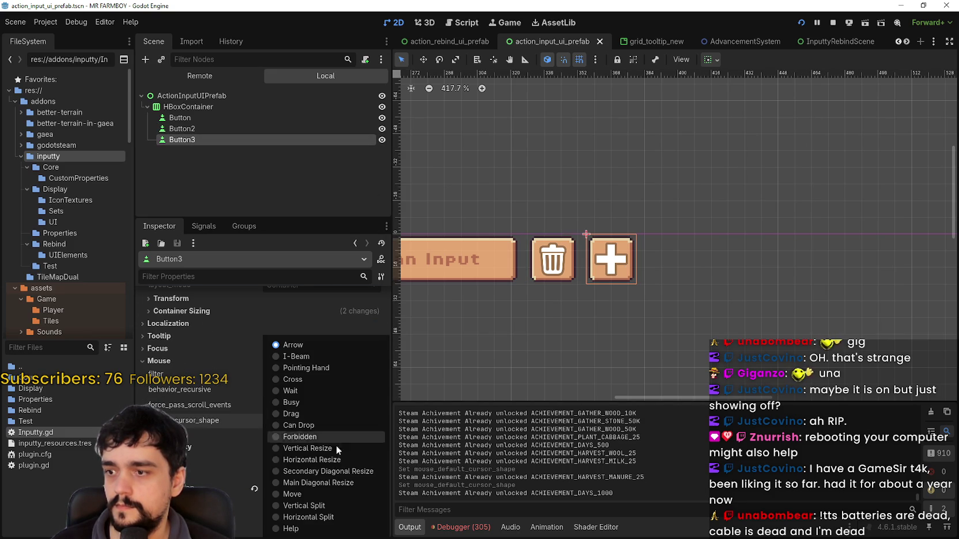
pyautogui.click(325, 369)
pyautogui.hotkey('ctrl', 's')
pyautogui.scroll(-5, 544, 294)
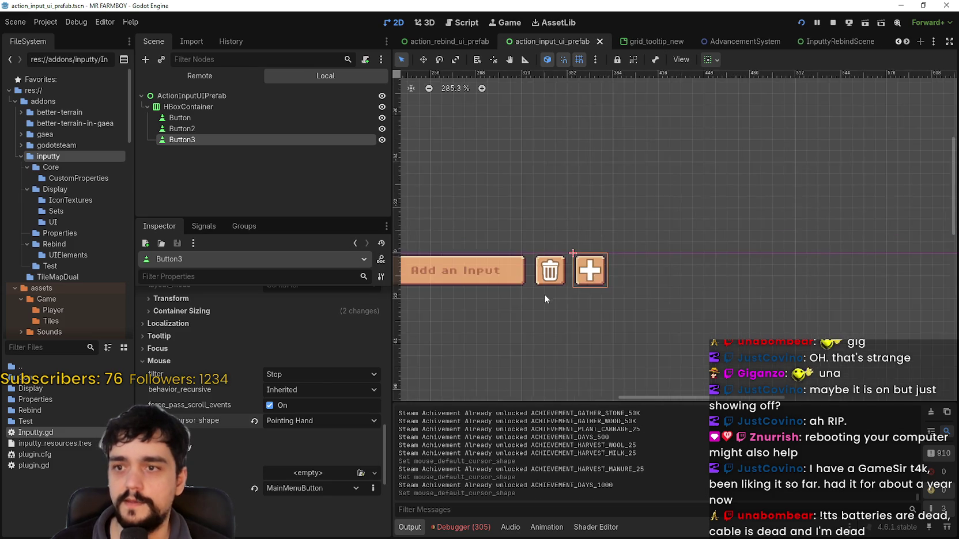
pyautogui.scroll(3, 680, 248)
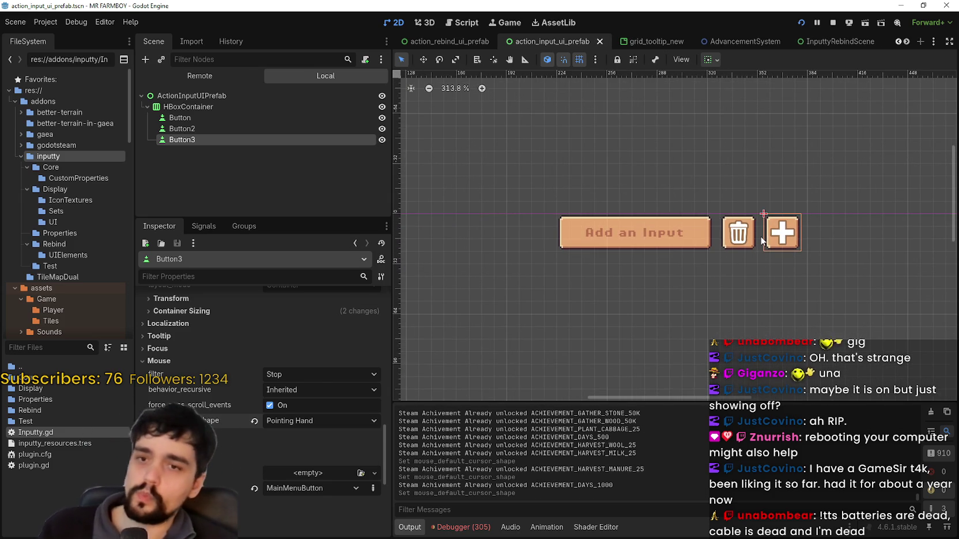
pyautogui.moveTo(703, 240); pyautogui.dragTo(678, 241)
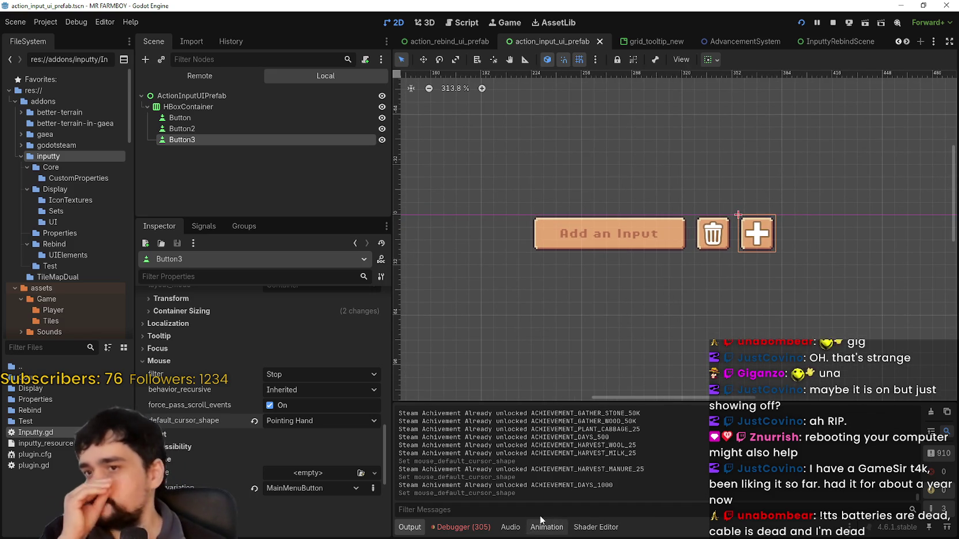
pyautogui.scroll(2, 725, 203)
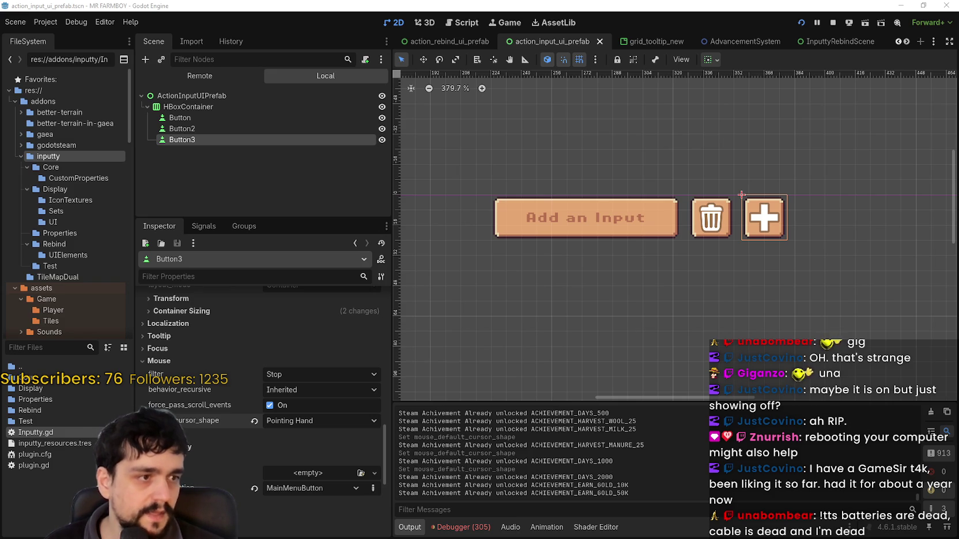
# - Switch to Aseprite and pan the Buttons & Icons sheet to show its top, right and left edges
pyautogui.hotkey('alt', 'Tab')
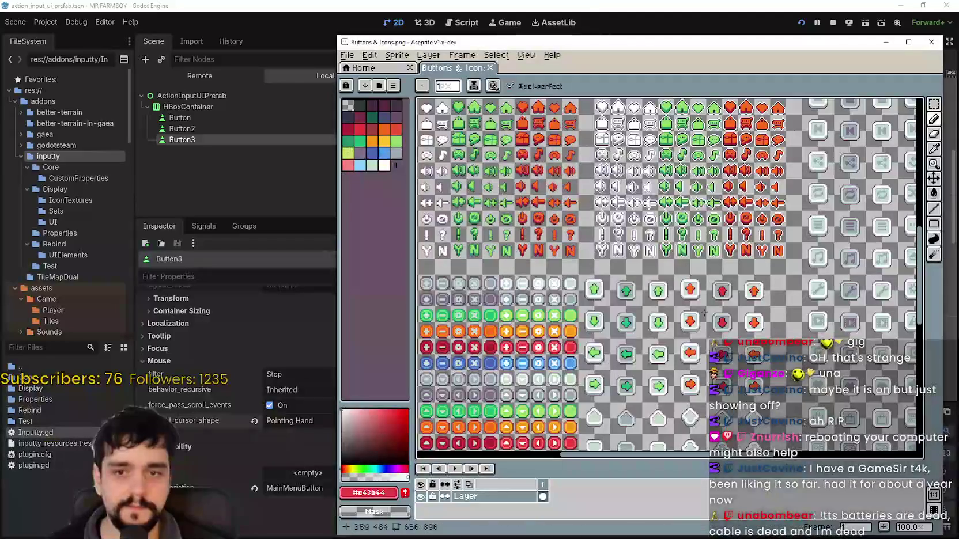
pyautogui.scroll(-1, 717, 212)
pyautogui.moveTo(718, 212)
pyautogui.mouseDown()
pyautogui.moveTo(631, 346)
pyautogui.moveTo(679, 183)
pyautogui.moveTo(853, 165)
pyautogui.mouseUp()
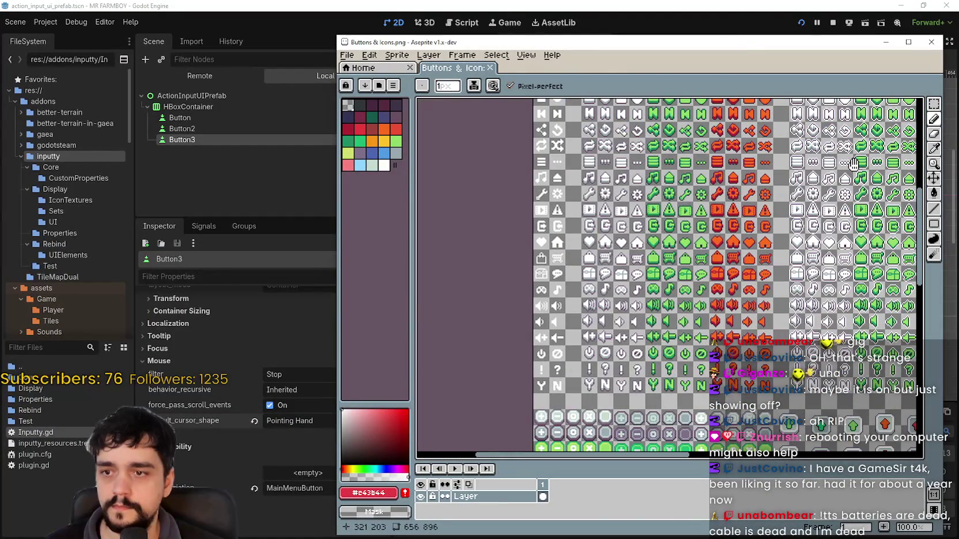
pyautogui.scroll(1, 703, 261)
pyautogui.moveTo(546, 283); pyautogui.dragTo(694, 282)
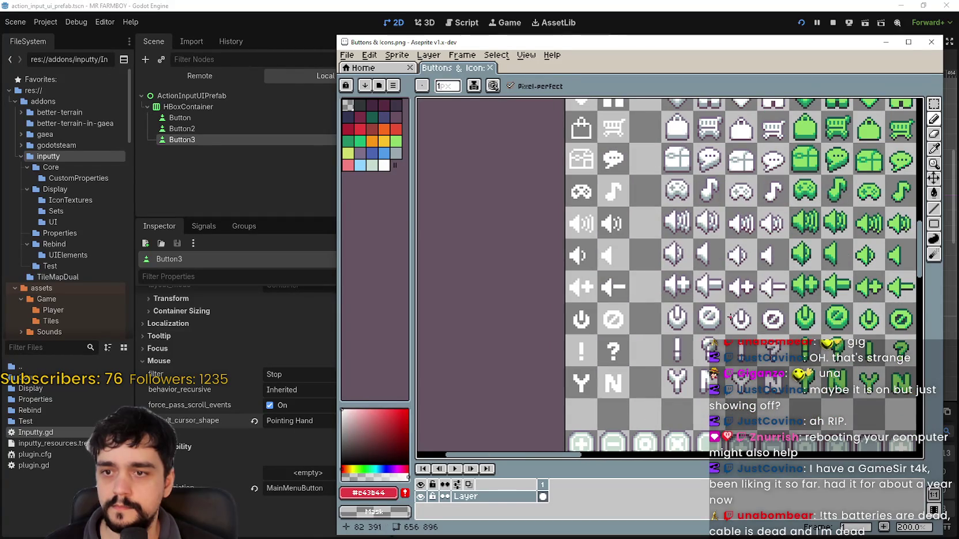
pyautogui.moveTo(778, 378)
pyautogui.mouseDown()
pyautogui.moveTo(779, 258)
pyautogui.moveTo(757, 201)
pyautogui.moveTo(734, 199)
pyautogui.mouseUp()
pyautogui.scroll(-2, 530, 190)
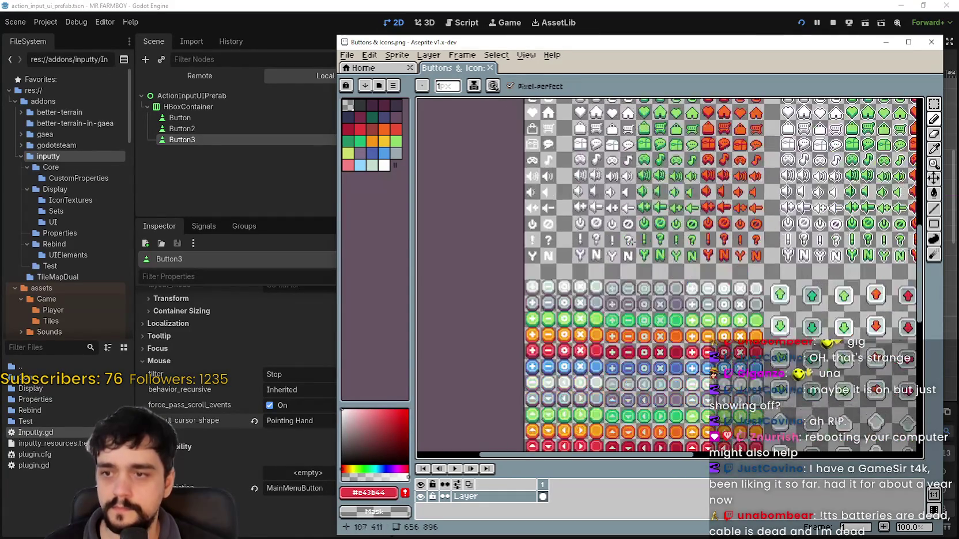
pyautogui.scroll(2, 627, 242)
pyautogui.scroll(4, 613, 247)
pyautogui.scroll(-1, 613, 246)
pyautogui.hscroll(-1, 612, 246)
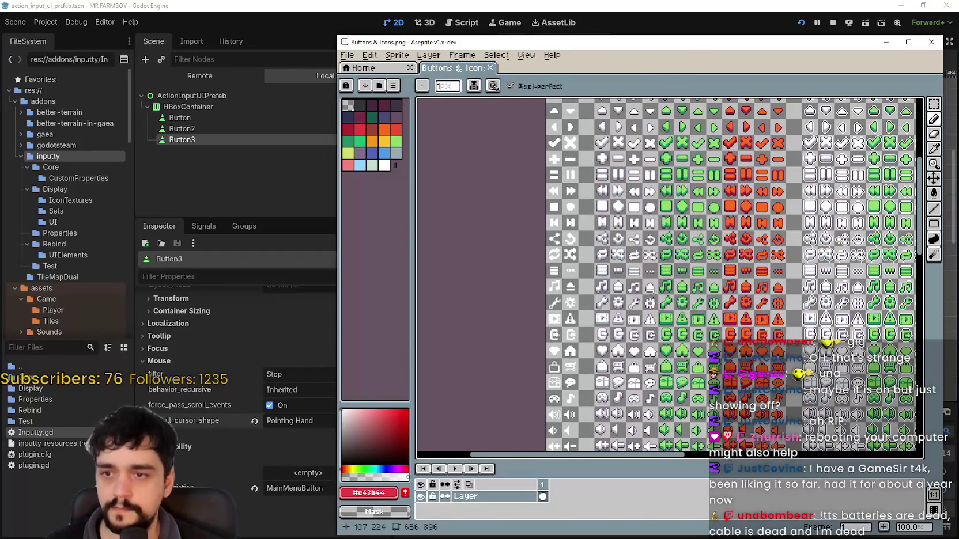
# - Move the Aseprite window aside and zoom the sheet in on the white plus icon
pyautogui.moveTo(688, 45)
pyautogui.mouseDown()
pyautogui.moveTo(393, 28)
pyautogui.moveTo(407, 30)
pyautogui.mouseUp()
pyautogui.moveTo(359, 336); pyautogui.dragTo(376, 178)
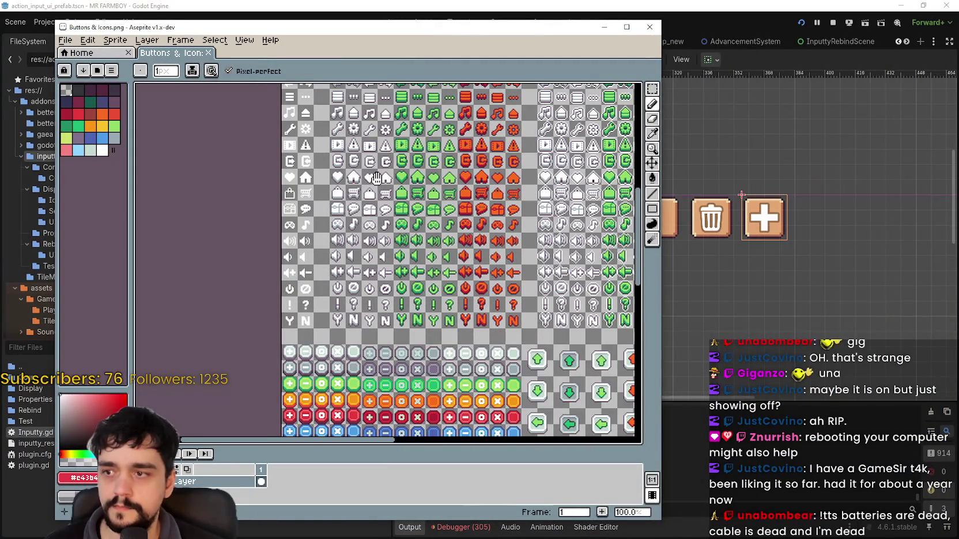
pyautogui.scroll(5, 403, 208)
pyautogui.hscroll(2, 404, 207)
pyautogui.scroll(4, 421, 237)
pyautogui.hscroll(1, 421, 236)
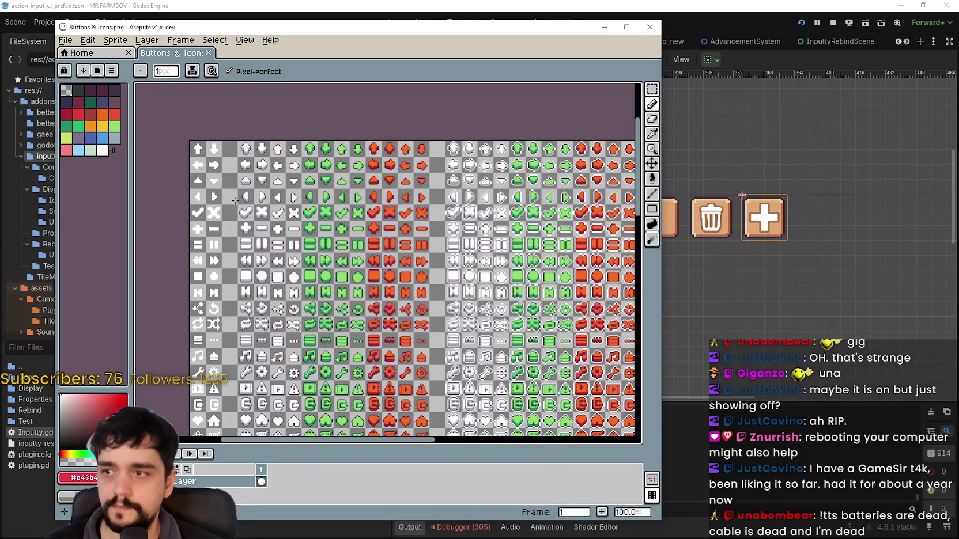
pyautogui.scroll(1, 236, 225)
pyautogui.scroll(1, 236, 225)
pyautogui.scroll(-1, 241, 237)
pyautogui.scroll(-2, 241, 237)
pyautogui.scroll(1, 520, 245)
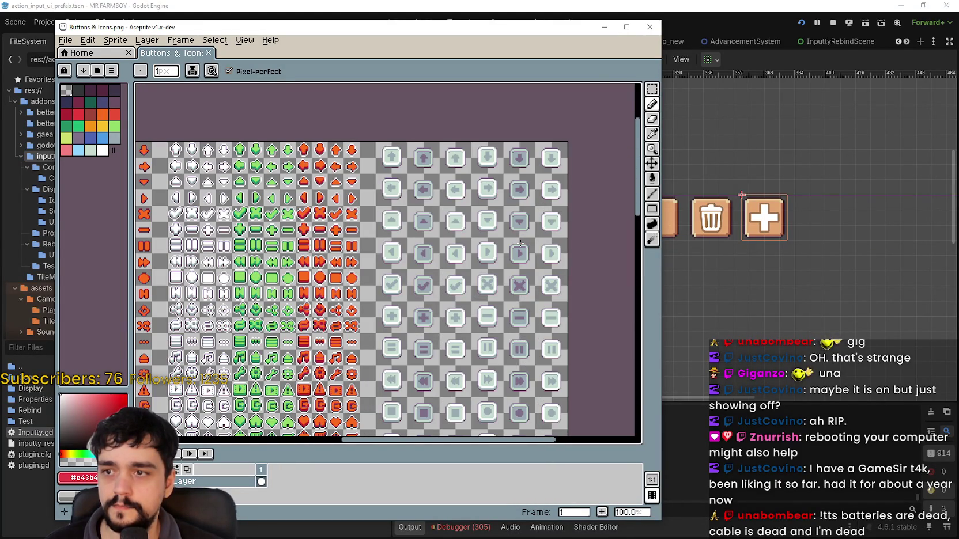
pyautogui.hscroll(-5, 520, 244)
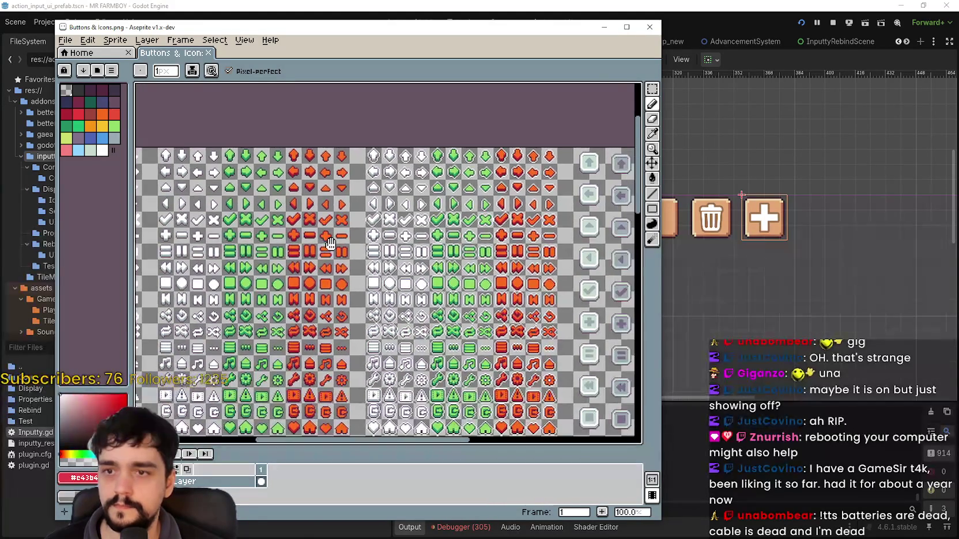
pyautogui.moveTo(273, 242); pyautogui.dragTo(261, 245)
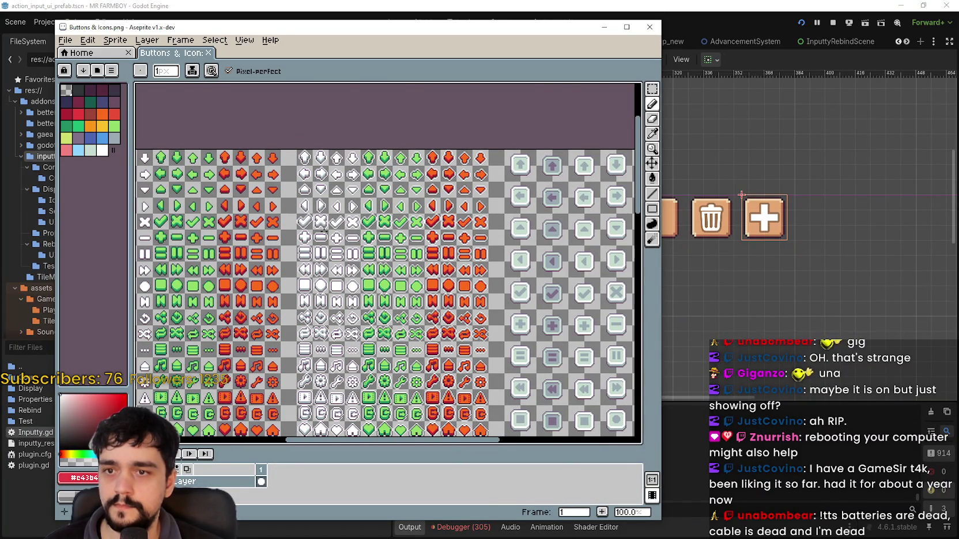
pyautogui.scroll(1, 323, 232)
pyautogui.scroll(3, 639, 95)
pyautogui.scroll(-3, 636, 138)
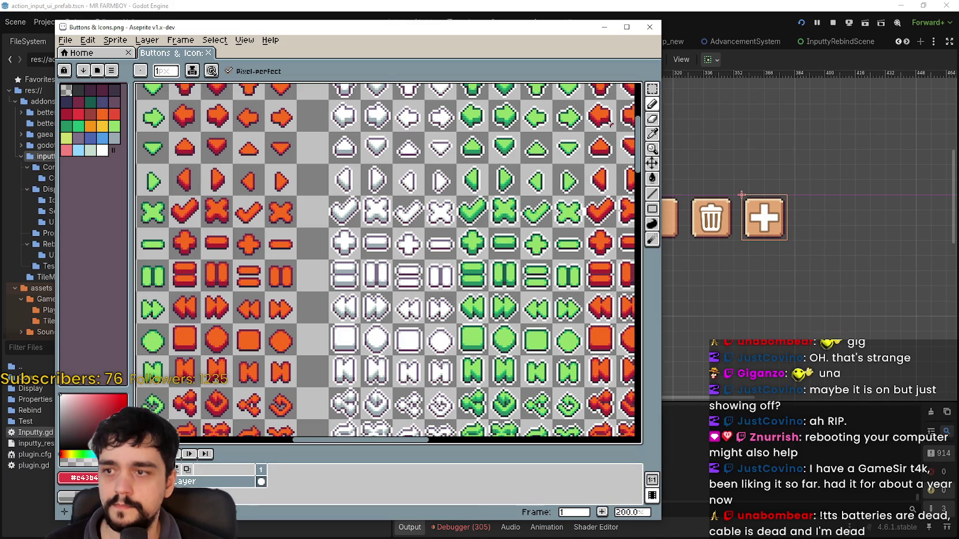
# - Marquee-select the white plus icon, then return to the Godot editor
pyautogui.click(652, 89)
pyautogui.moveTo(326, 226); pyautogui.dragTo(362, 263)
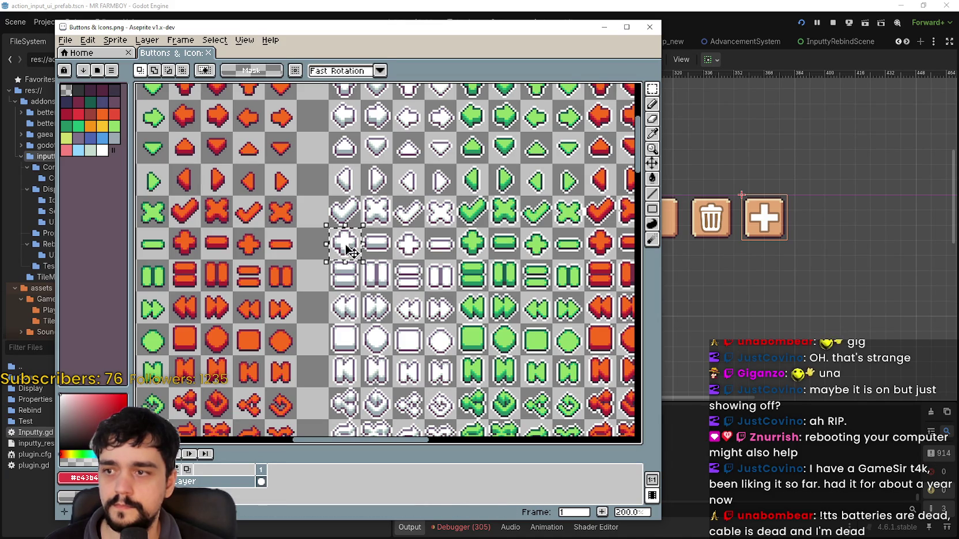
pyautogui.hotkey('alt', 'Tab')
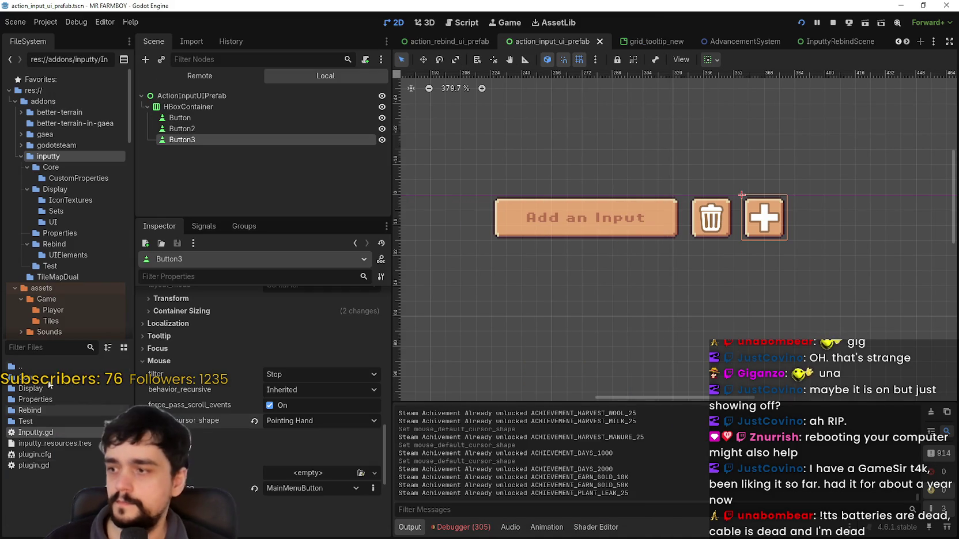
# - Filter the FileSystem to 'atlas' and open the controls atlas in Aseprite via atlas_watcher.gd
pyautogui.click(58, 348)
pyautogui.write('p')
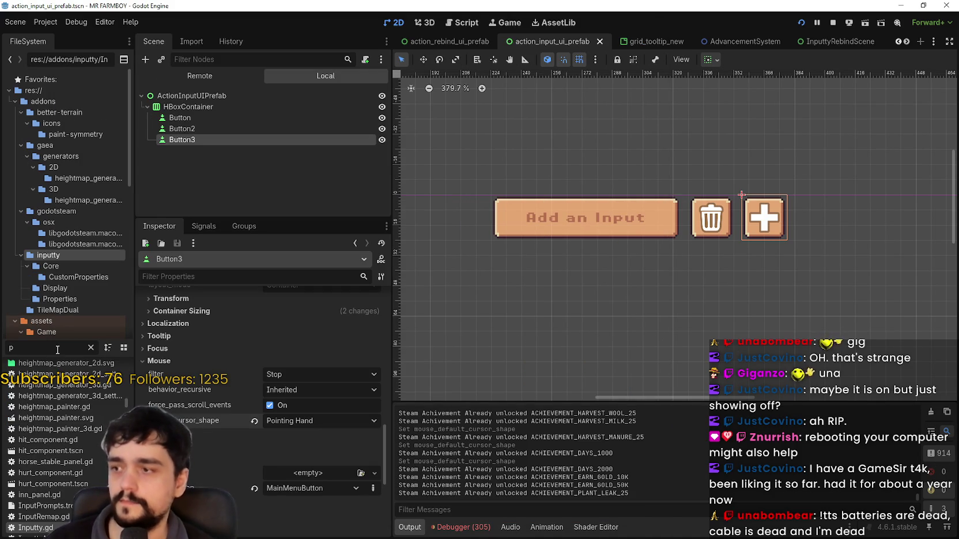
pyautogui.press('BackSpace')
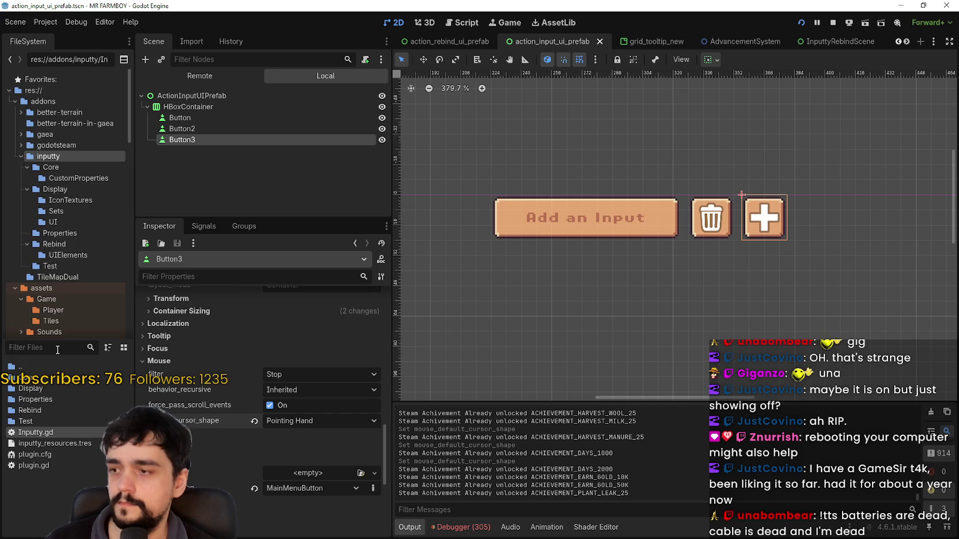
pyautogui.write('atlas')
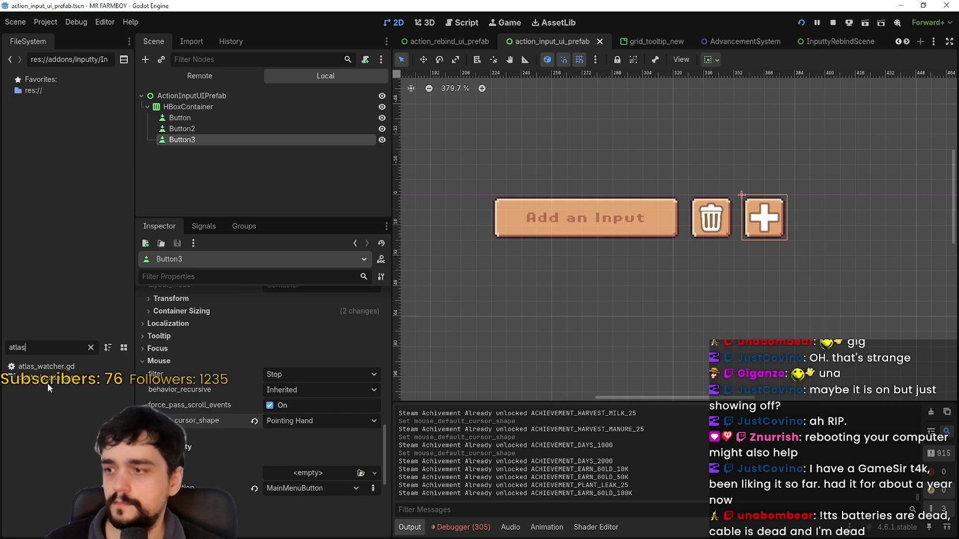
pyautogui.rightClick(48, 383)
pyautogui.click(75, 517)
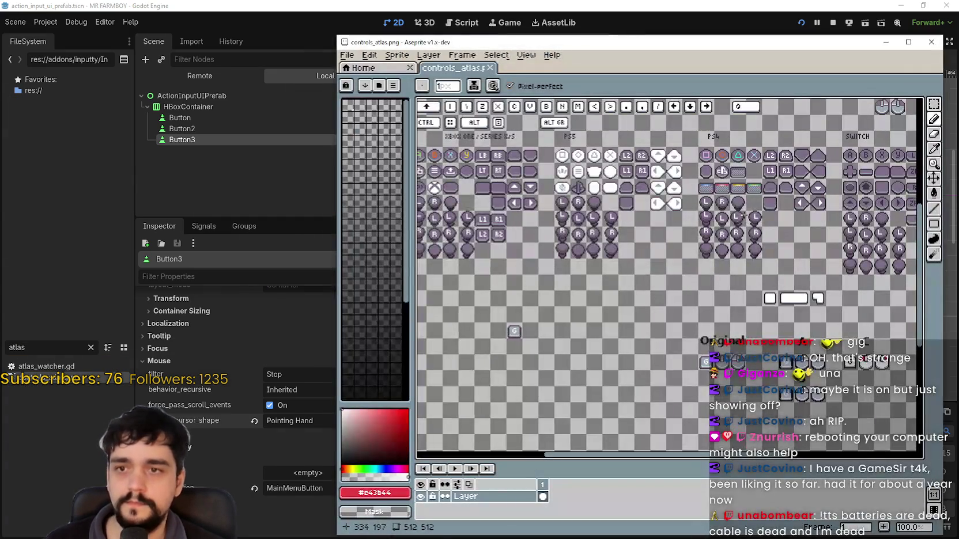
# - Paste the white plus icon into controls_atlas.png above the NUMLK key and commit it
pyautogui.moveTo(716, 244); pyautogui.dragTo(690, 190)
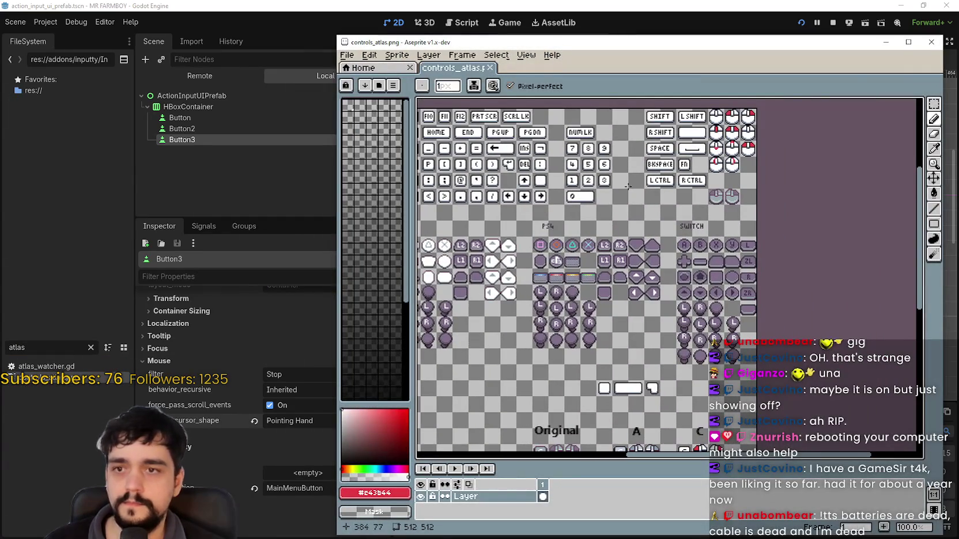
pyautogui.moveTo(622, 267)
pyautogui.mouseDown()
pyautogui.moveTo(674, 278)
pyautogui.moveTo(624, 363)
pyautogui.moveTo(521, 329)
pyautogui.moveTo(601, 294)
pyautogui.moveTo(602, 220)
pyautogui.mouseUp()
pyautogui.scroll(2, 531, 272)
pyautogui.scroll(-2, 530, 272)
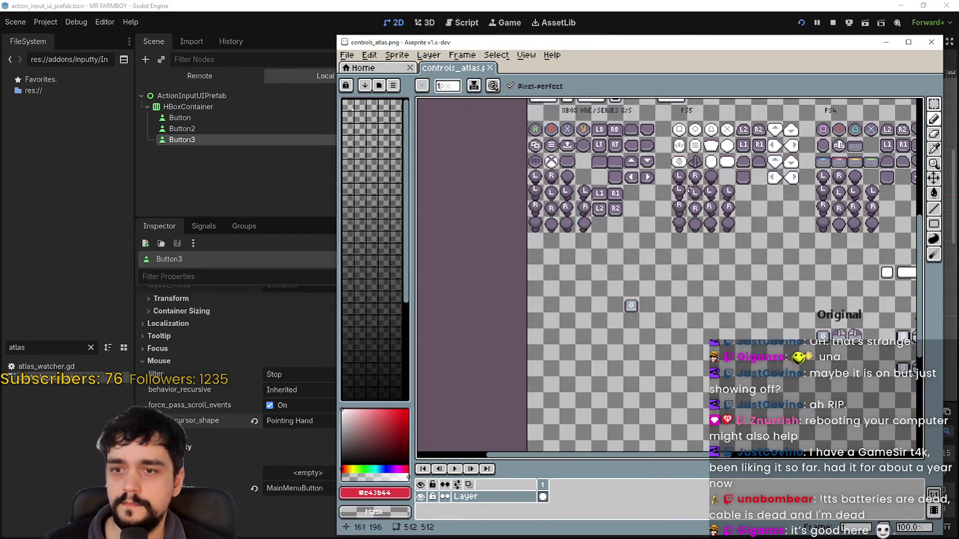
pyautogui.moveTo(743, 101); pyautogui.dragTo(650, 235)
pyautogui.scroll(-1, 653, 237)
pyautogui.scroll(2, 678, 190)
pyautogui.hotkey('ctrl', 'v')
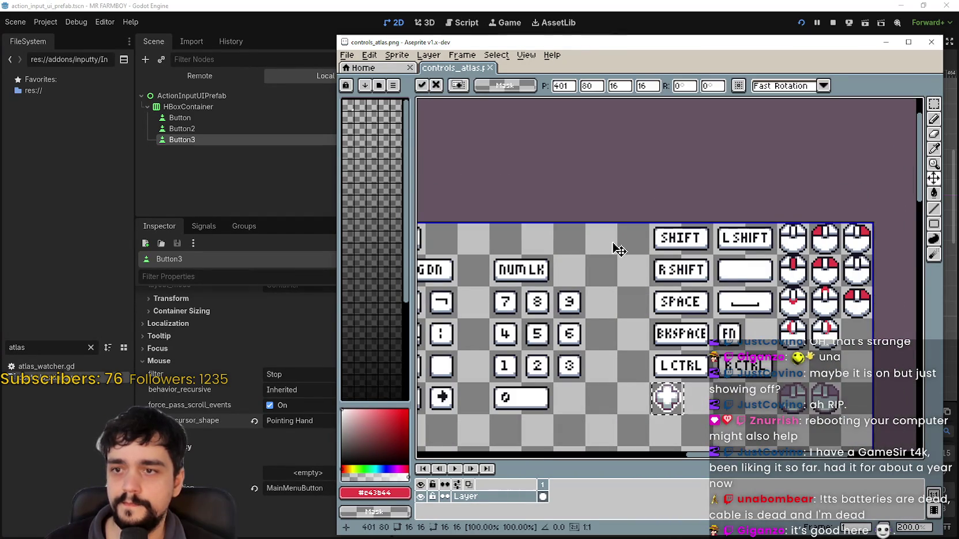
pyautogui.moveTo(667, 397)
pyautogui.mouseDown()
pyautogui.moveTo(653, 356)
pyautogui.moveTo(536, 235)
pyautogui.mouseUp()
pyautogui.scroll(-1, 518, 248)
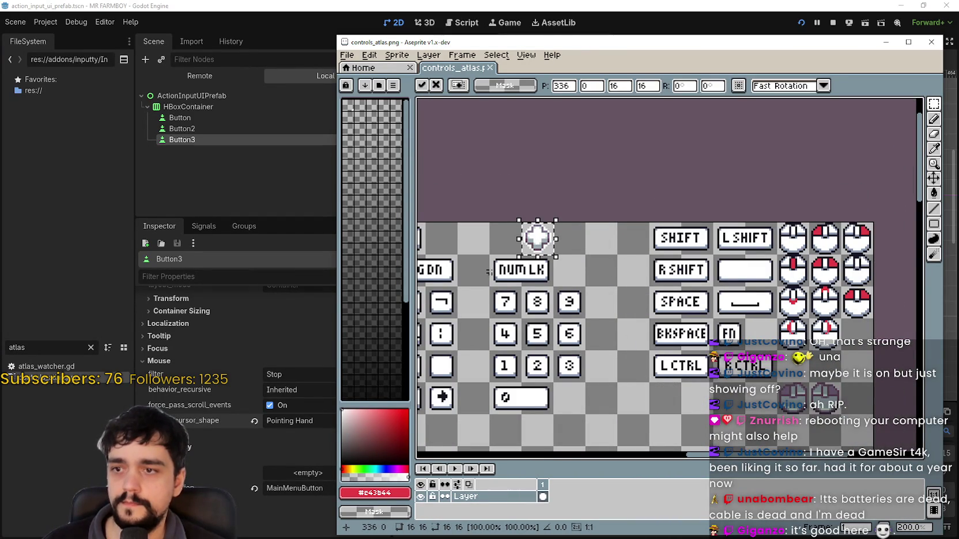
pyautogui.scroll(3, 508, 264)
pyautogui.click(508, 264)
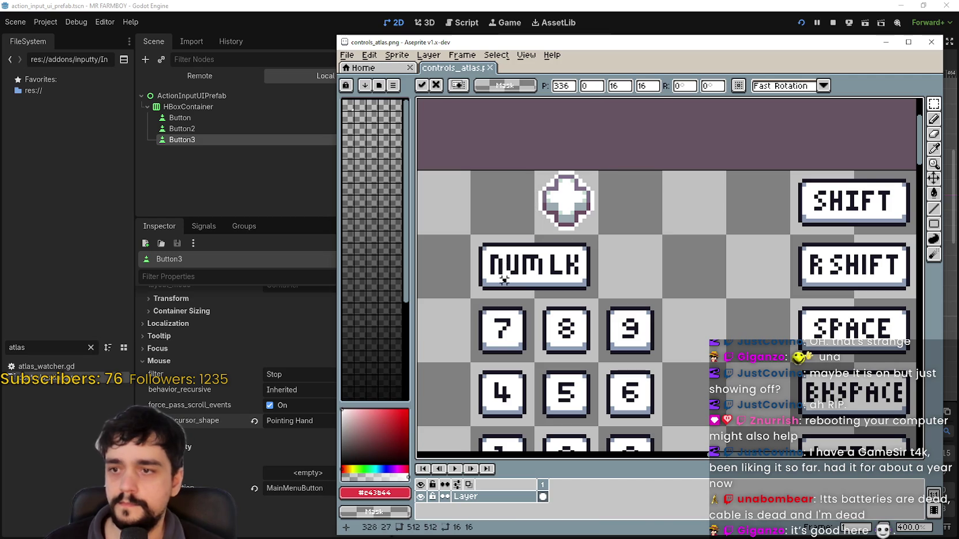
# - Select the Eyedropper, move the Aseprite window aside, and glance at the Godot scene
pyautogui.click(933, 151)
pyautogui.moveTo(823, 51)
pyautogui.mouseDown()
pyautogui.moveTo(515, 49)
pyautogui.moveTo(646, 49)
pyautogui.mouseUp()
pyautogui.hotkey('alt', 'Tab')
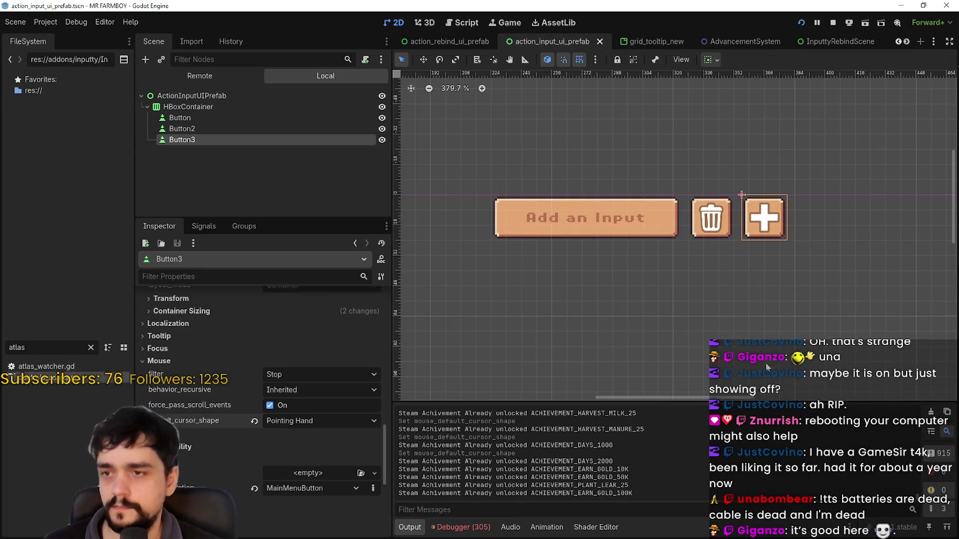
pyautogui.hotkey('alt', 'Tab')
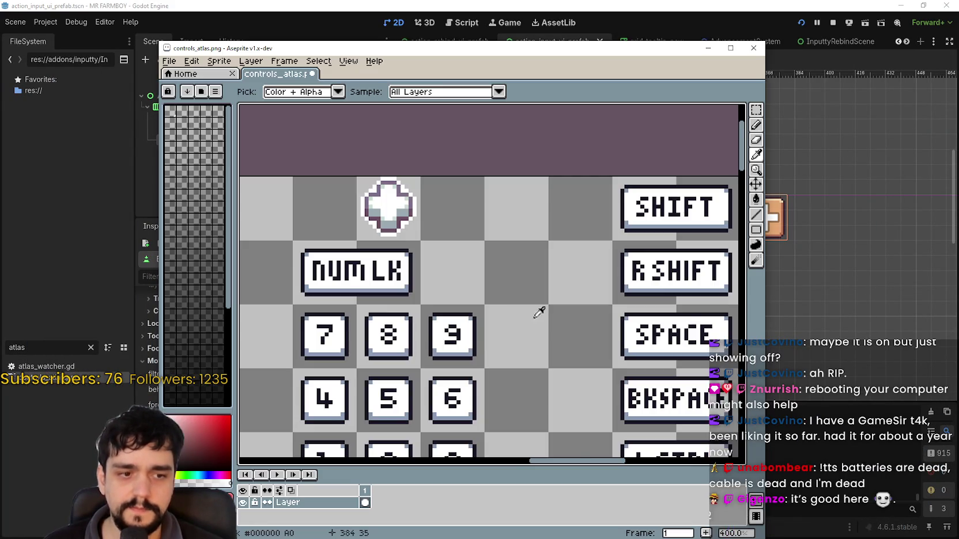
# - Switch to the Buttons & Icons sheet and zoom around its arrow rows
pyautogui.scroll(-2, 490, 283)
pyautogui.hotkey('alt', 'Tab')
pyautogui.moveTo(348, 166); pyautogui.dragTo(407, 318)
pyautogui.scroll(1, 504, 335)
pyautogui.scroll(-2, 487, 348)
pyautogui.scroll(-2, 446, 219)
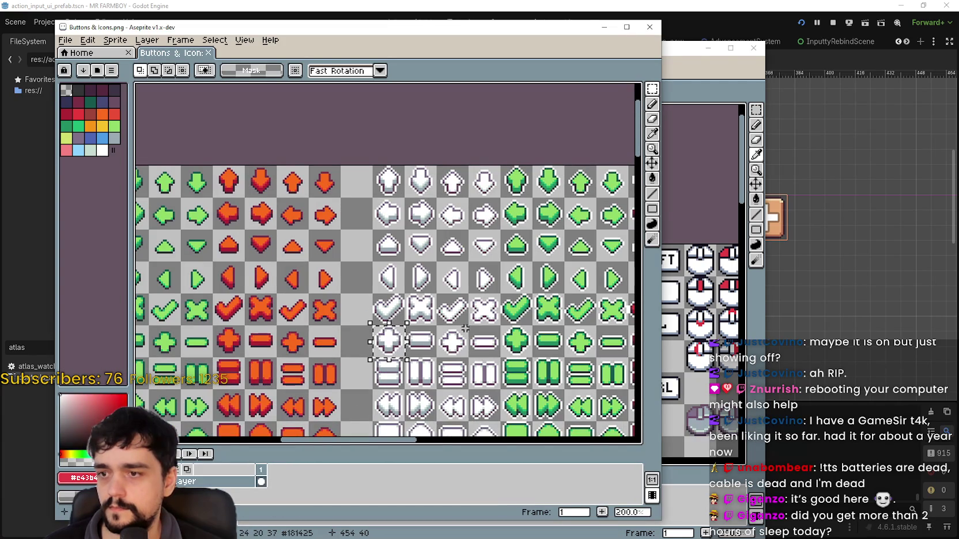
pyautogui.scroll(3, 447, 371)
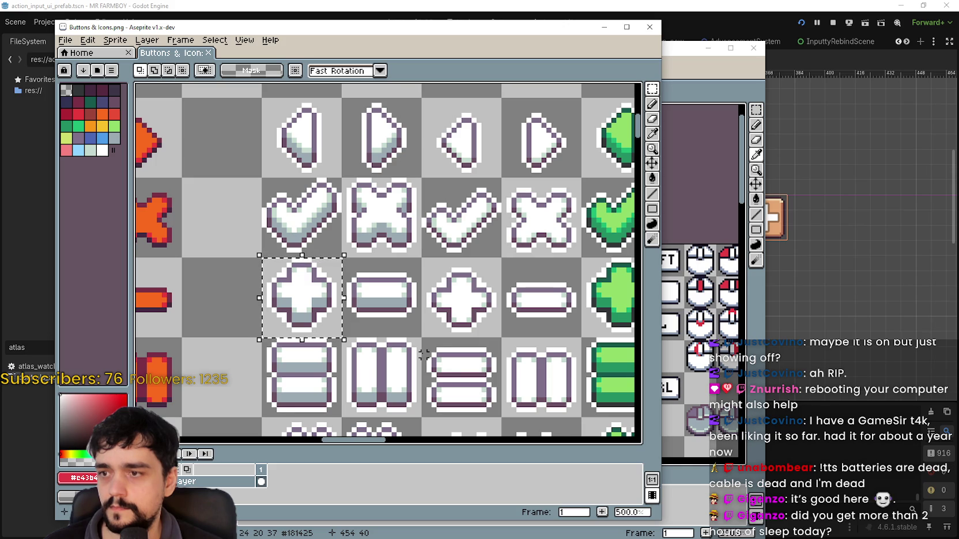
pyautogui.scroll(-2, 423, 353)
pyautogui.scroll(-2, 424, 350)
pyautogui.scroll(-2, 397, 340)
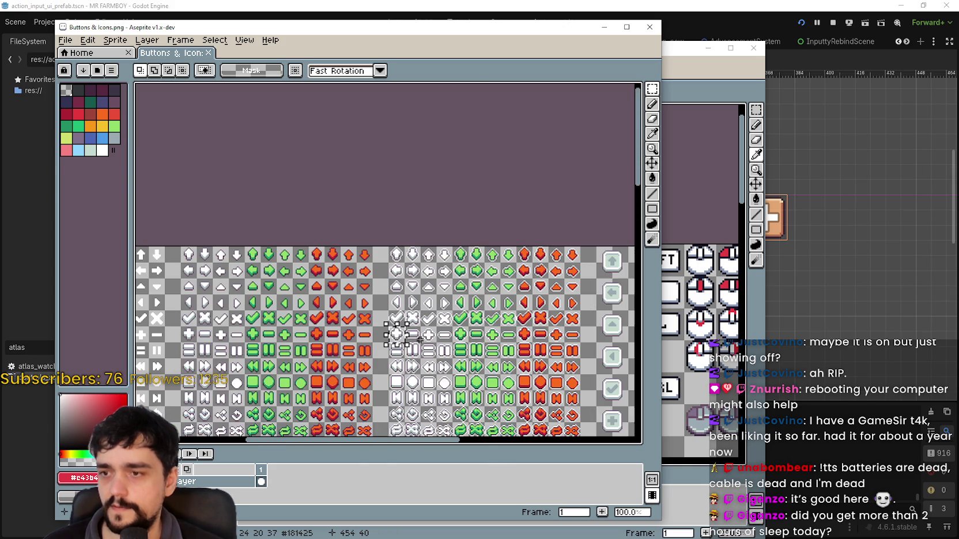
pyautogui.scroll(-8, 405, 303)
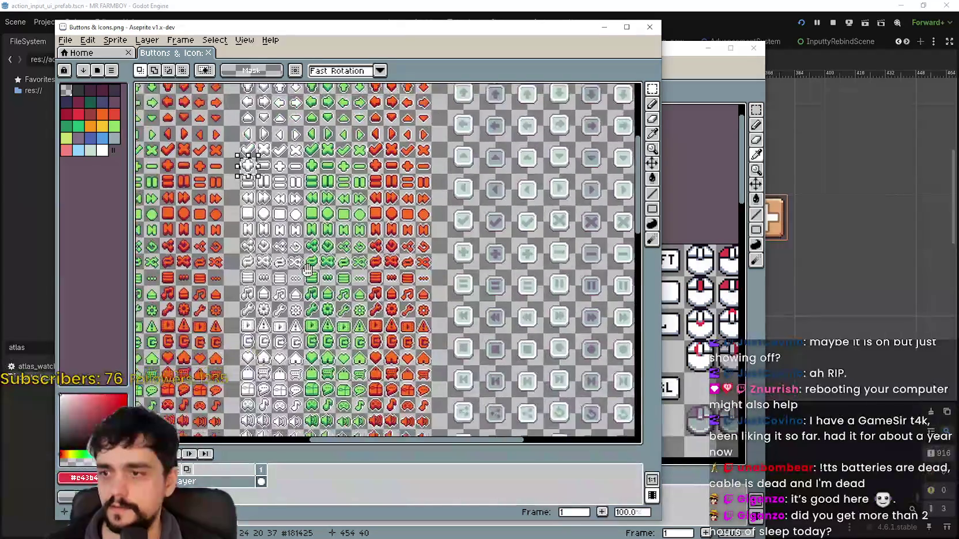
# - Mark the white plus icon's cell, then return to the controls_atlas window
pyautogui.moveTo(391, 211); pyautogui.dragTo(445, 286)
pyautogui.scroll(10, 460, 162)
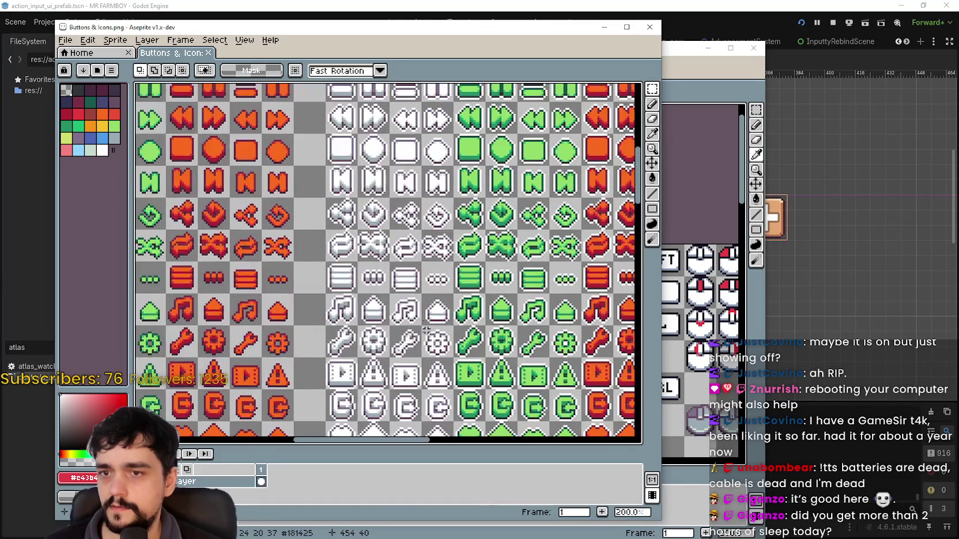
pyautogui.scroll(-1, 354, 259)
pyautogui.scroll(5, 353, 259)
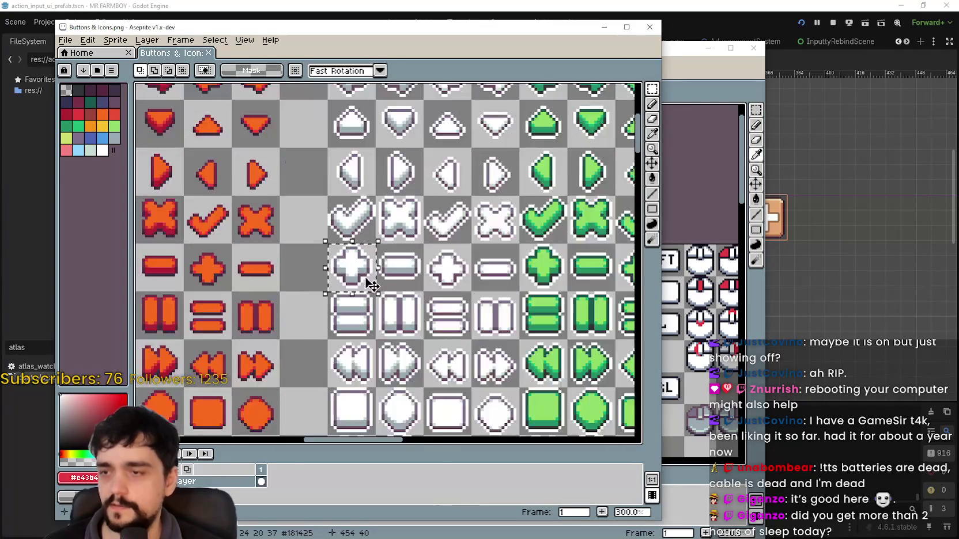
pyautogui.click(331, 272)
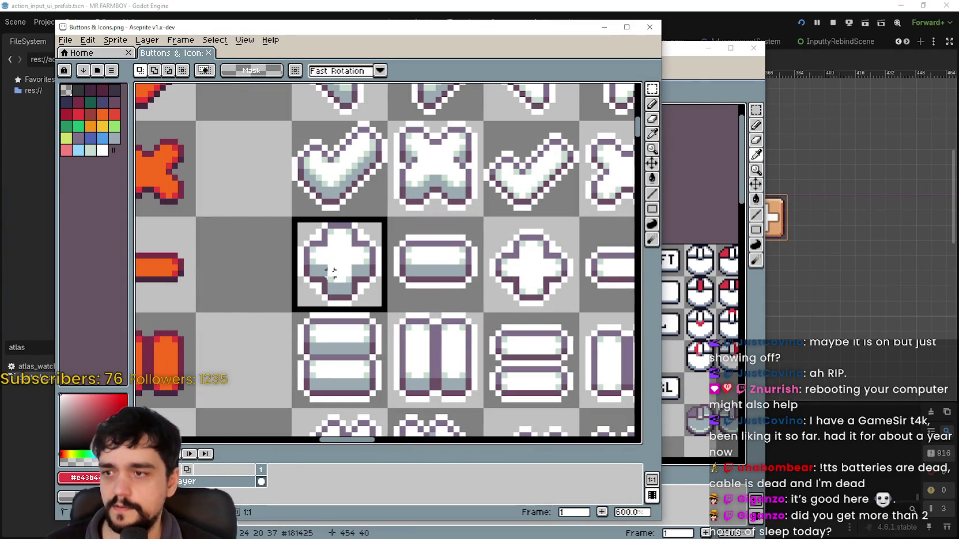
pyautogui.scroll(-1, 338, 277)
pyautogui.click(714, 104)
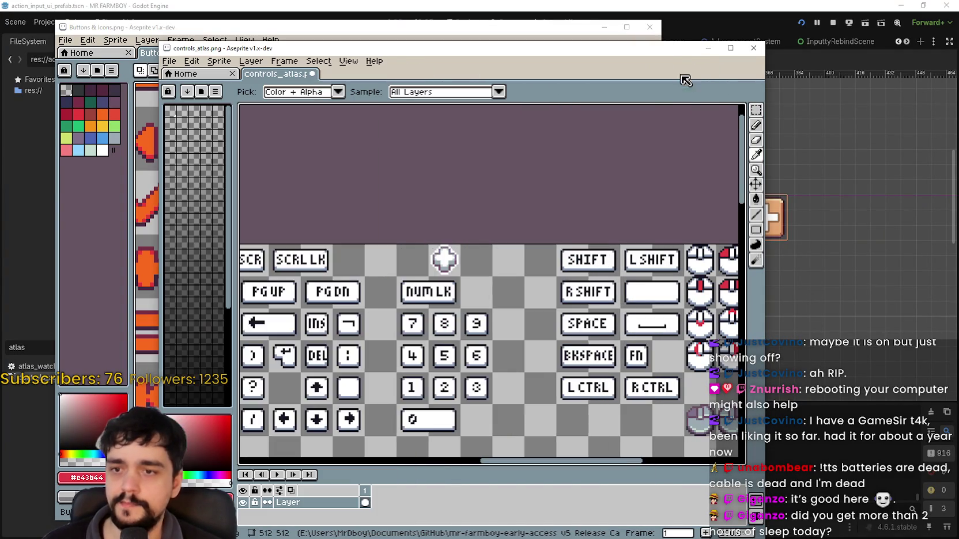
# - Marquee-select the 16x16 area around the pasted plus icon next to the NUM LK key
pyautogui.scroll(3, 459, 254)
pyautogui.moveTo(459, 254); pyautogui.dragTo(606, 216)
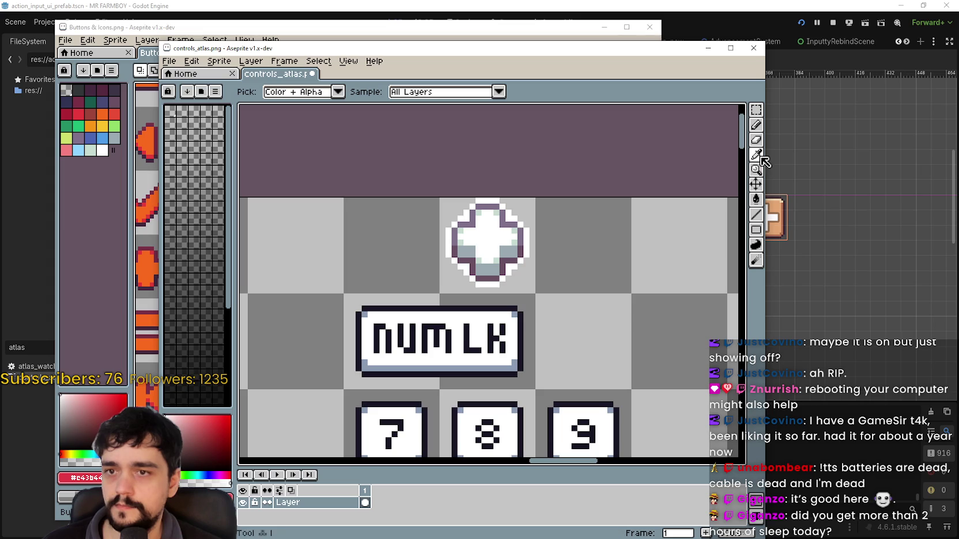
pyautogui.scroll(-2, 375, 299)
pyautogui.scroll(5, 403, 304)
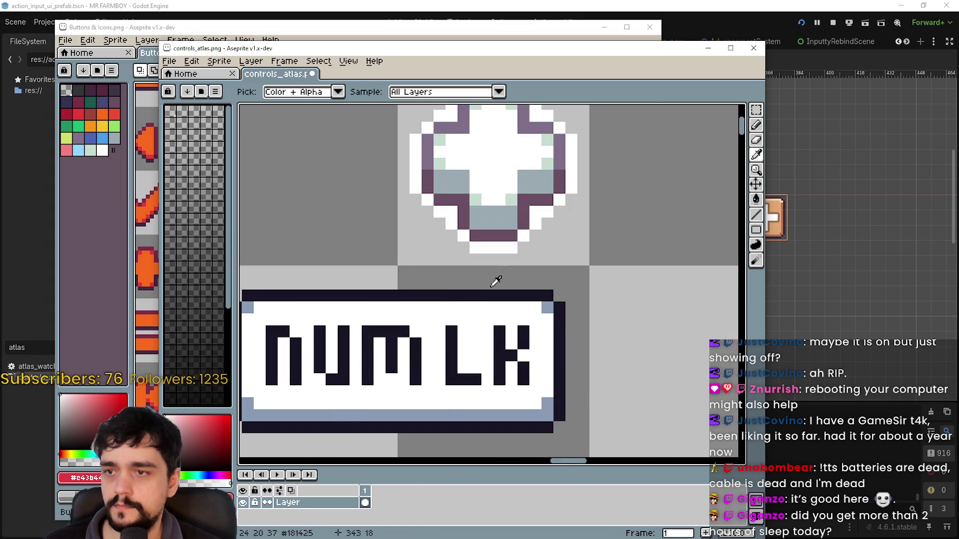
pyautogui.scroll(-3, 484, 296)
pyautogui.click(756, 110)
pyautogui.moveTo(451, 171); pyautogui.dragTo(548, 267)
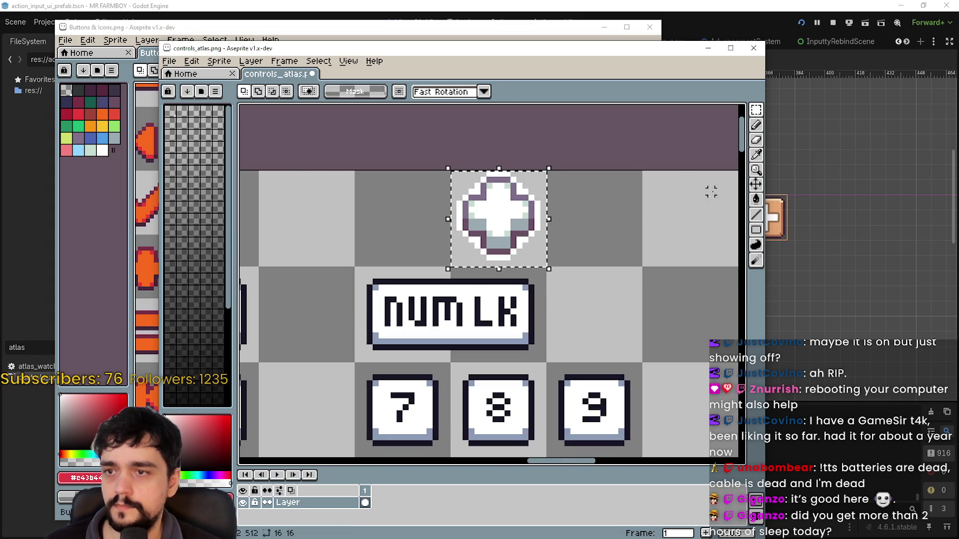
# - Recolour the plus icon's outline and shading with key colours using Eyedropper and Paint Bucket
pyautogui.click(755, 154)
pyautogui.moveTo(645, 52)
pyautogui.mouseDown()
pyautogui.moveTo(500, 45)
pyautogui.moveTo(635, 61)
pyautogui.mouseUp()
pyautogui.scroll(1, 414, 285)
pyautogui.scroll(-1, 417, 293)
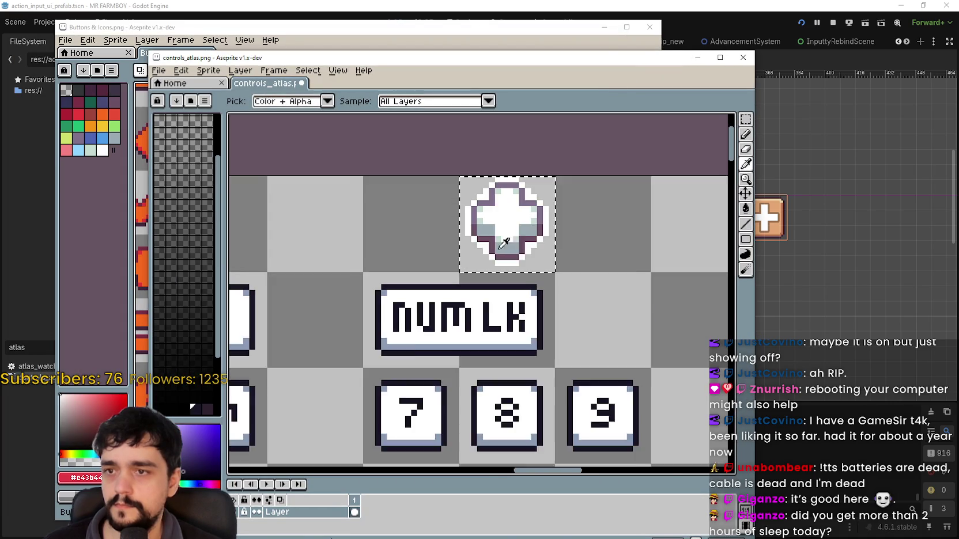
pyautogui.scroll(1, 634, 265)
pyautogui.click(745, 209)
pyautogui.scroll(4, 483, 253)
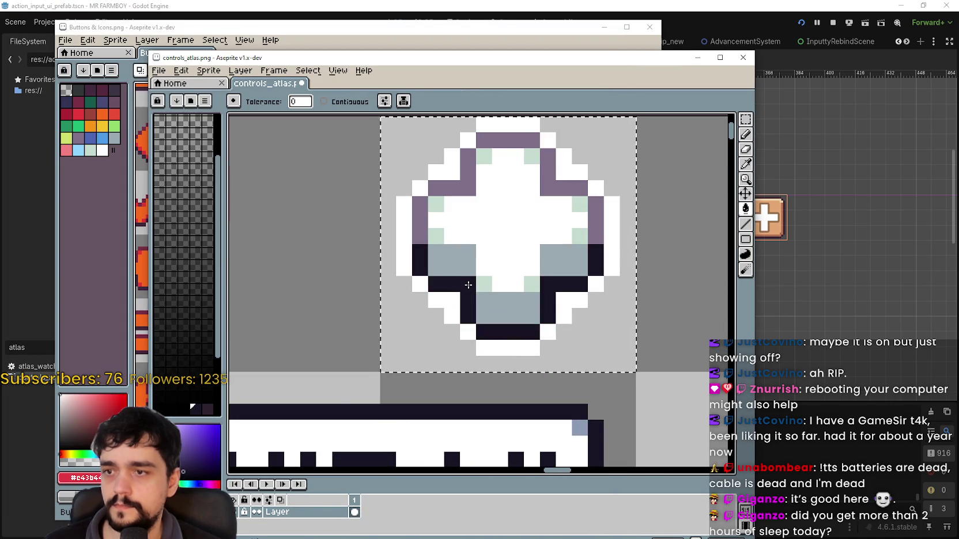
pyautogui.scroll(-3, 442, 241)
pyautogui.click(745, 166)
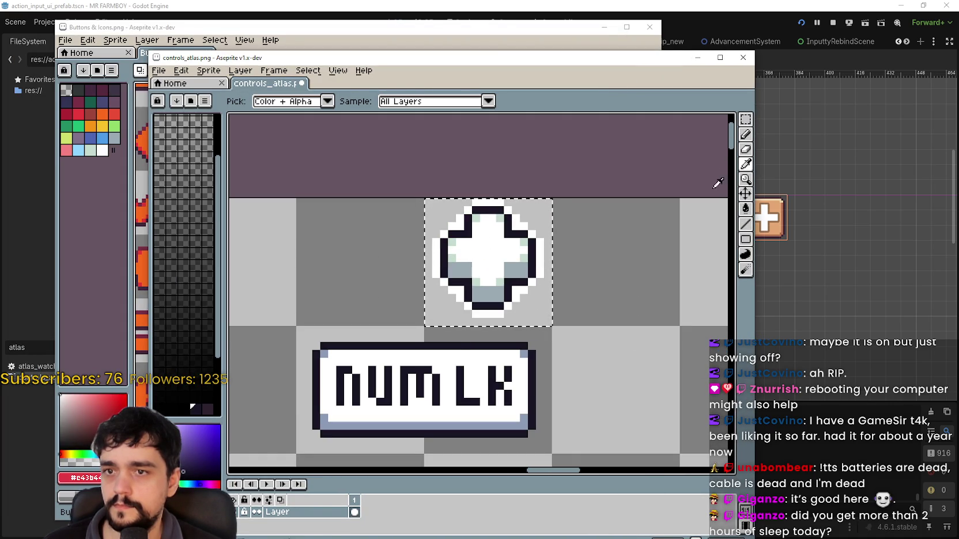
pyautogui.press('g')
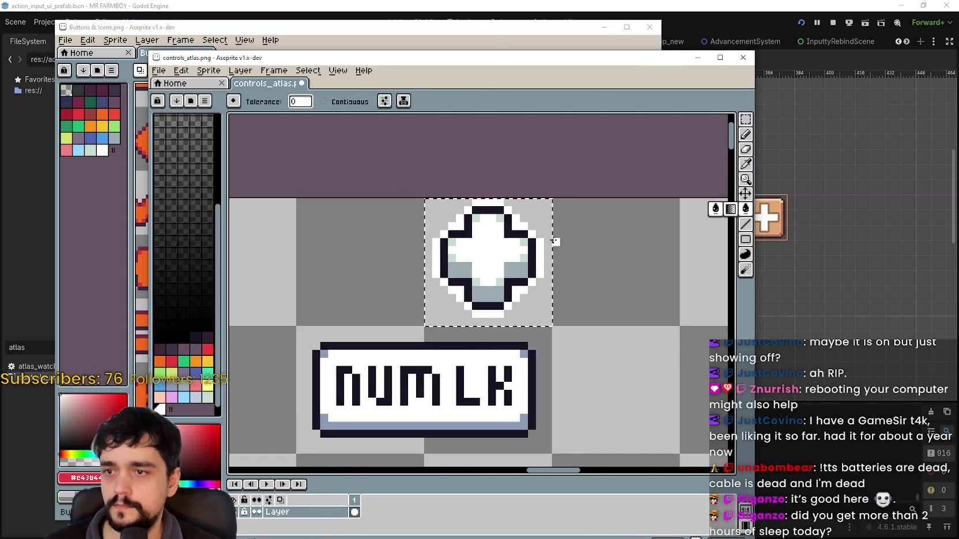
pyautogui.click(745, 165)
pyautogui.press('g')
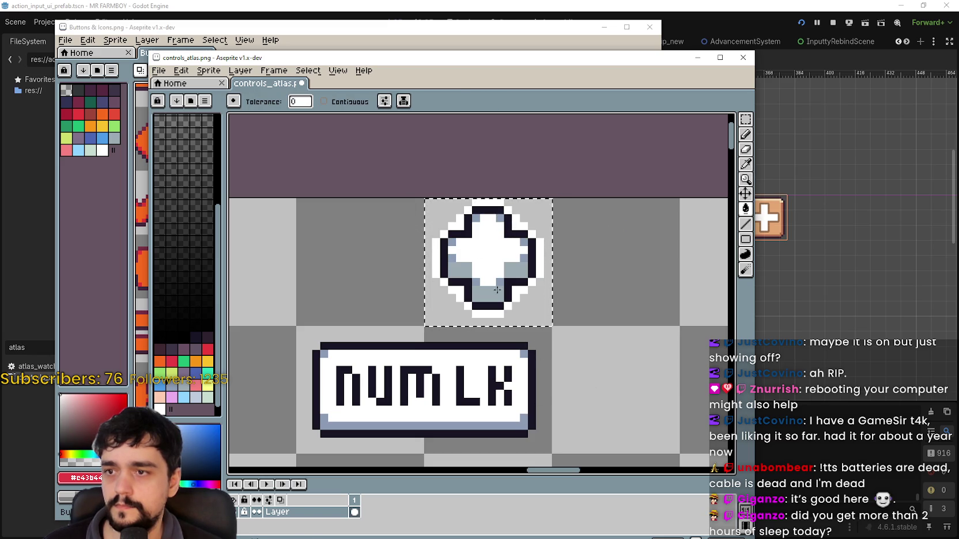
# - Save controls_atlas.png and bring the Buttons & Icons sheet forward
pyautogui.scroll(-2, 604, 299)
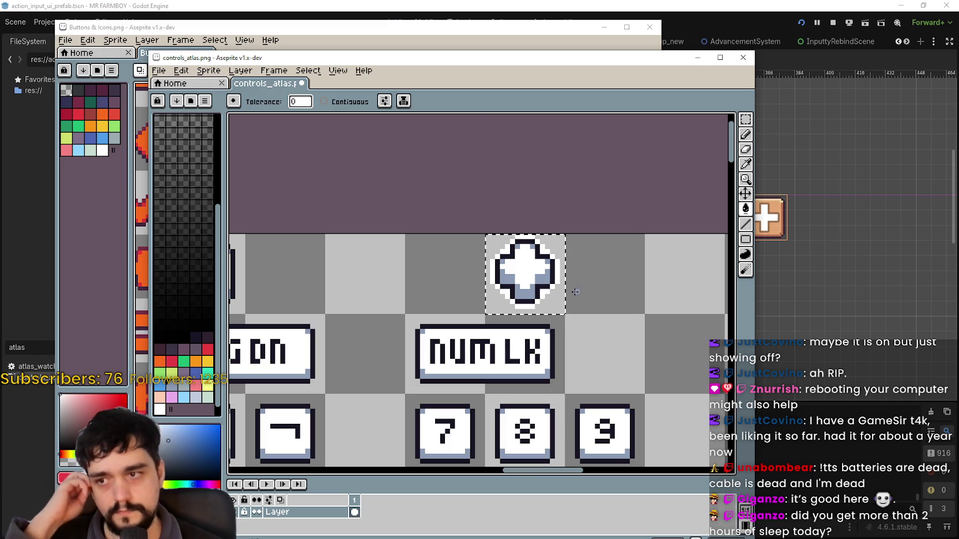
pyautogui.scroll(3, 548, 273)
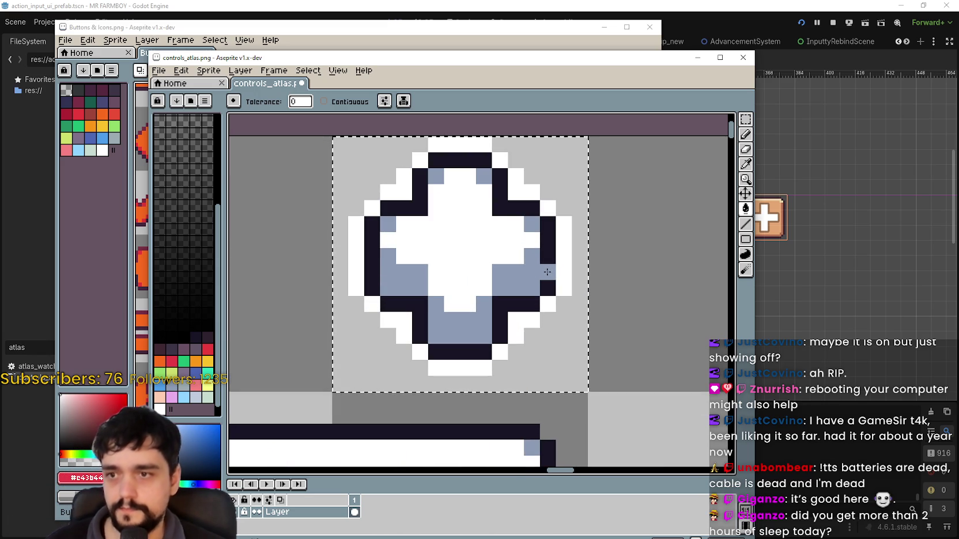
pyautogui.scroll(-3, 550, 272)
pyautogui.scroll(-1, 614, 296)
pyautogui.hotkey('ctrl', 's')
pyautogui.click(461, 41)
pyautogui.scroll(-5, 408, 254)
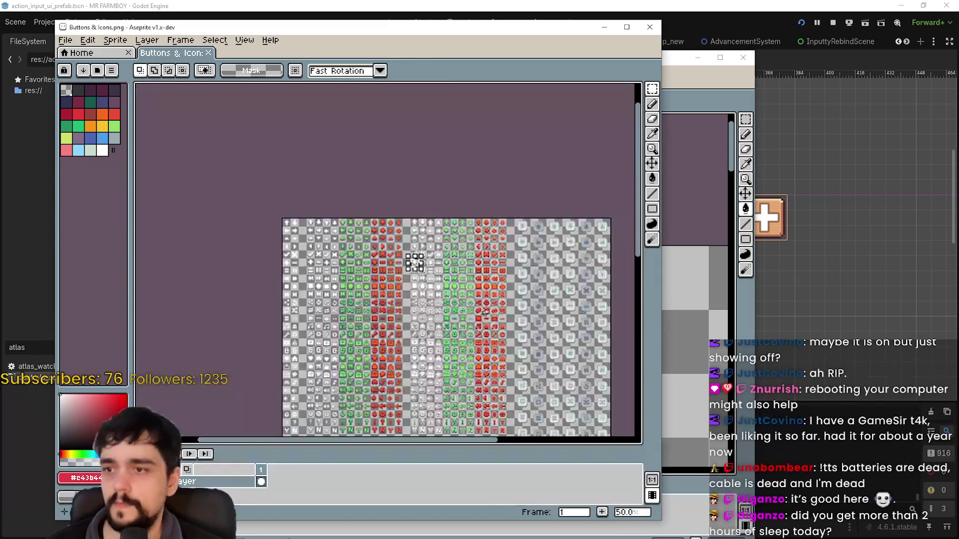
# - Pan the Buttons & Icons sheet through the arrow, check and plus rows, centring the white icon column
pyautogui.scroll(3, 409, 254)
pyautogui.scroll(-1, 408, 255)
pyautogui.moveTo(409, 254); pyautogui.dragTo(435, 299)
pyautogui.moveTo(394, 254); pyautogui.dragTo(423, 306)
pyautogui.moveTo(394, 253)
pyautogui.mouseDown()
pyautogui.moveTo(410, 339)
pyautogui.moveTo(426, 341)
pyautogui.mouseUp()
pyautogui.moveTo(461, 232); pyautogui.dragTo(450, 331)
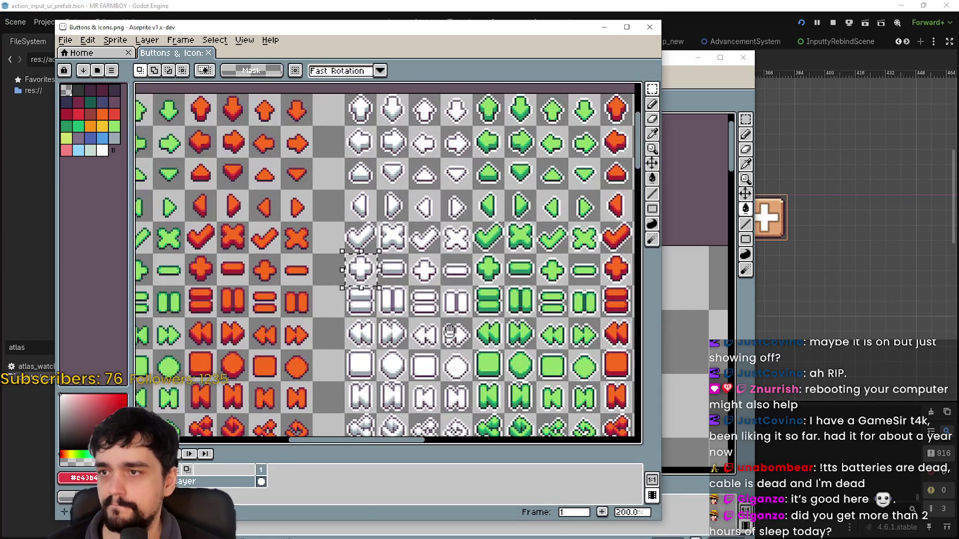
pyautogui.scroll(-5, 449, 331)
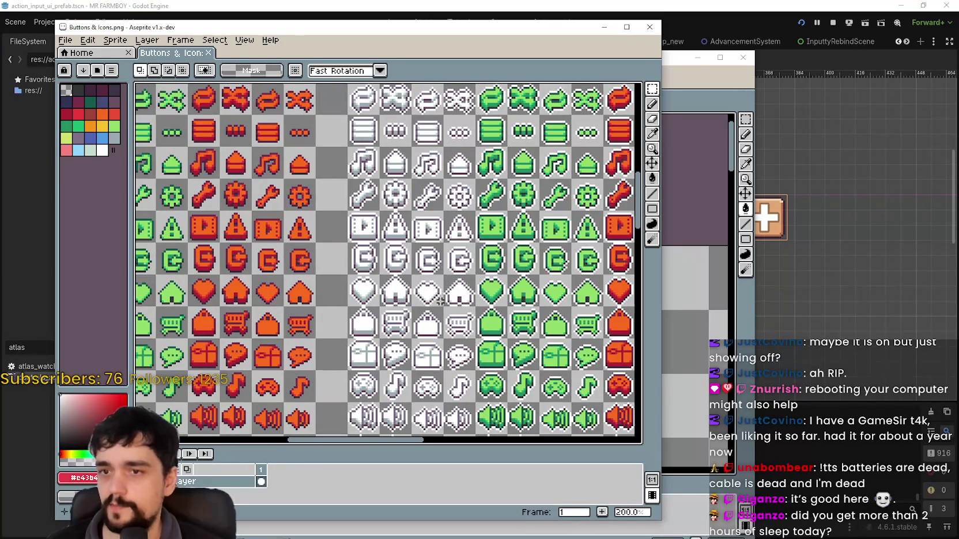
pyautogui.moveTo(456, 311); pyautogui.dragTo(462, 222)
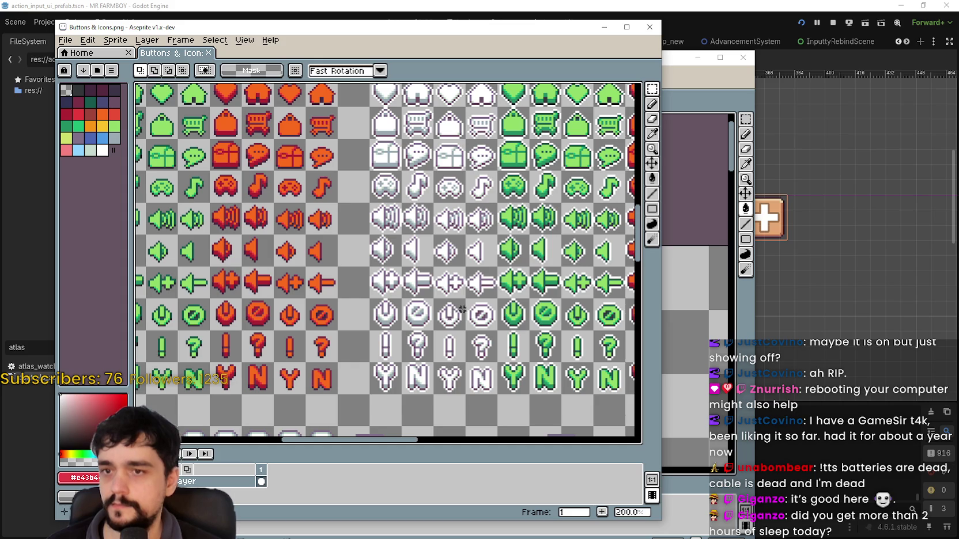
pyautogui.scroll(-2, 515, 311)
pyautogui.scroll(2, 495, 259)
pyautogui.scroll(3, 471, 191)
pyautogui.scroll(-4, 471, 191)
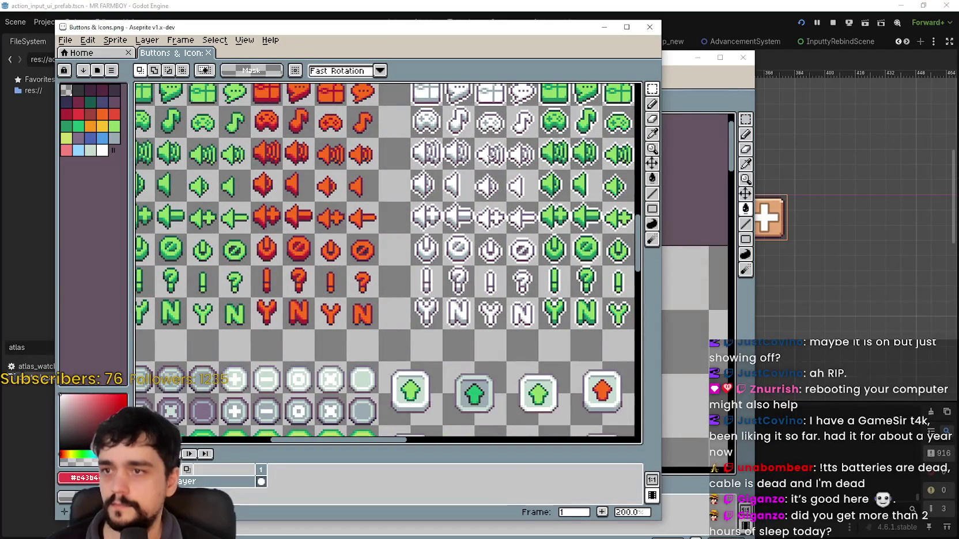
pyautogui.moveTo(490, 156)
pyautogui.mouseDown()
pyautogui.moveTo(470, 245)
pyautogui.moveTo(487, 196)
pyautogui.mouseUp()
pyautogui.moveTo(207, 321); pyautogui.dragTo(472, 335)
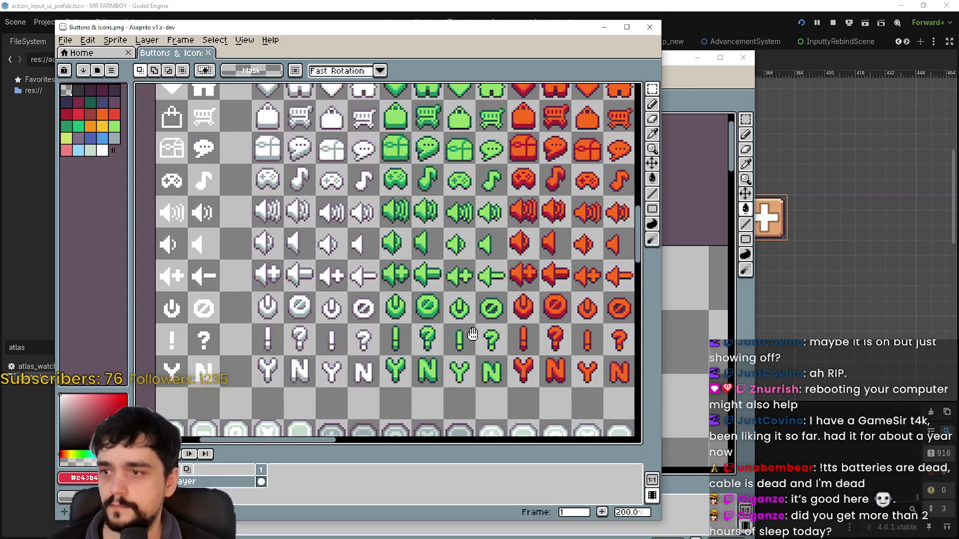
# - Browse the exclamation and triangle rows, then marquee the white plus icon's cell
pyautogui.scroll(5, 473, 335)
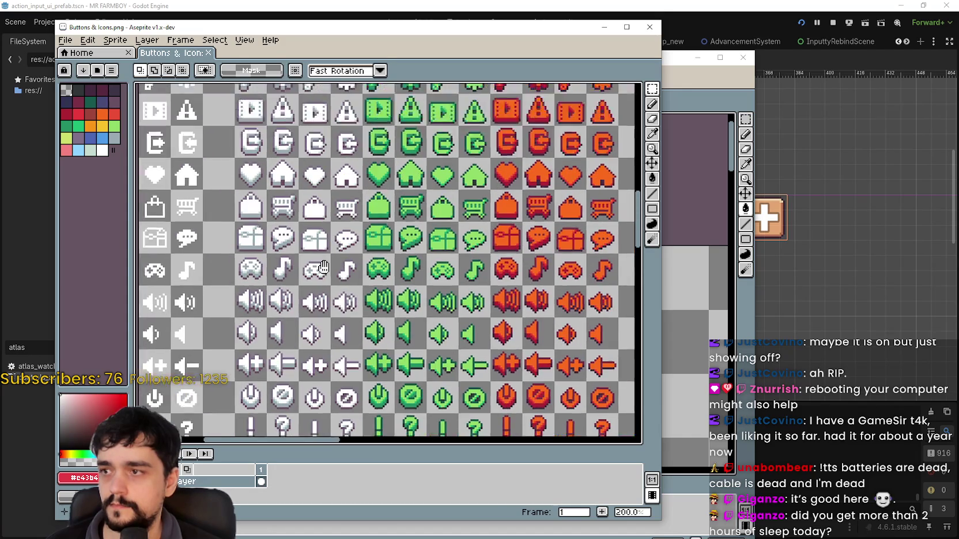
pyautogui.moveTo(365, 215); pyautogui.dragTo(367, 230)
pyautogui.moveTo(427, 294); pyautogui.dragTo(261, 169)
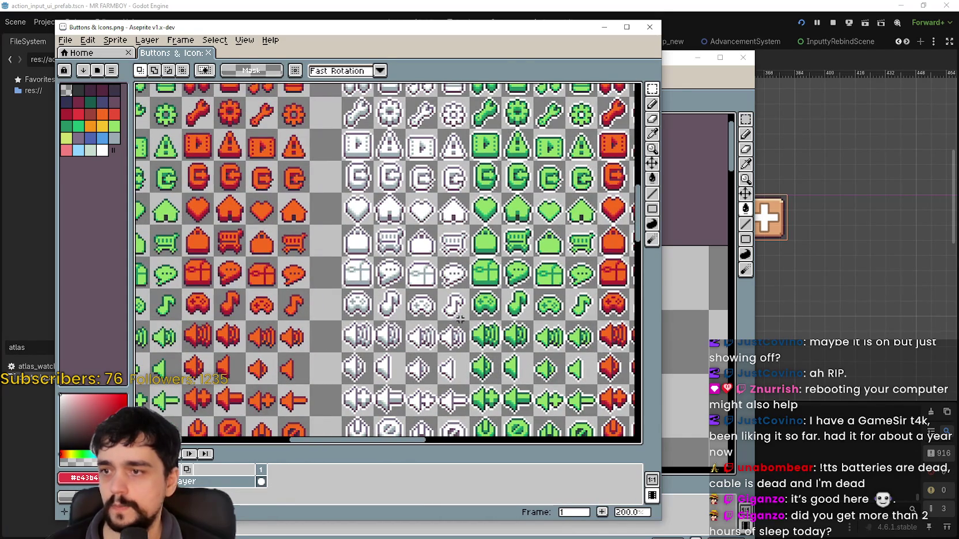
pyautogui.moveTo(258, 257)
pyautogui.mouseDown()
pyautogui.moveTo(245, 173)
pyautogui.moveTo(254, 170)
pyautogui.moveTo(630, 164)
pyautogui.moveTo(414, 242)
pyautogui.moveTo(271, 334)
pyautogui.moveTo(239, 370)
pyautogui.mouseUp()
pyautogui.hscroll(3, 345, 275)
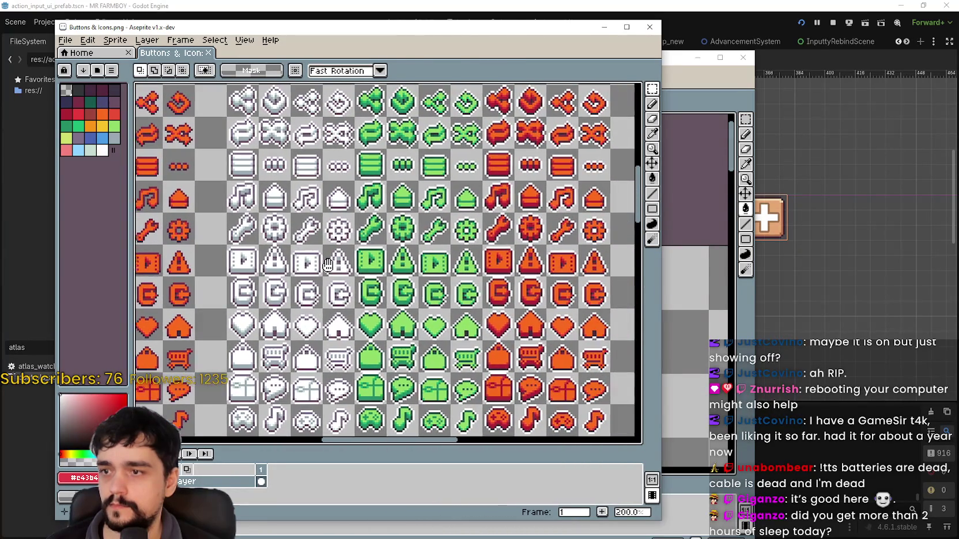
pyautogui.scroll(6, 380, 149)
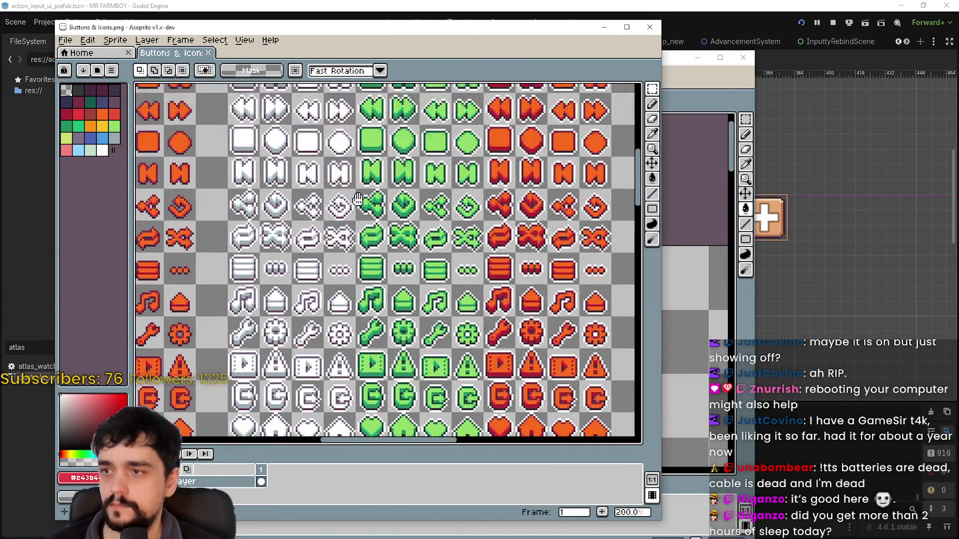
pyautogui.moveTo(380, 149)
pyautogui.mouseDown()
pyautogui.moveTo(385, 201)
pyautogui.moveTo(374, 196)
pyautogui.mouseUp()
pyautogui.scroll(2, 374, 196)
pyautogui.moveTo(348, 165); pyautogui.dragTo(411, 228)
# - Paste a copy of the white plus into controls_atlas.png beside the existing d-pad
pyautogui.hotkey('ctrl', 'c')
pyautogui.click(730, 73)
pyautogui.hotkey('ctrl', 'v')
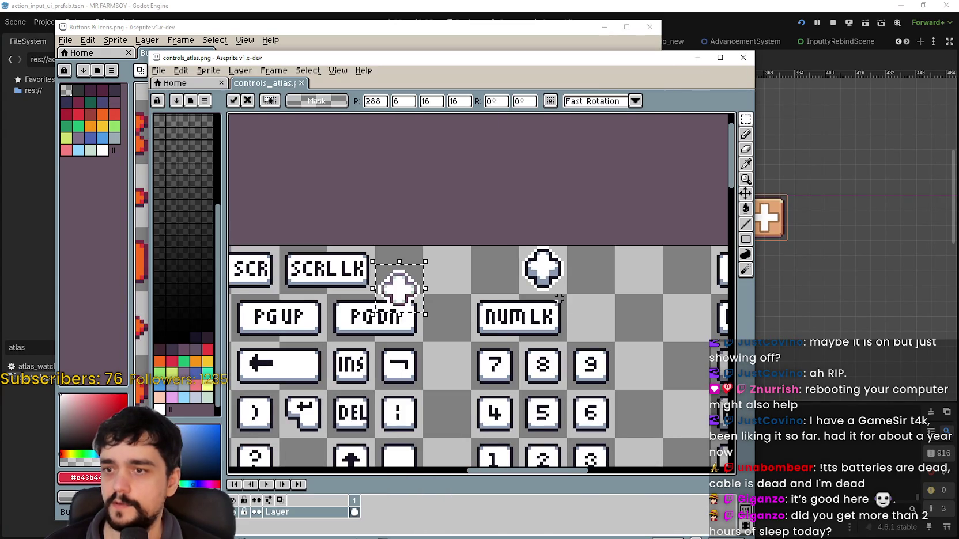
pyautogui.moveTo(369, 285); pyautogui.dragTo(504, 275)
pyautogui.press('Return')
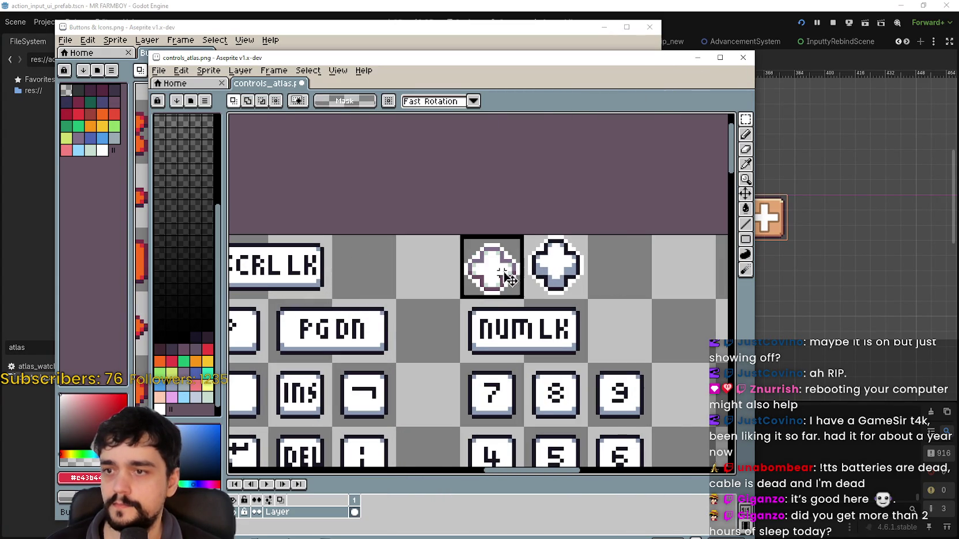
pyautogui.scroll(1, 669, 277)
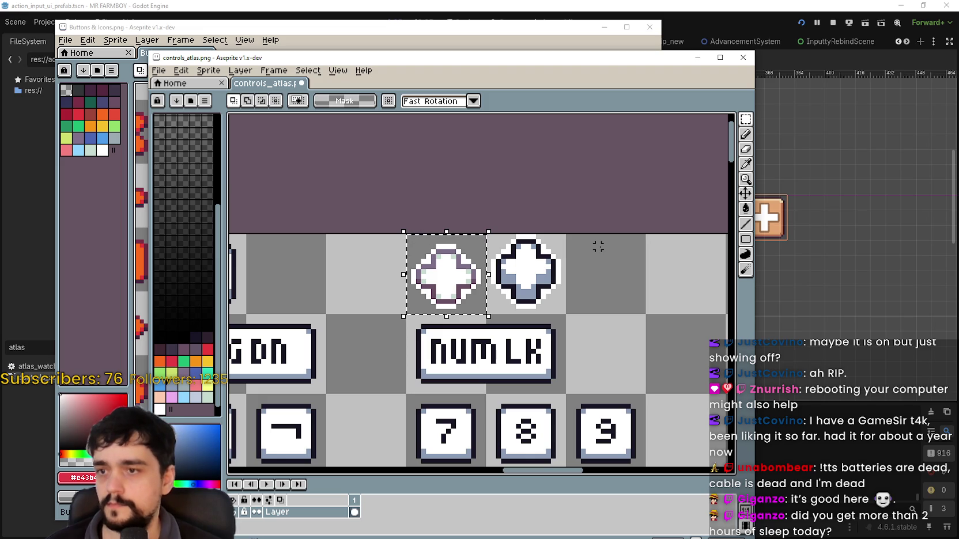
# - Recolour the pasted plus's purple outline dark navy using a colour sampled from the atlas
pyautogui.click(745, 165)
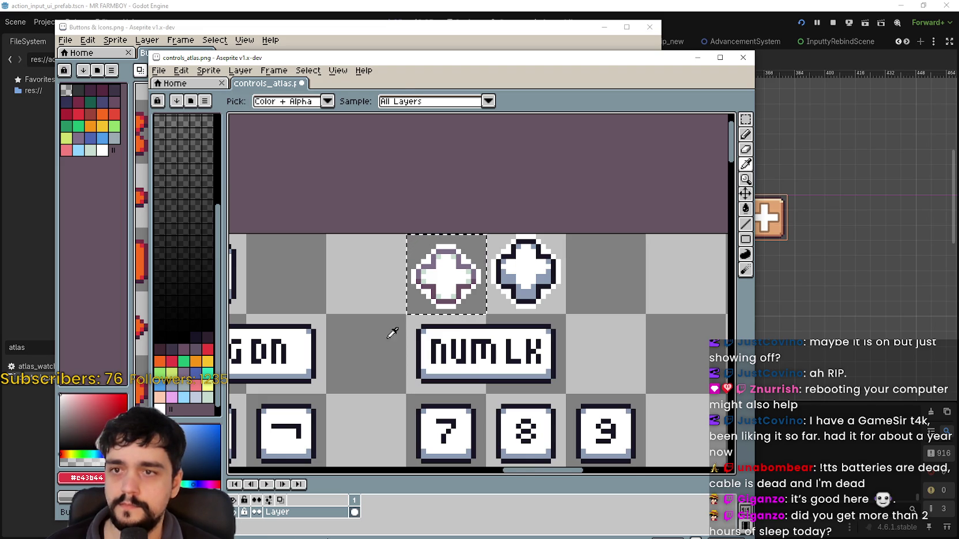
pyautogui.scroll(2, 426, 316)
pyautogui.scroll(-1, 551, 231)
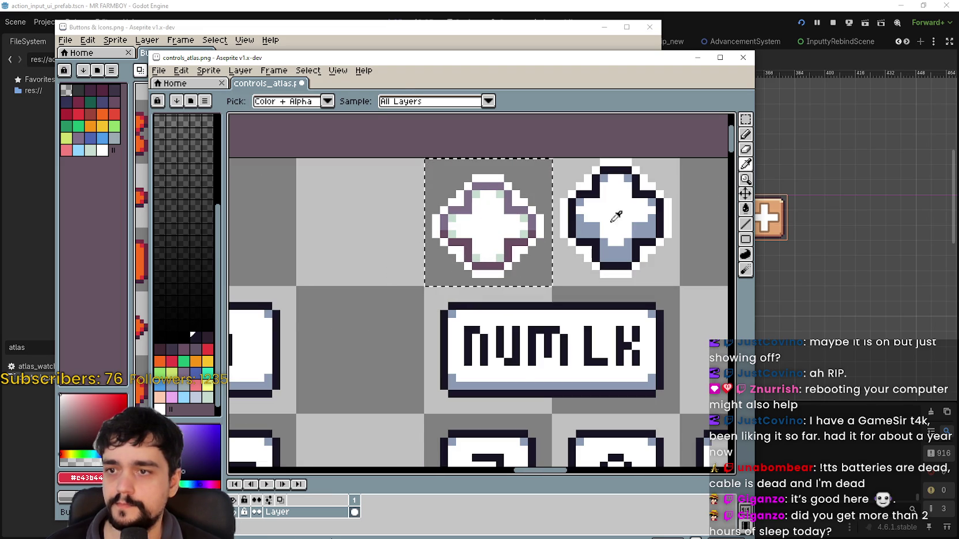
pyautogui.press('g')
pyautogui.click(517, 209)
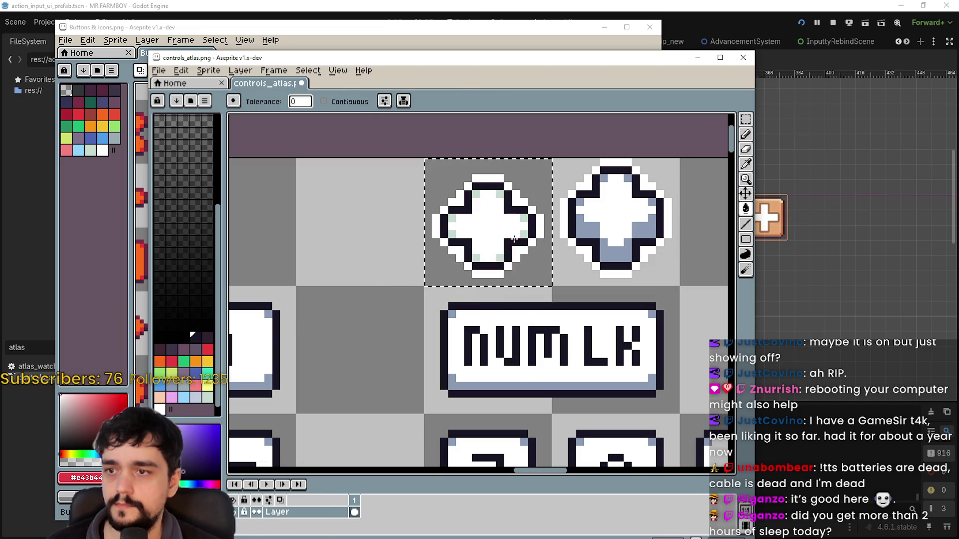
pyautogui.click(745, 164)
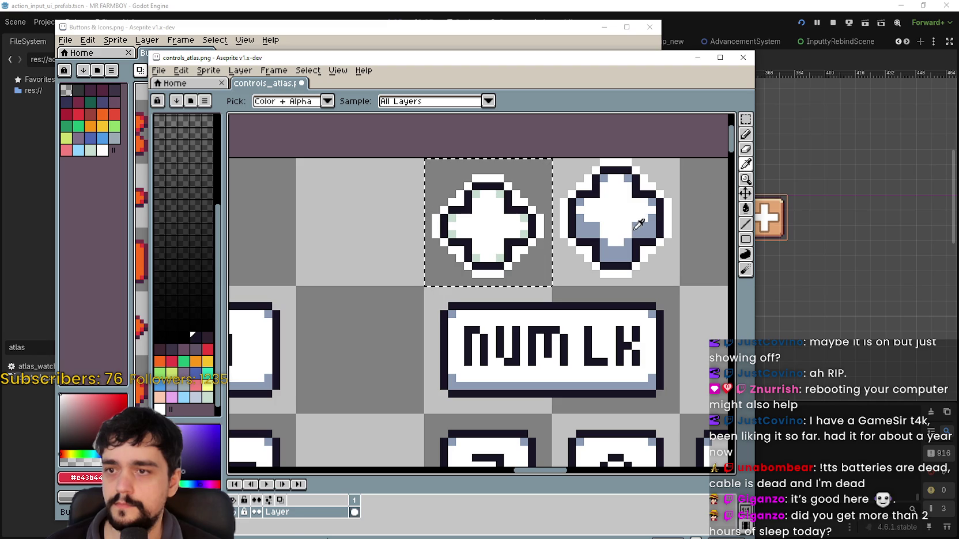
pyautogui.click(745, 212)
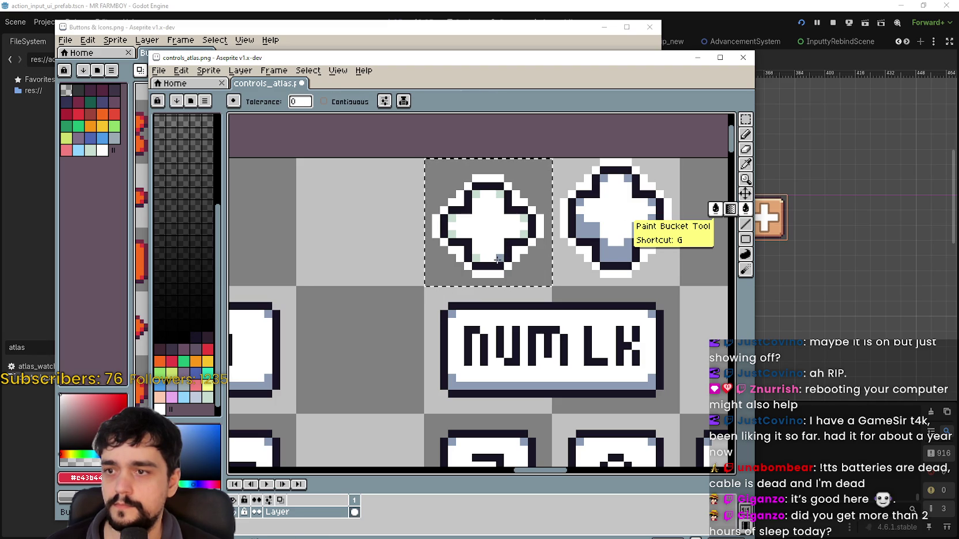
pyautogui.scroll(-2, 523, 242)
pyautogui.scroll(-3, 562, 299)
pyautogui.scroll(3, 567, 261)
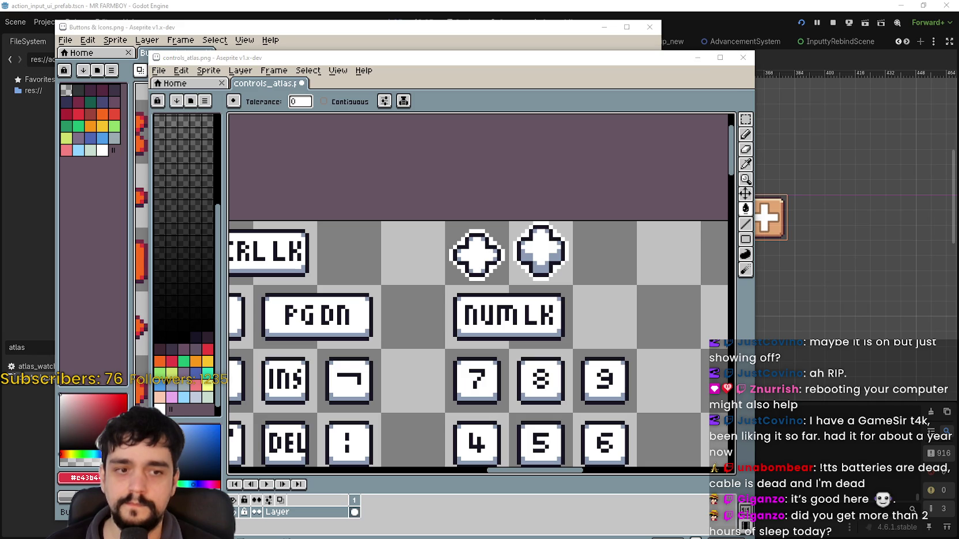
pyautogui.scroll(-2, 559, 301)
pyautogui.scroll(-1, 559, 287)
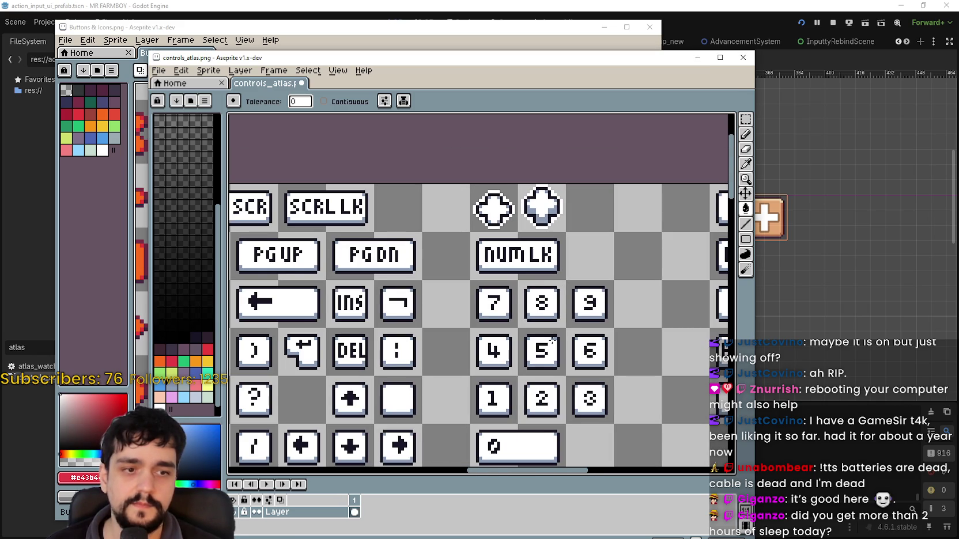
pyautogui.scroll(-1, 510, 326)
pyautogui.scroll(-1, 509, 317)
pyautogui.scroll(1, 521, 293)
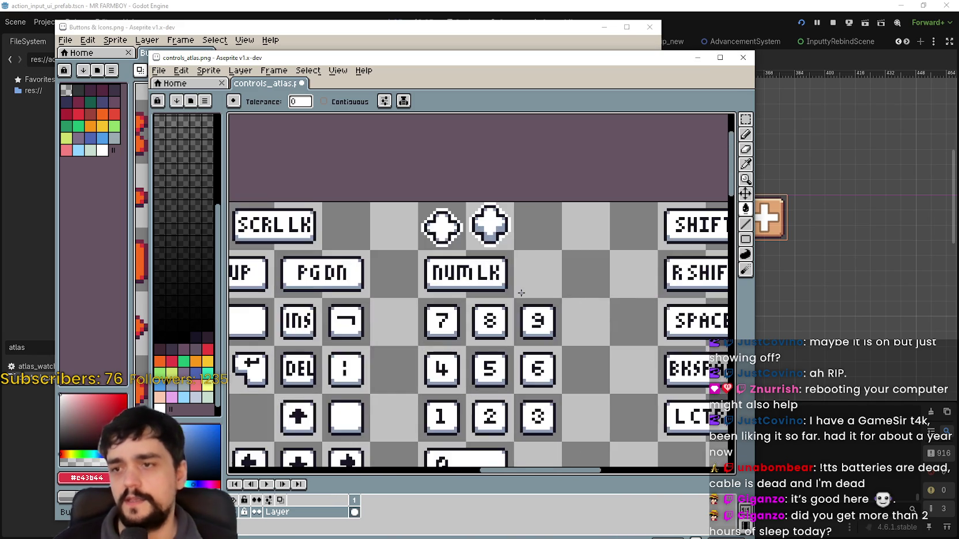
pyautogui.scroll(1, 444, 195)
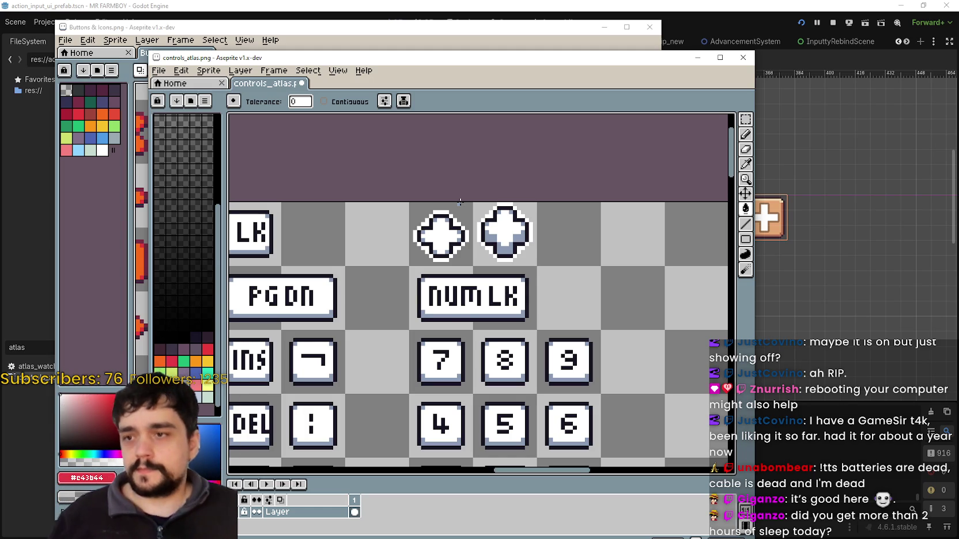
pyautogui.scroll(3, 441, 230)
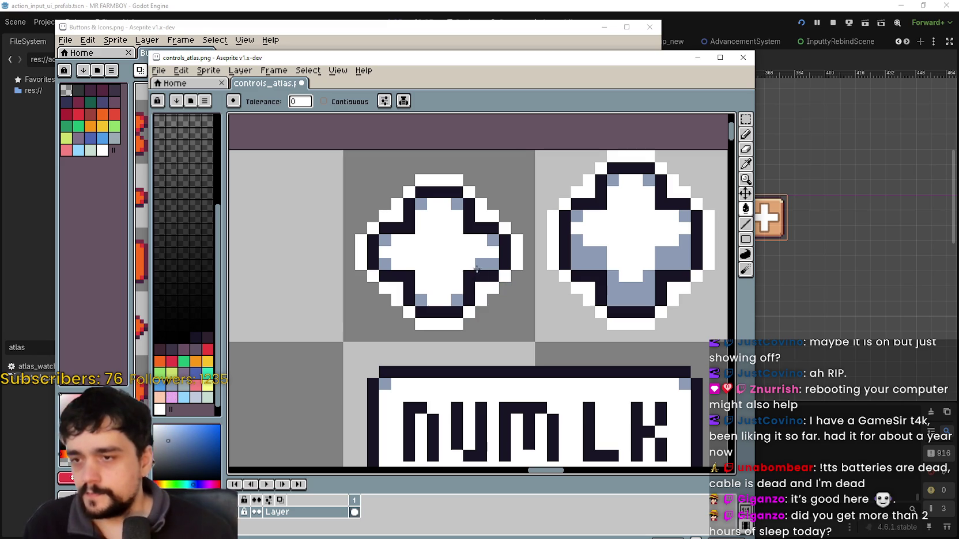
pyautogui.scroll(-1, 375, 273)
pyautogui.scroll(3, 374, 260)
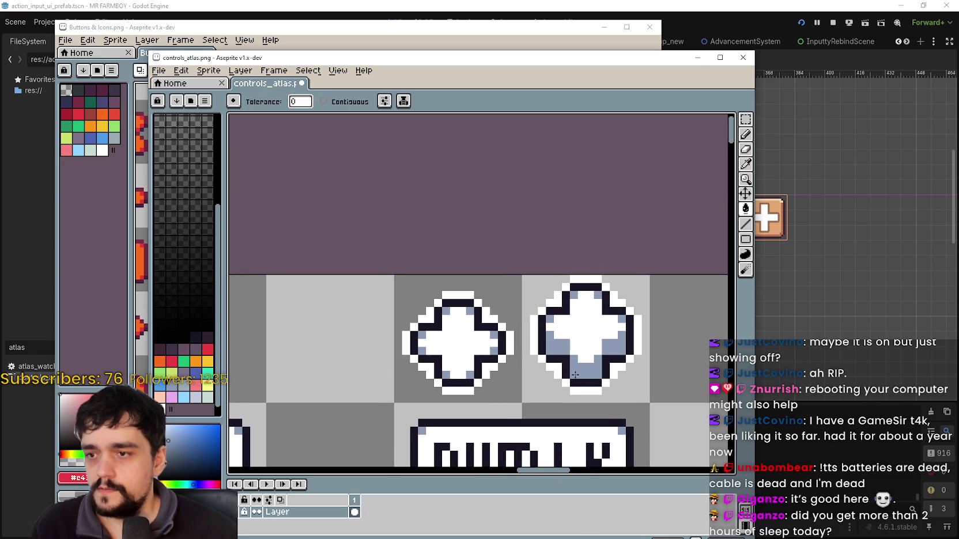
# - Select the top part of the pasted plus and raise it
pyautogui.click(745, 119)
pyautogui.moveTo(391, 273)
pyautogui.mouseDown()
pyautogui.moveTo(532, 333)
pyautogui.moveTo(398, 288)
pyautogui.moveTo(383, 273)
pyautogui.moveTo(420, 278)
pyautogui.mouseUp()
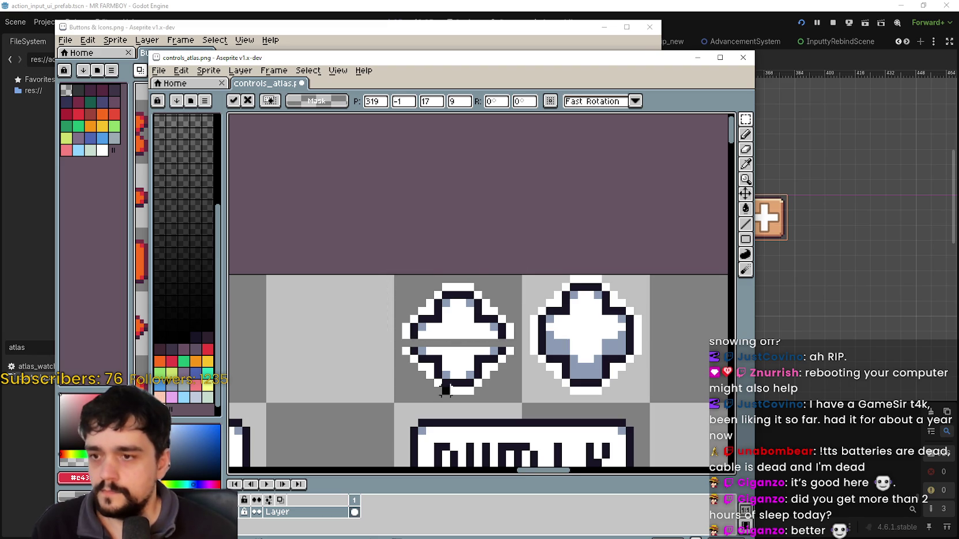
pyautogui.press('Return')
# - Stretch the plus's middle row to 2 px tall to match the neighbouring d-pad
pyautogui.scroll(2, 439, 362)
pyautogui.moveTo(363, 300); pyautogui.dragTo(589, 319)
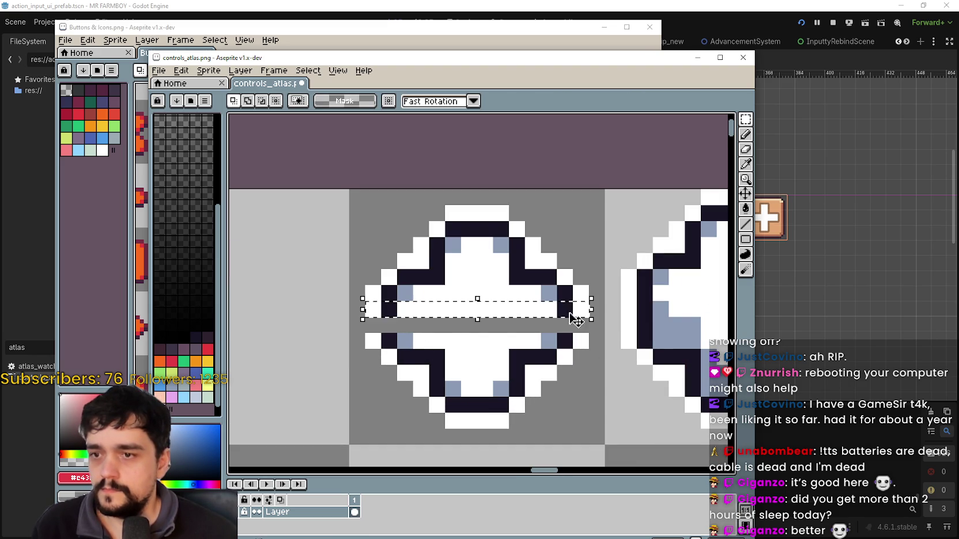
pyautogui.click(469, 317)
pyautogui.moveTo(469, 317)
pyautogui.mouseDown()
pyautogui.moveTo(478, 316)
pyautogui.moveTo(481, 343)
pyautogui.mouseUp()
pyautogui.press('Return')
pyautogui.scroll(-2, 481, 343)
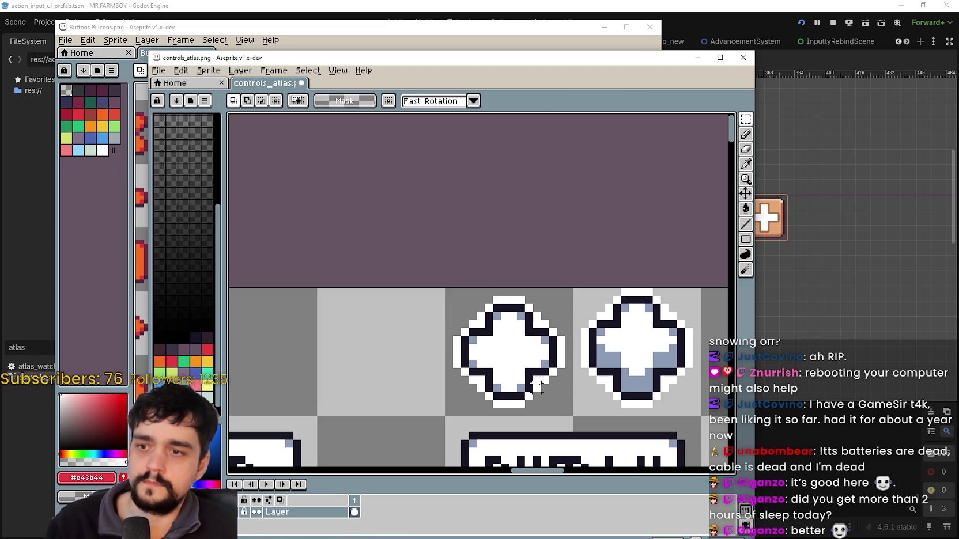
pyautogui.scroll(-3, 537, 380)
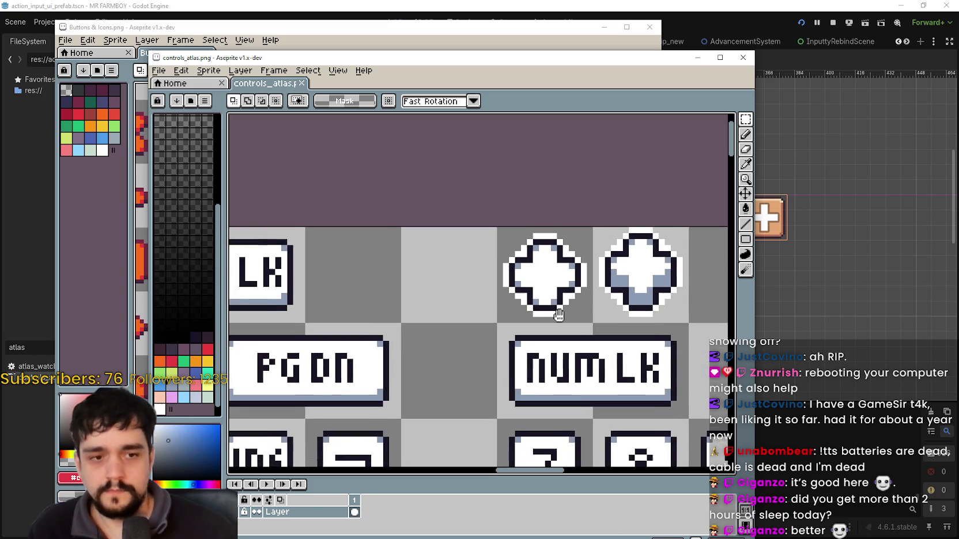
pyautogui.scroll(-1, 582, 377)
pyautogui.moveTo(582, 378)
pyautogui.mouseDown()
pyautogui.moveTo(566, 363)
pyautogui.moveTo(552, 270)
pyautogui.mouseUp()
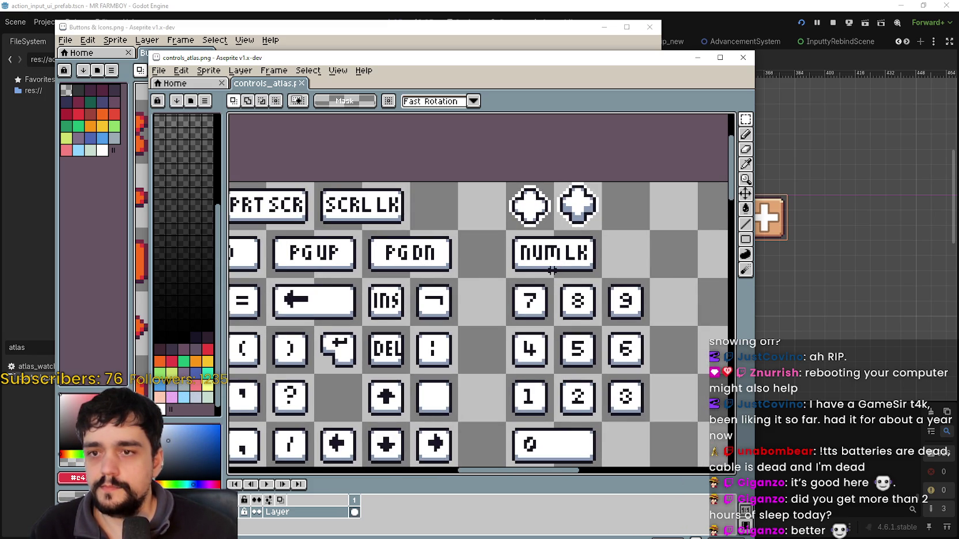
pyautogui.scroll(-1, 552, 270)
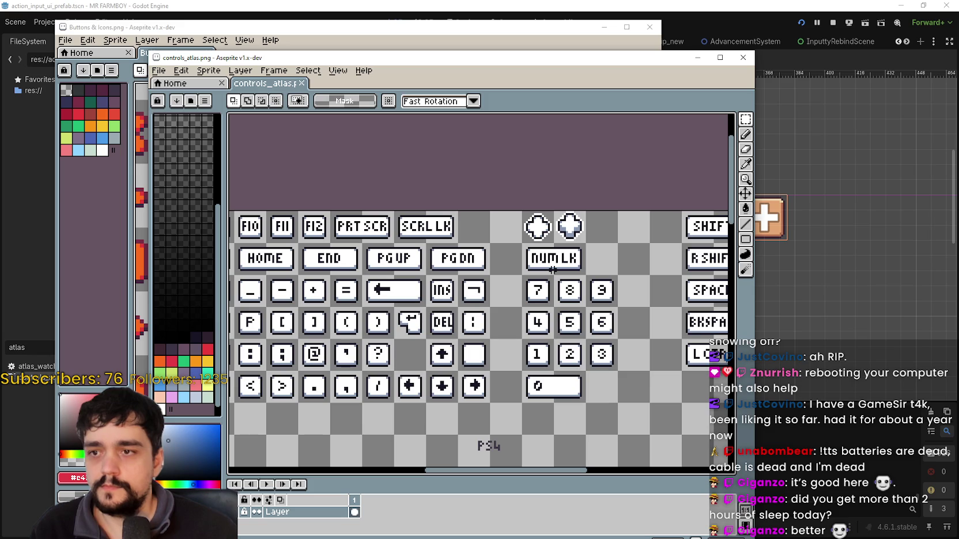
pyautogui.scroll(2, 552, 222)
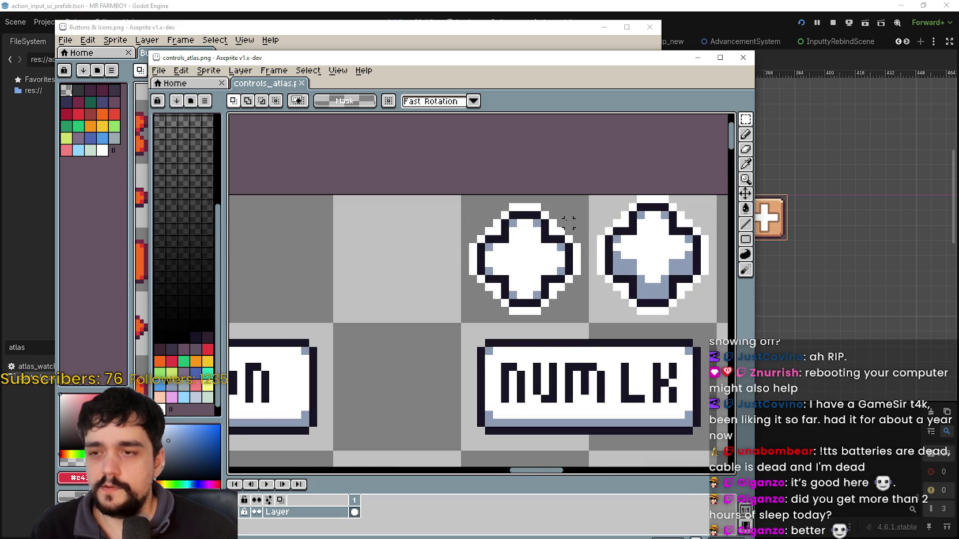
pyautogui.scroll(-2, 568, 222)
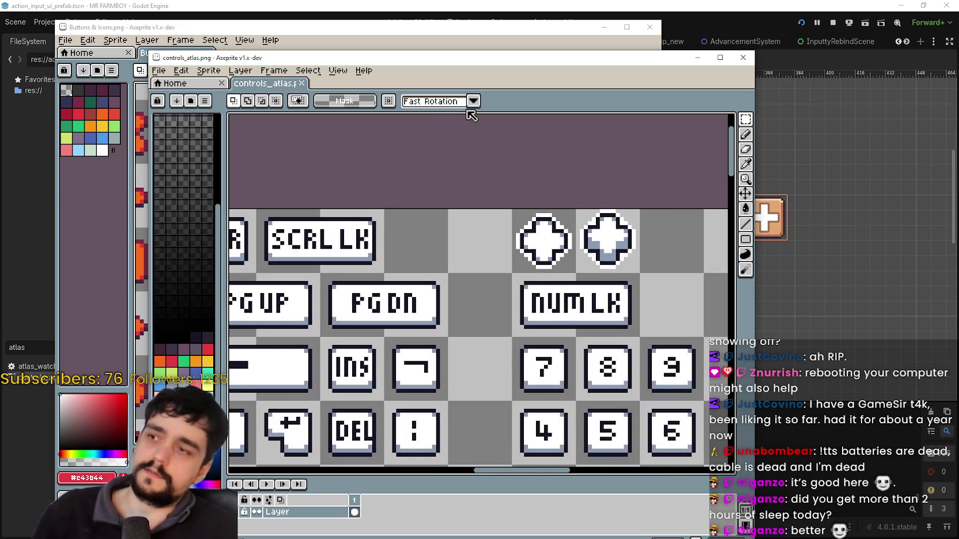
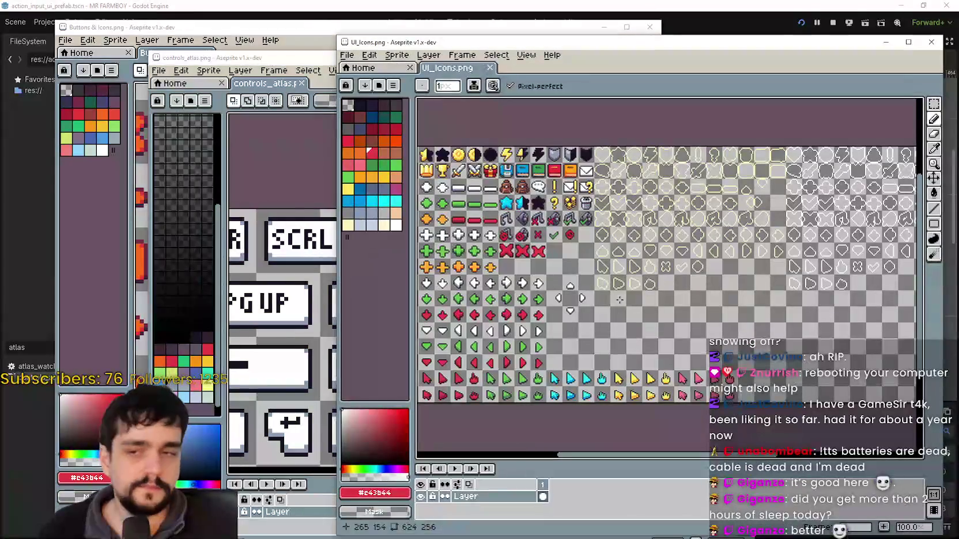
# - Pan and zoom around the UI_Icons.png sheet to locate the white plus icon
pyautogui.scroll(2, 578, 260)
pyautogui.moveTo(547, 253); pyautogui.dragTo(748, 246)
pyautogui.moveTo(598, 252); pyautogui.dragTo(544, 263)
pyautogui.moveTo(536, 195)
pyautogui.mouseDown()
pyautogui.moveTo(588, 244)
pyautogui.moveTo(628, 252)
pyautogui.moveTo(627, 223)
pyautogui.mouseUp()
pyautogui.scroll(2, 558, 247)
pyautogui.scroll(-2, 561, 230)
pyautogui.scroll(2, 561, 230)
pyautogui.scroll(-2, 700, 300)
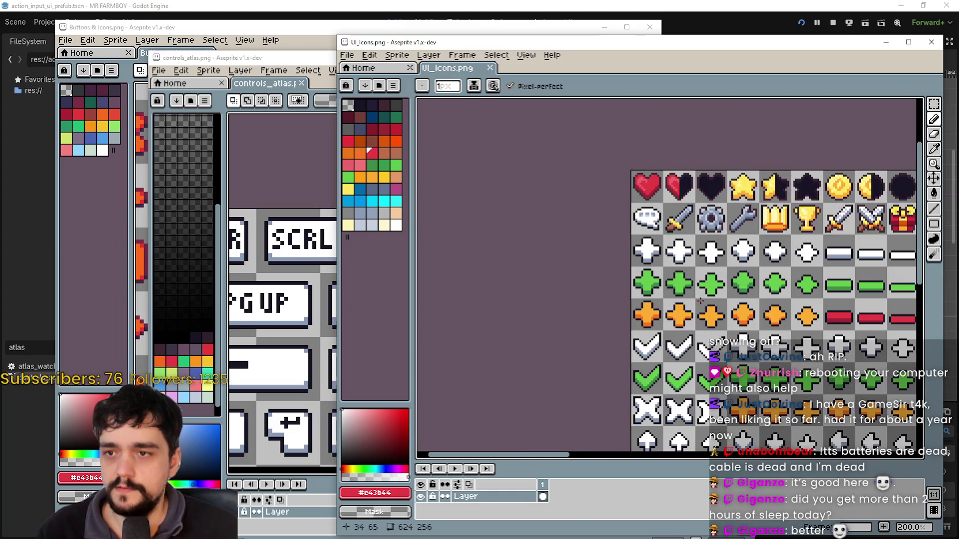
pyautogui.moveTo(691, 293)
pyautogui.mouseDown()
pyautogui.moveTo(621, 215)
pyautogui.moveTo(572, 292)
pyautogui.mouseUp()
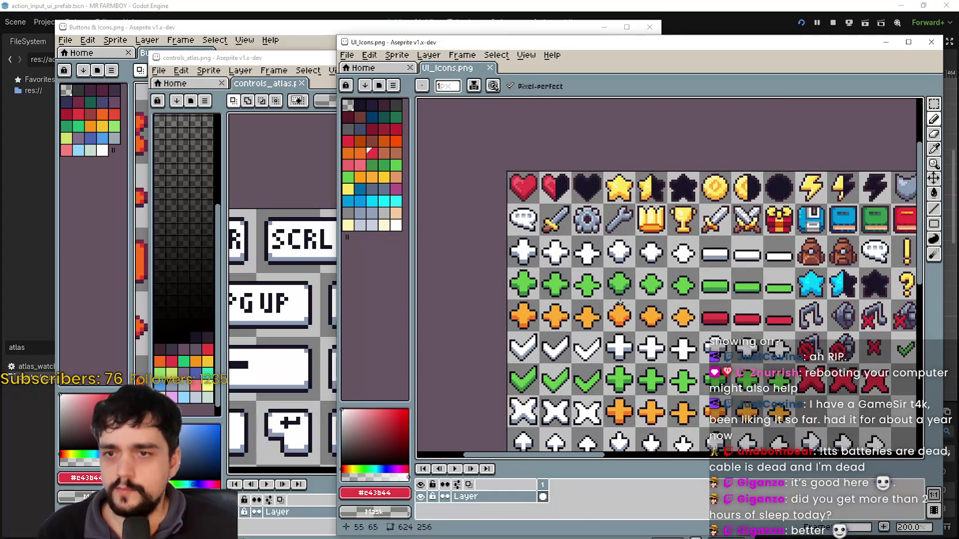
pyautogui.moveTo(637, 303)
pyautogui.mouseDown()
pyautogui.moveTo(576, 297)
pyautogui.moveTo(496, 265)
pyautogui.moveTo(477, 232)
pyautogui.moveTo(570, 167)
pyautogui.moveTo(523, 231)
pyautogui.mouseUp()
pyautogui.scroll(1, 668, 281)
pyautogui.scroll(-3, 668, 281)
pyautogui.scroll(5, 668, 281)
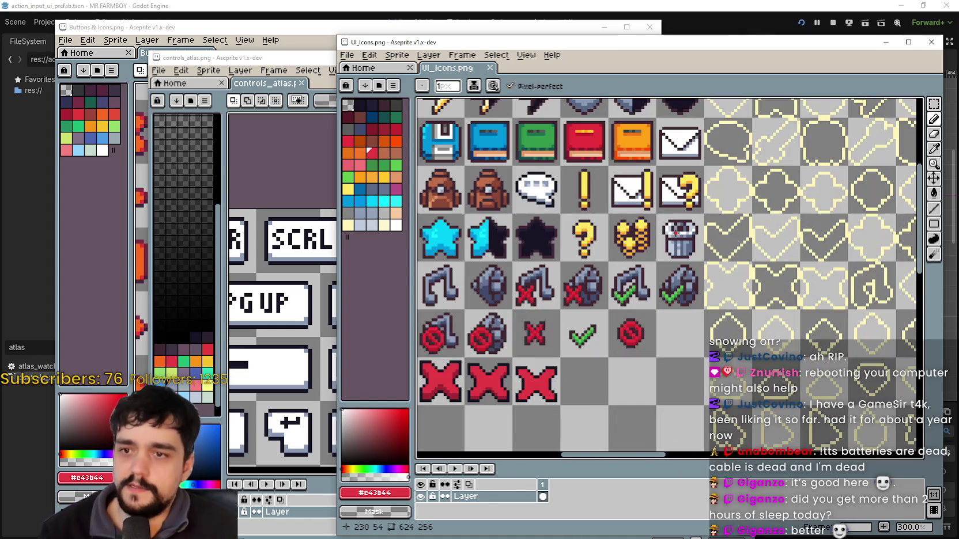
# - Select the 16x16 white plus with the Rectangular Marquee, then switch back to controls_atlas
pyautogui.click(933, 104)
pyautogui.hscroll(-3, 496, 243)
pyautogui.scroll(-1, 497, 242)
pyautogui.moveTo(496, 242)
pyautogui.mouseDown()
pyautogui.moveTo(818, 277)
pyautogui.moveTo(660, 264)
pyautogui.moveTo(664, 233)
pyautogui.moveTo(722, 203)
pyautogui.mouseUp()
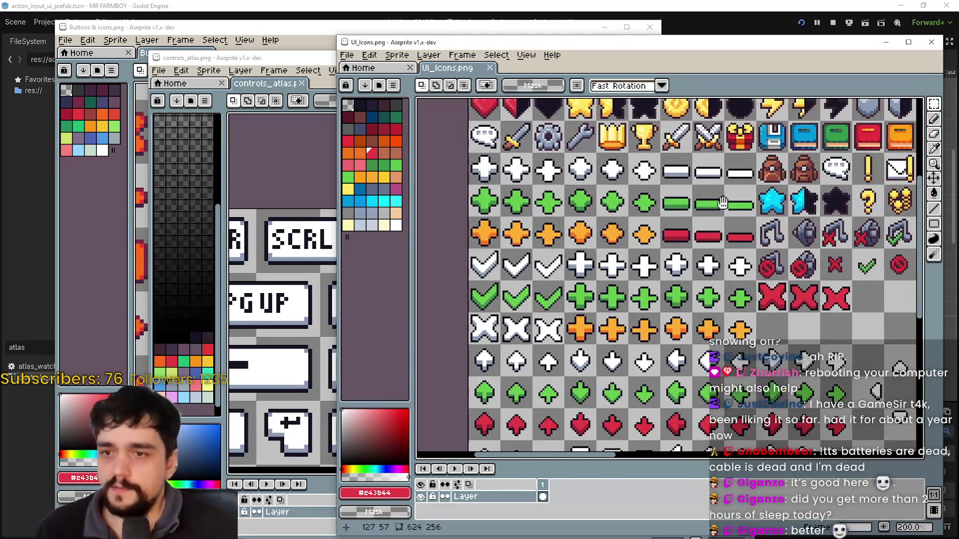
pyautogui.scroll(2, 599, 258)
pyautogui.scroll(-2, 604, 260)
pyautogui.moveTo(603, 260)
pyautogui.mouseDown()
pyautogui.moveTo(593, 160)
pyautogui.moveTo(586, 276)
pyautogui.moveTo(567, 58)
pyautogui.moveTo(584, 316)
pyautogui.moveTo(600, 328)
pyautogui.mouseUp()
pyautogui.scroll(2, 620, 335)
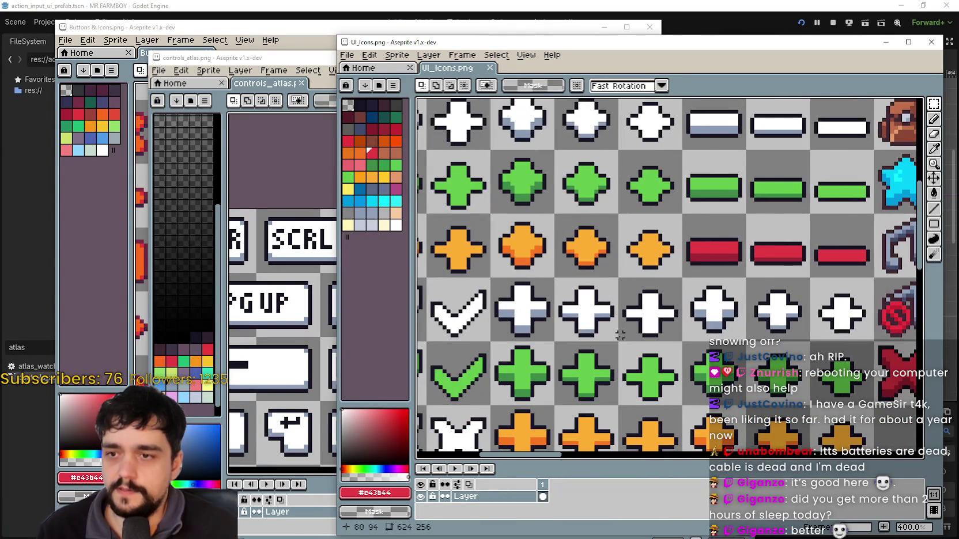
pyautogui.scroll(-1, 619, 335)
pyautogui.scroll(-1, 632, 334)
pyautogui.hscroll(3, 632, 334)
pyautogui.click(933, 104)
pyautogui.moveTo(484, 313); pyautogui.dragTo(500, 325)
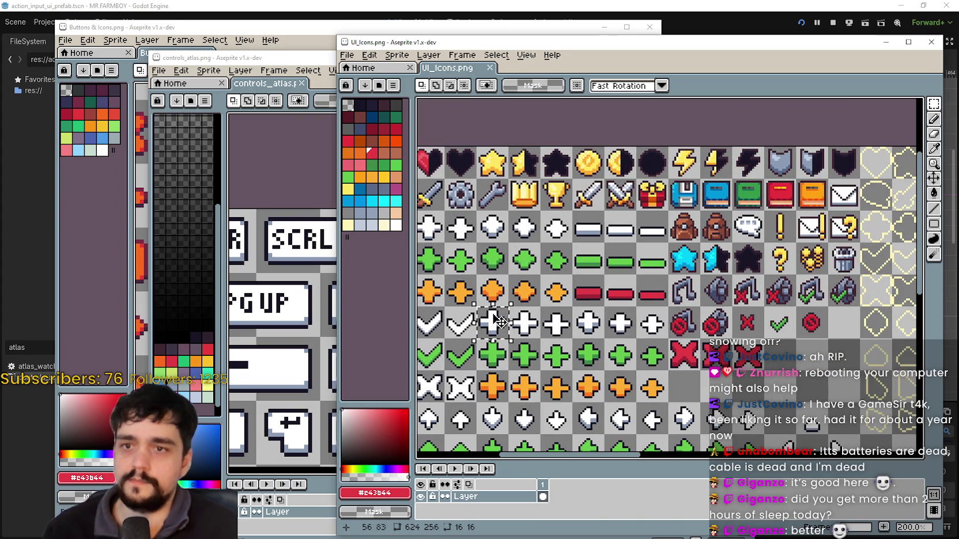
pyautogui.click(285, 60)
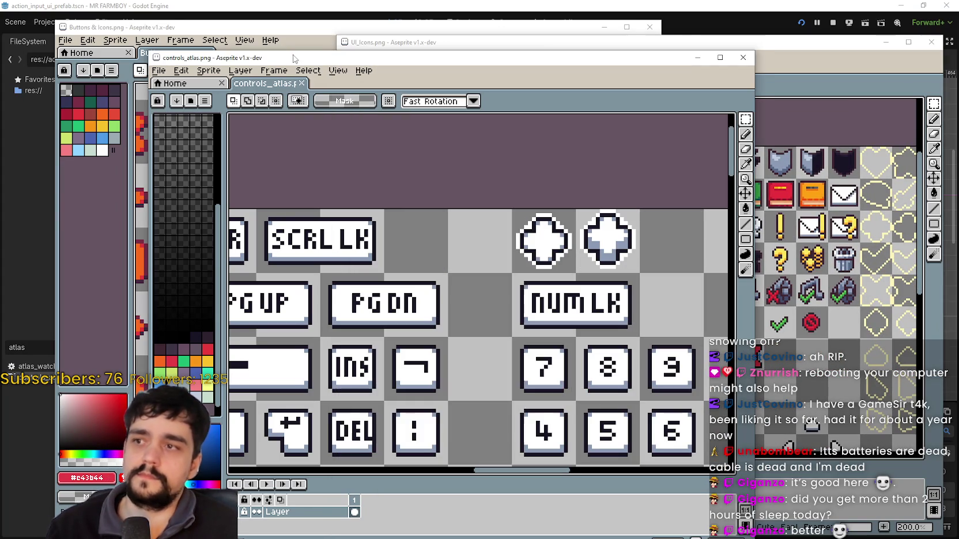
# - Delete the old plus icons and paste the white plus into the cell above NUMLK
pyautogui.hscroll(2, 453, 247)
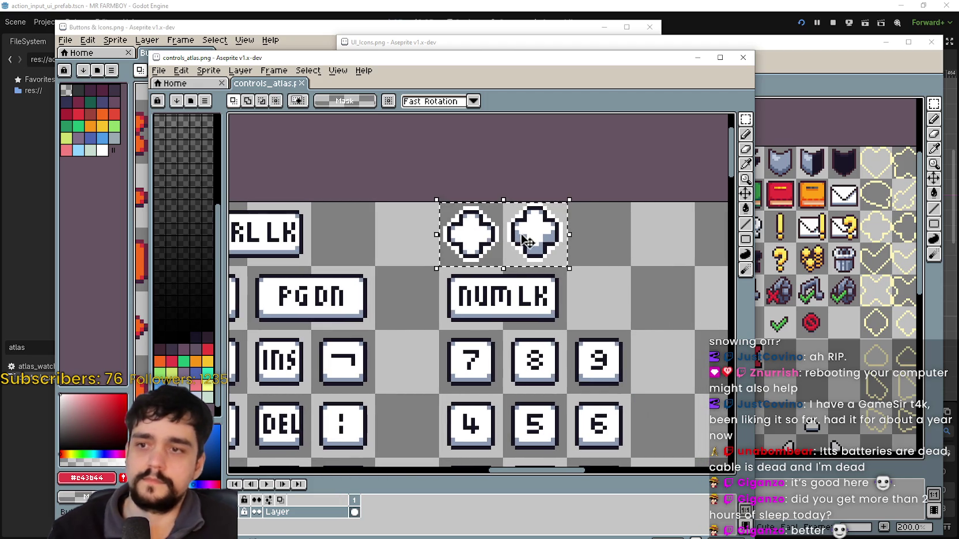
pyautogui.press('Delete')
pyautogui.hotkey('ctrl', 'v')
pyautogui.moveTo(475, 289); pyautogui.dragTo(471, 234)
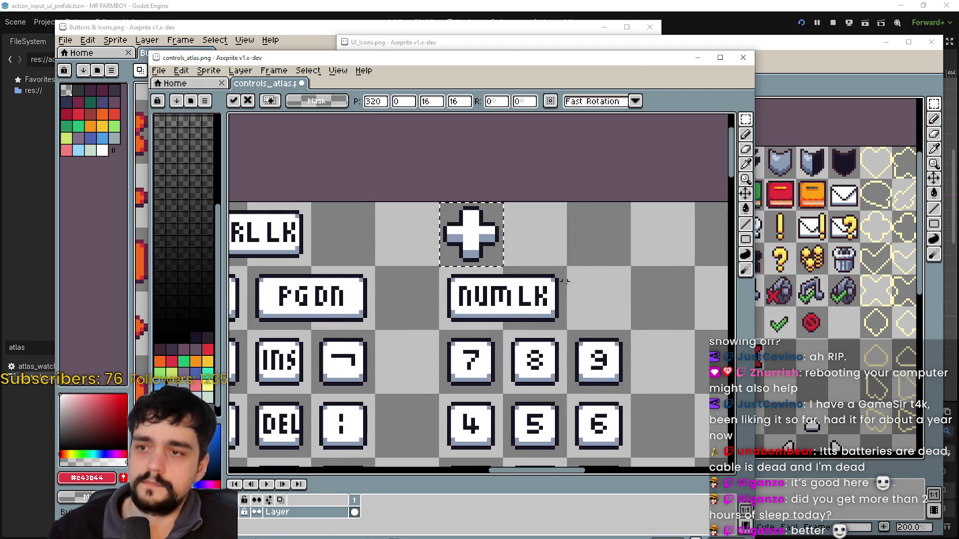
pyautogui.click(573, 276)
# - Take the trash can icon from UI_Icons and paste it beside the plus in the atlas
pyautogui.moveTo(851, 50)
pyautogui.mouseDown()
pyautogui.moveTo(606, 52)
pyautogui.moveTo(856, 56)
pyautogui.mouseUp()
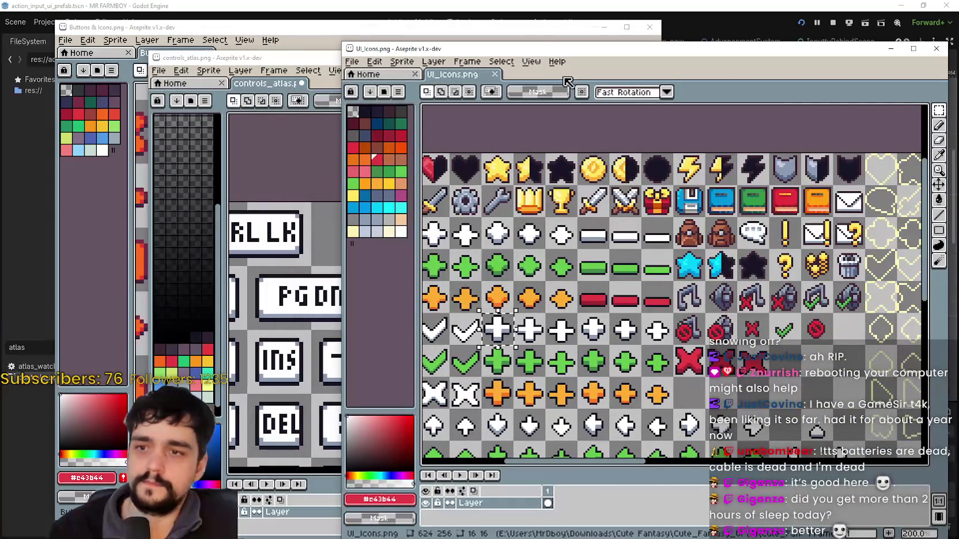
pyautogui.click(538, 30)
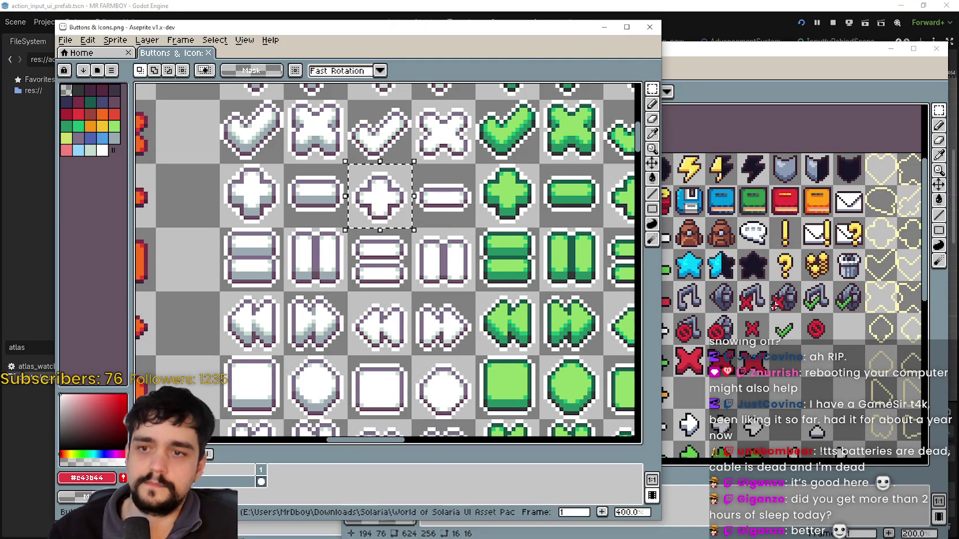
pyautogui.click(674, 248)
pyautogui.click(797, 281)
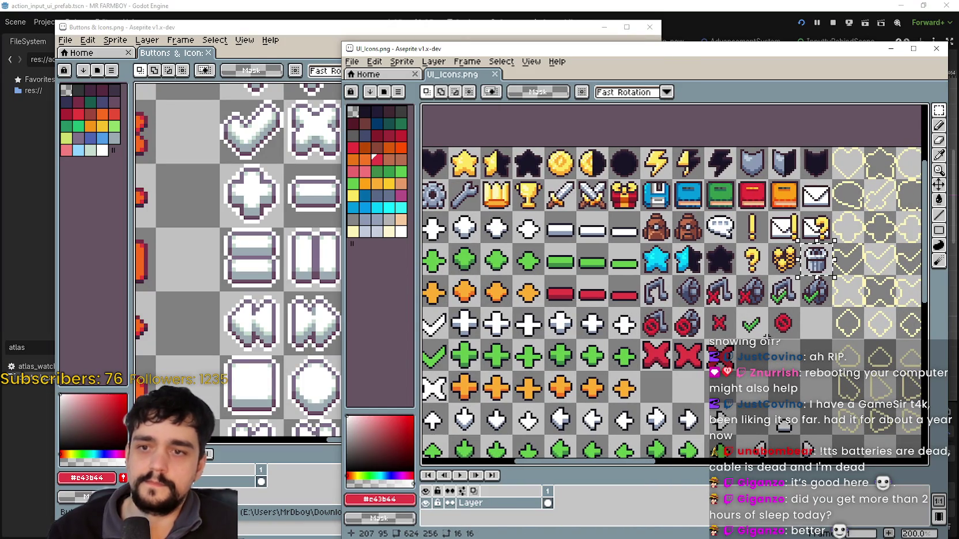
pyautogui.click(439, 30)
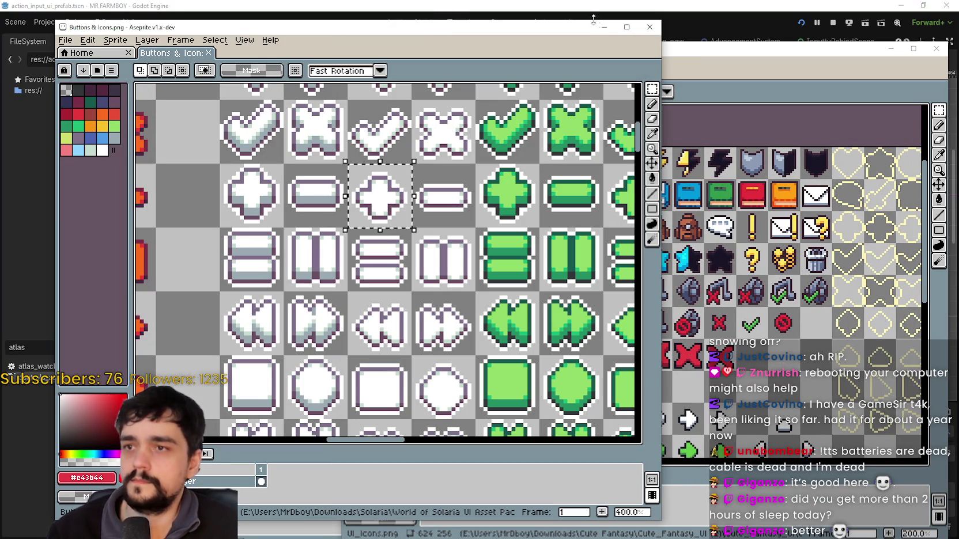
pyautogui.click(601, 30)
pyautogui.click(320, 180)
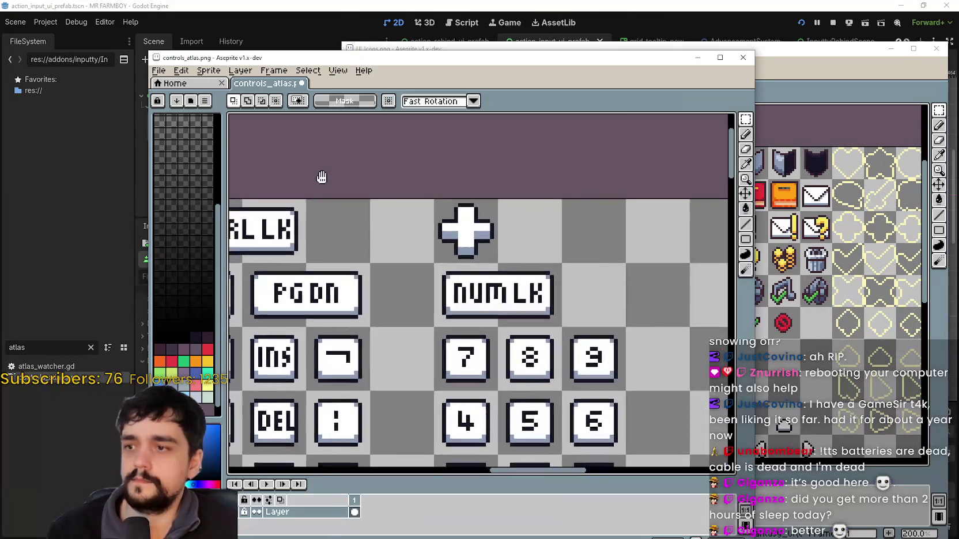
pyautogui.hotkey('ctrl', 'v')
pyautogui.moveTo(481, 415); pyautogui.dragTo(539, 208)
pyautogui.press('Return')
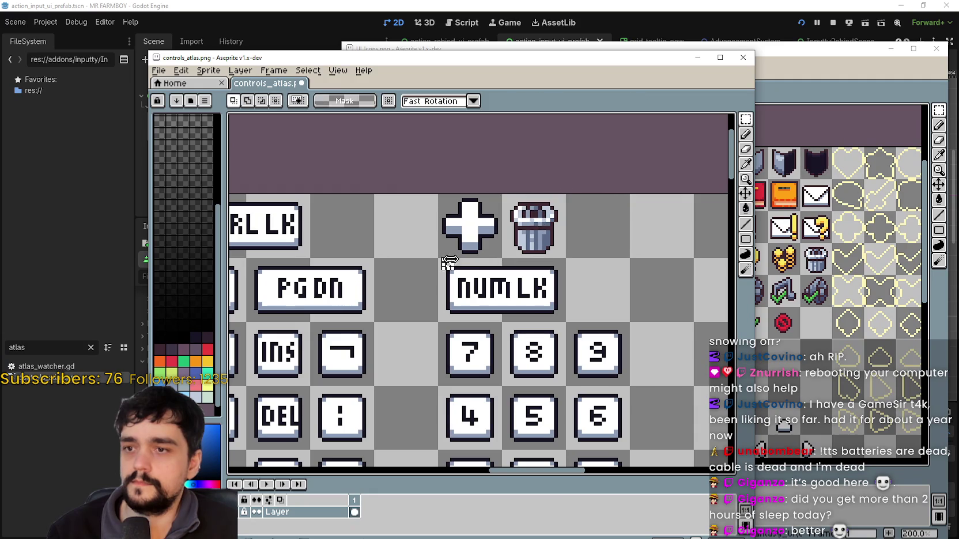
# - Marquee-select and deselect the trash can cell, trying the eyedropper and fill tools, then return to UI_Icons
pyautogui.scroll(2, 501, 212)
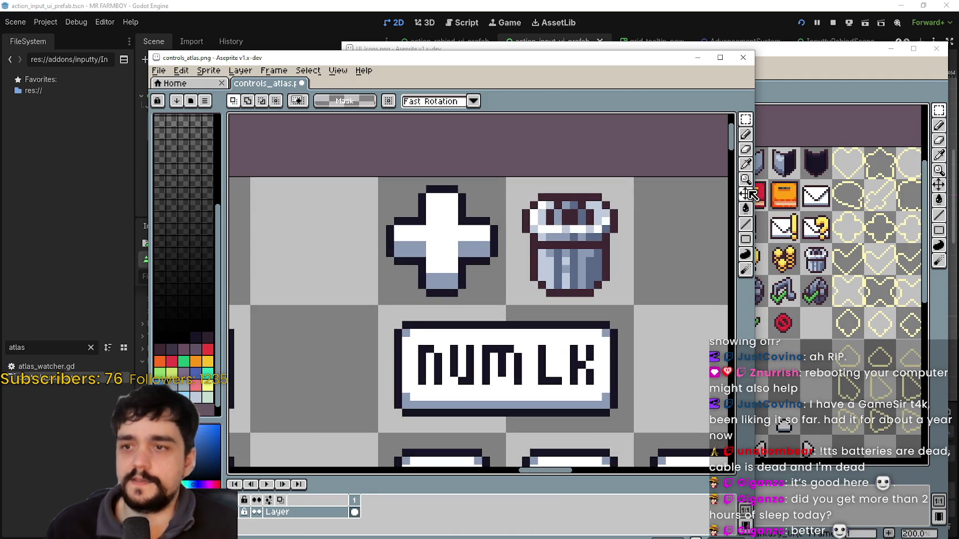
pyautogui.click(745, 165)
pyautogui.scroll(1, 546, 321)
pyautogui.scroll(-1, 548, 323)
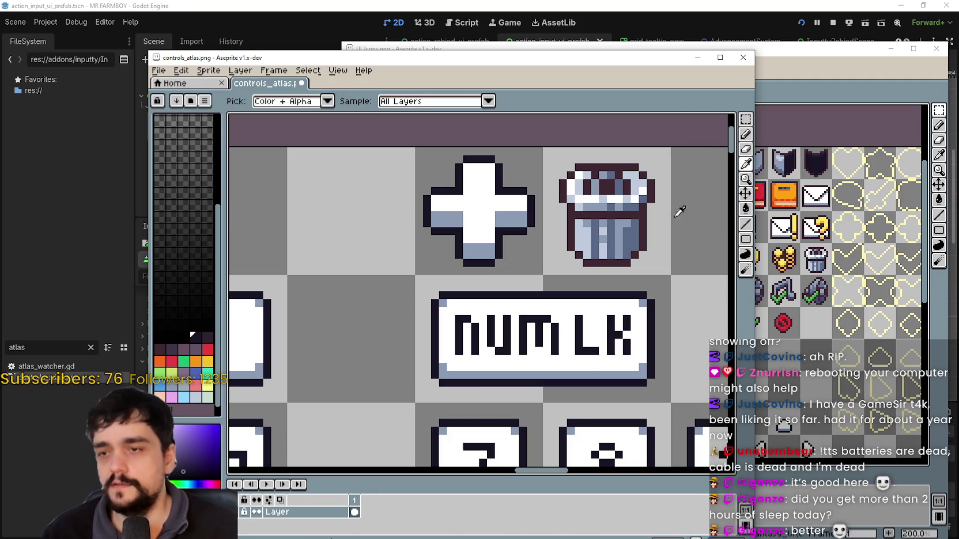
pyautogui.click(745, 208)
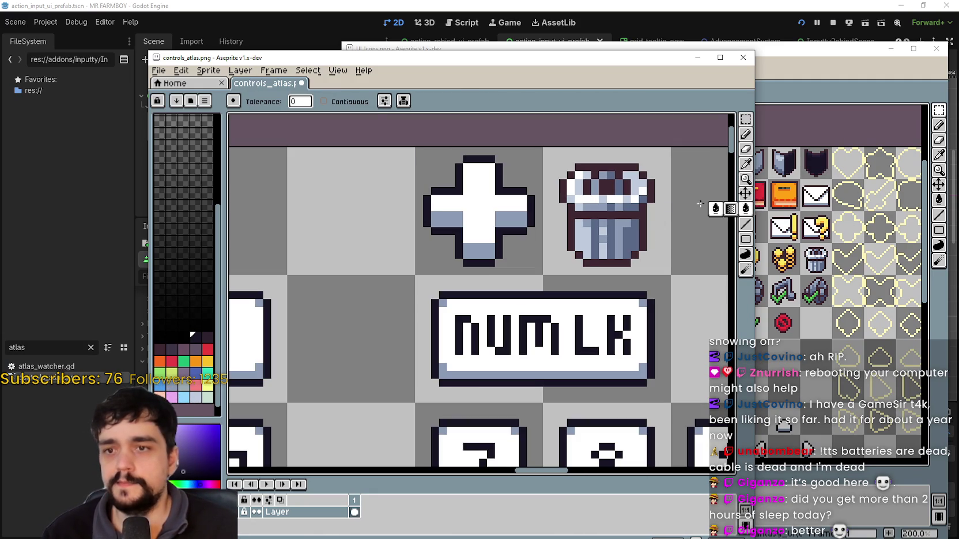
pyautogui.click(743, 120)
pyautogui.moveTo(650, 183); pyautogui.dragTo(650, 192)
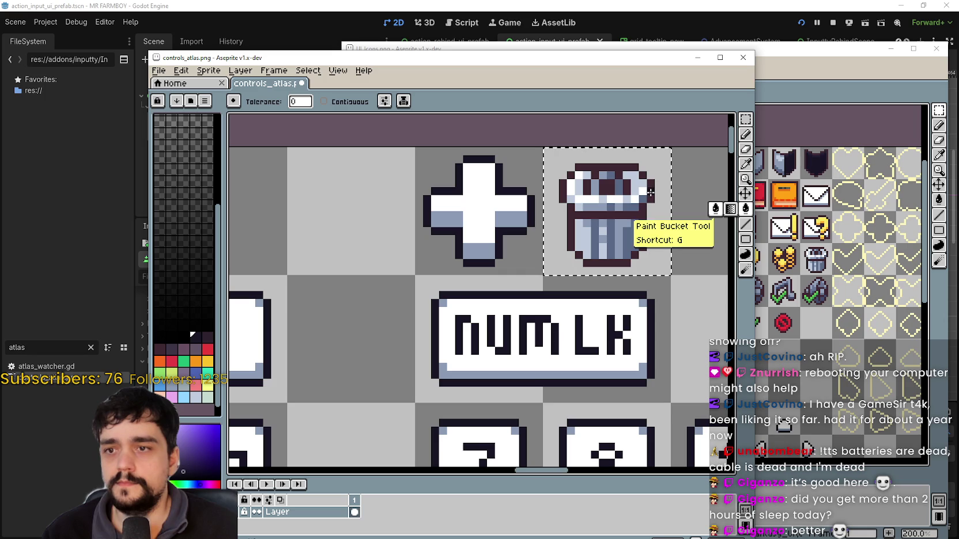
pyautogui.scroll(-1, 593, 287)
pyautogui.scroll(1, 524, 252)
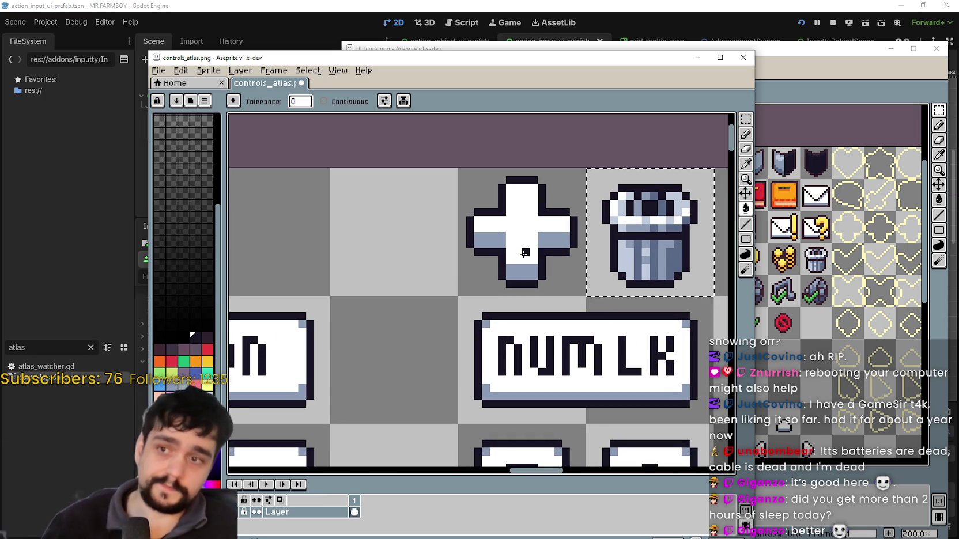
pyautogui.hotkey('ctrl', 'd')
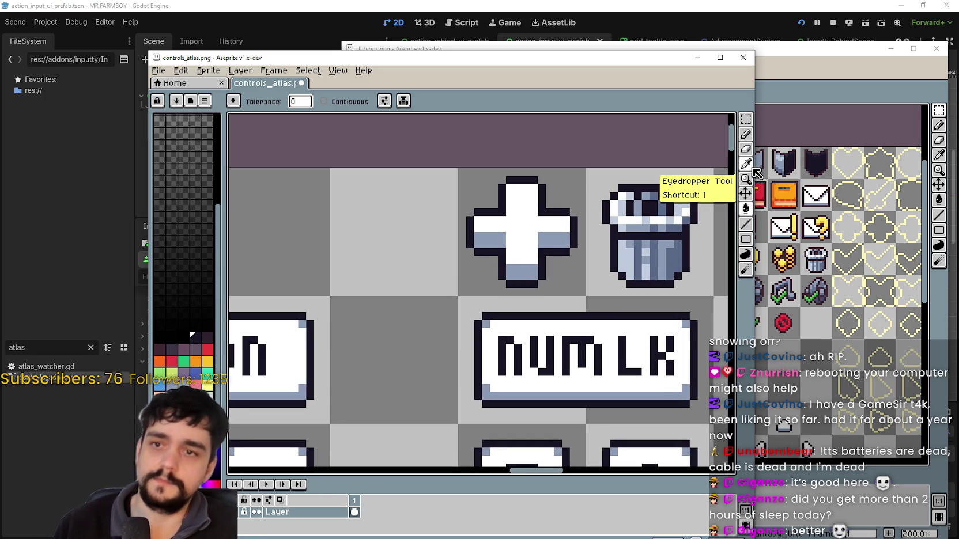
pyautogui.click(746, 164)
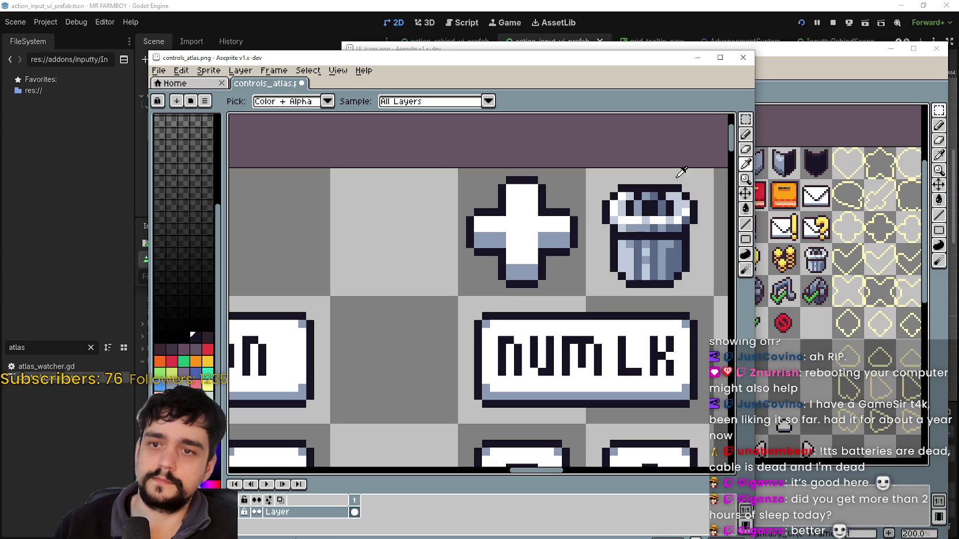
pyautogui.scroll(-5, 889, 214)
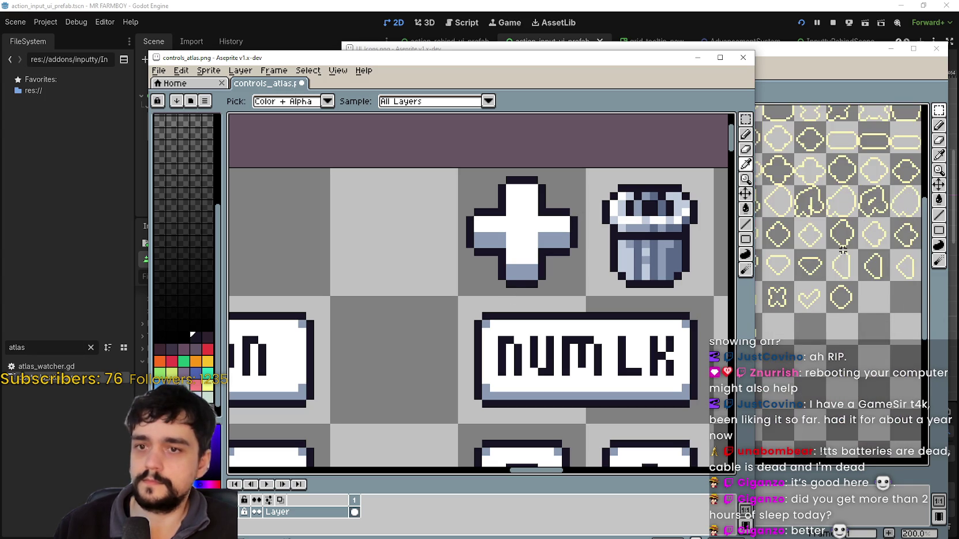
pyautogui.click(938, 115)
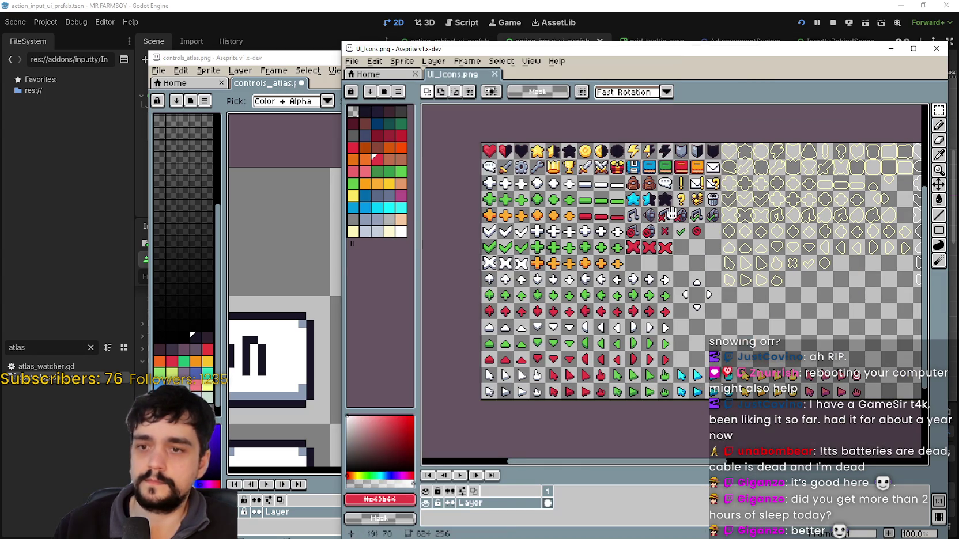
# - Zoom the icon sheet to 400% and paste the copied yellow pixels onto the plus's top-right arm
pyautogui.press('-')
pyautogui.press('+')
pyautogui.press('+')
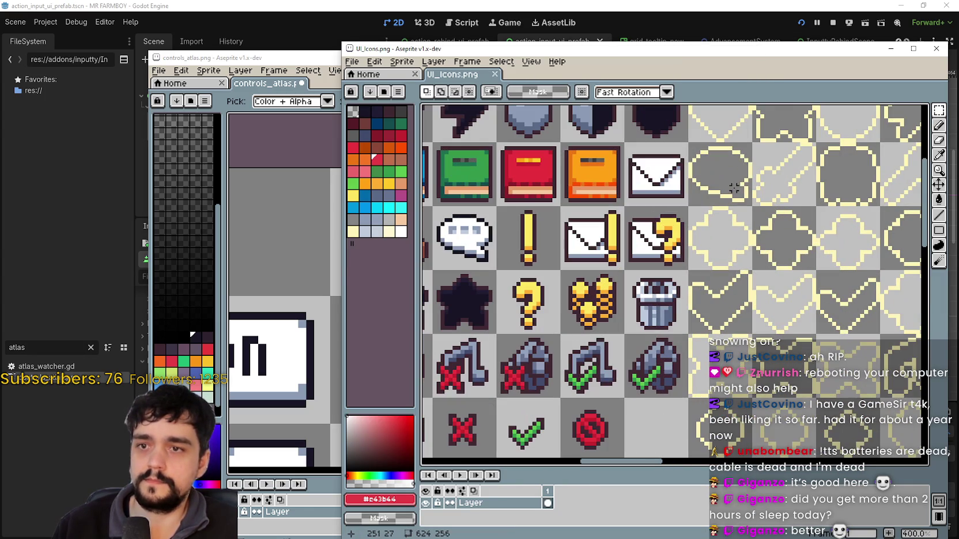
pyautogui.press('+')
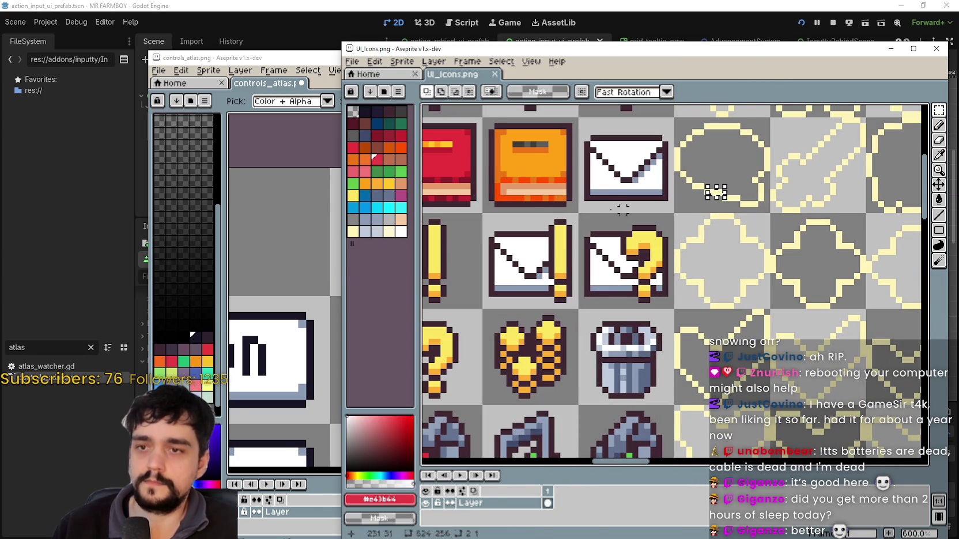
pyautogui.click(287, 206)
pyautogui.hotkey('ctrl', 'v')
pyautogui.scroll(-1, 456, 342)
pyautogui.scroll(1, 463, 360)
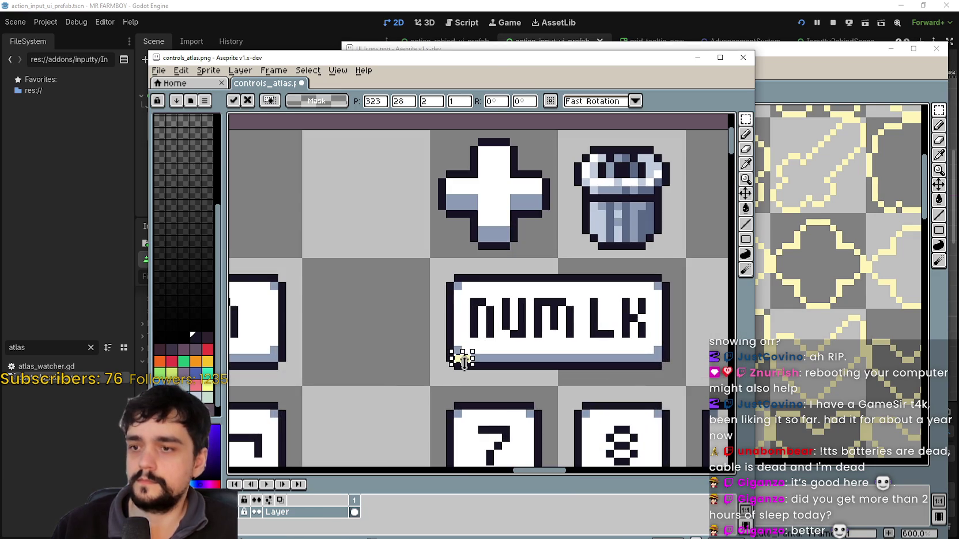
pyautogui.moveTo(470, 368)
pyautogui.mouseDown()
pyautogui.moveTo(505, 198)
pyautogui.moveTo(540, 151)
pyautogui.moveTo(535, 176)
pyautogui.mouseUp()
pyautogui.click(569, 186)
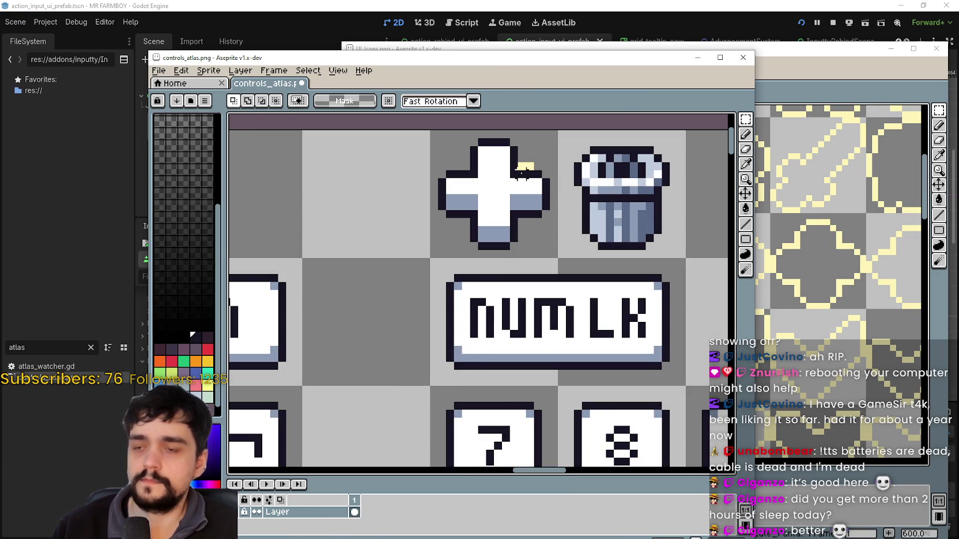
# - Draw cream outline lines along the plus icon's arms and the top of the trash can
pyautogui.click(745, 163)
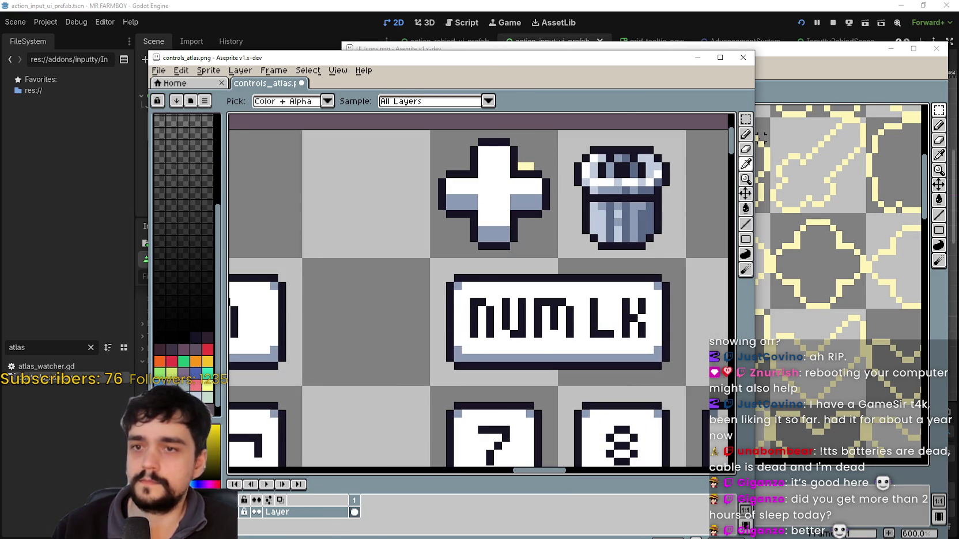
pyautogui.click(745, 224)
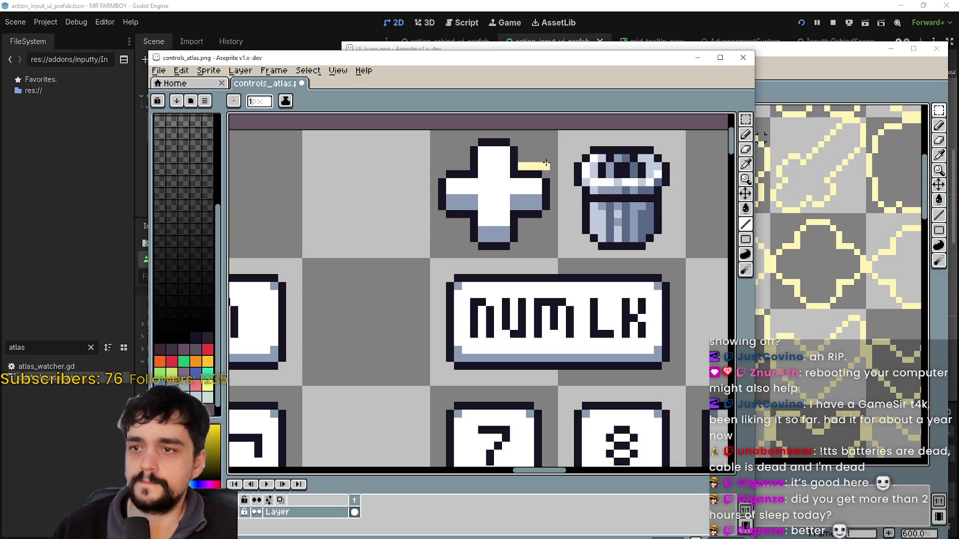
pyautogui.moveTo(553, 182); pyautogui.dragTo(553, 192)
pyautogui.moveTo(450, 223); pyautogui.dragTo(465, 232)
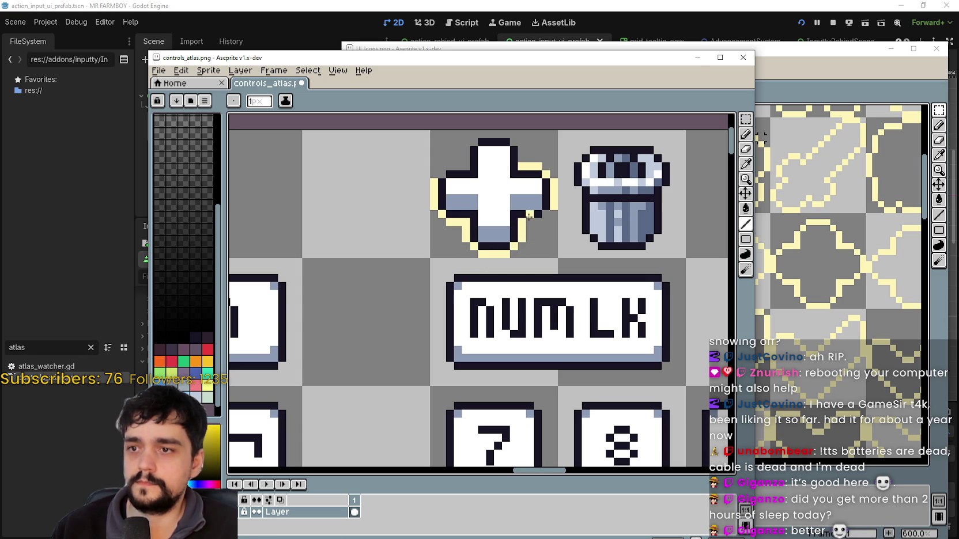
pyautogui.scroll(2, 545, 215)
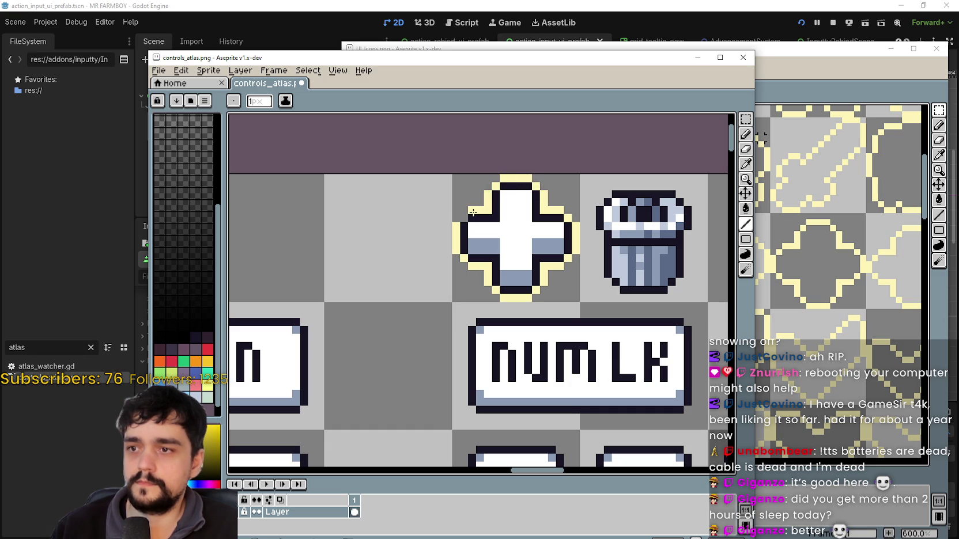
pyautogui.scroll(-1, 501, 219)
pyautogui.scroll(1, 538, 208)
pyautogui.moveTo(567, 207); pyautogui.dragTo(511, 211)
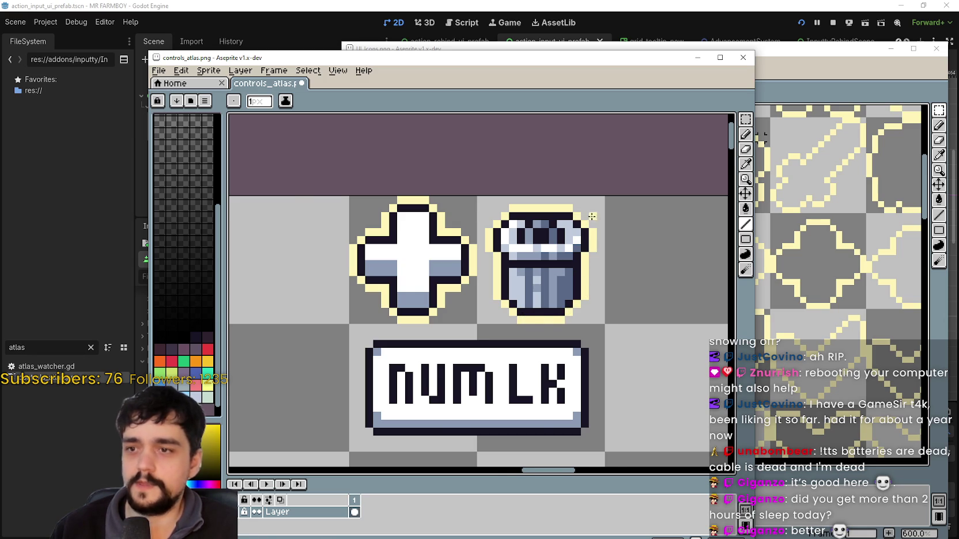
# - Save controls_atlas.png and minimise the UI_Icons sprite sheet window
pyautogui.scroll(-2, 594, 215)
pyautogui.hotkey('ctrl', 's')
pyautogui.click(861, 80)
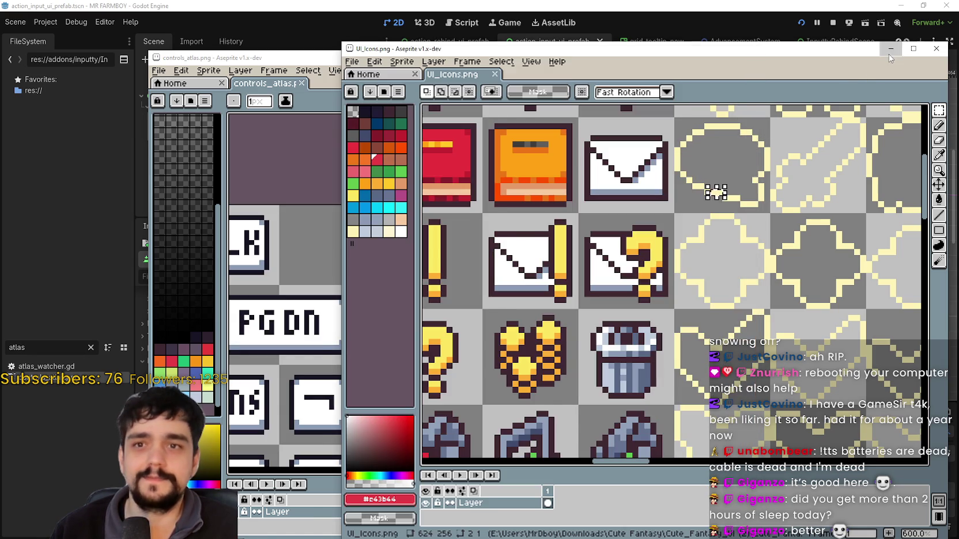
pyautogui.click(890, 50)
# - Clear Button3's old plus icon and give it a new AtlasTexture
pyautogui.click(624, 28)
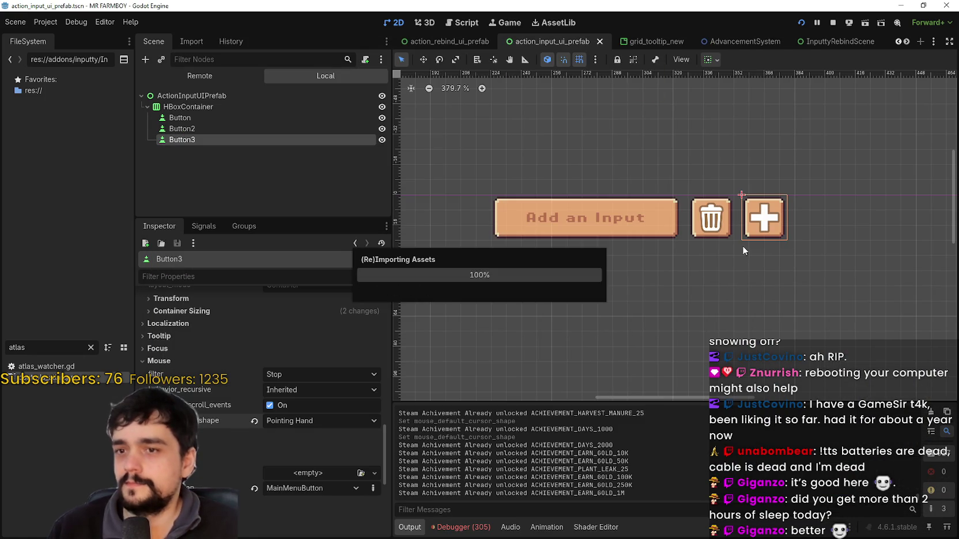
pyautogui.scroll(4, 739, 248)
pyautogui.scroll(-15, 307, 401)
pyautogui.scroll(6, 286, 429)
pyautogui.click(317, 397)
pyautogui.scroll(-2, 313, 397)
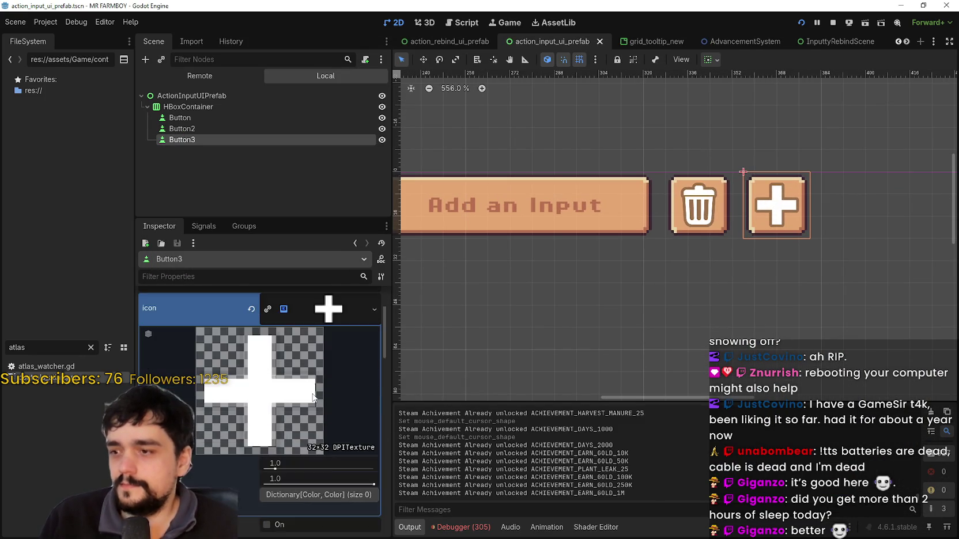
pyautogui.scroll(2, 322, 385)
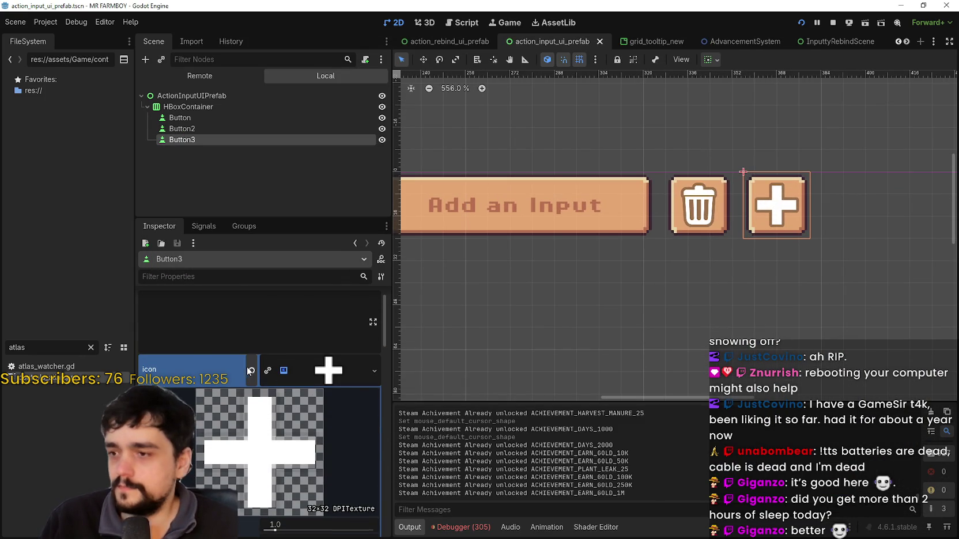
pyautogui.click(248, 370)
pyautogui.click(311, 361)
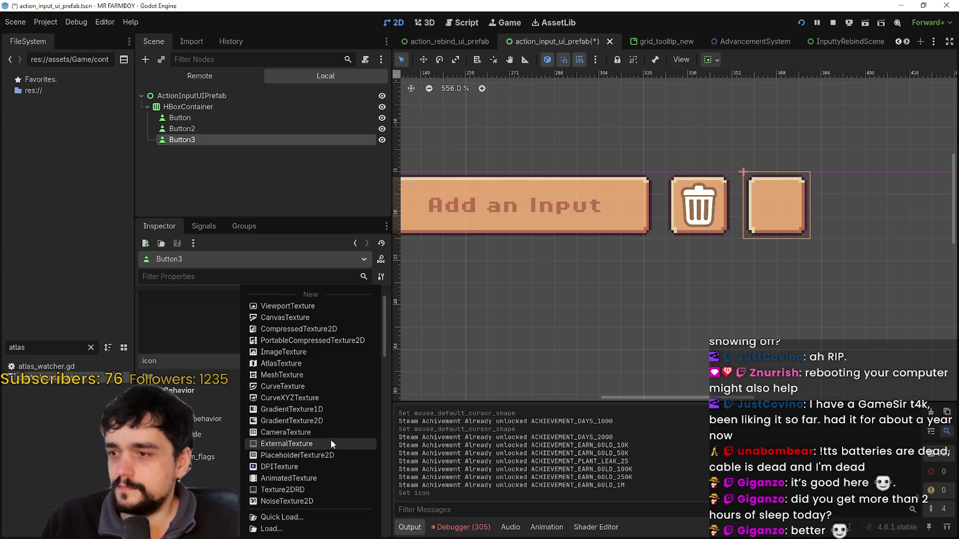
pyautogui.click(300, 362)
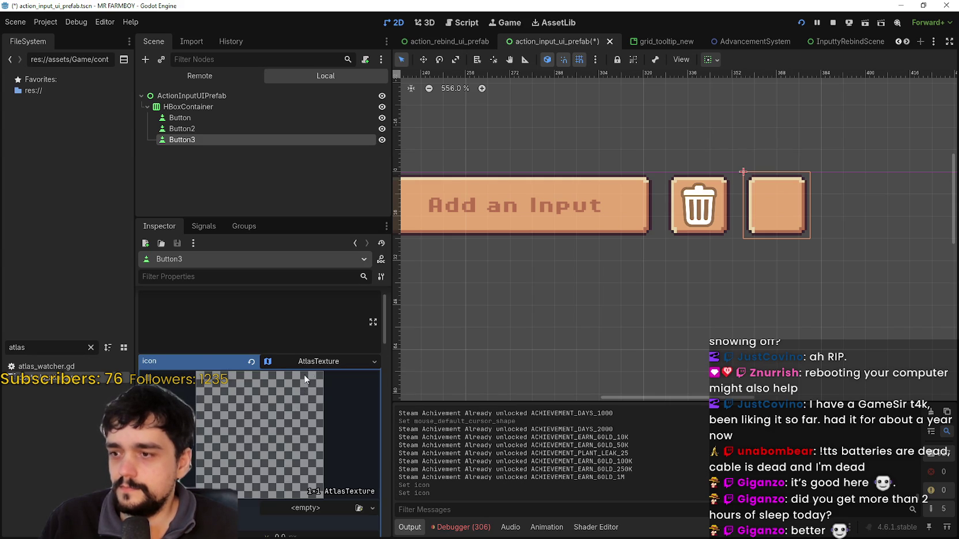
# - Quick Load controls_atlas.png as the atlas and set the region around the outlined plus
pyautogui.click(303, 443)
pyautogui.click(288, 517)
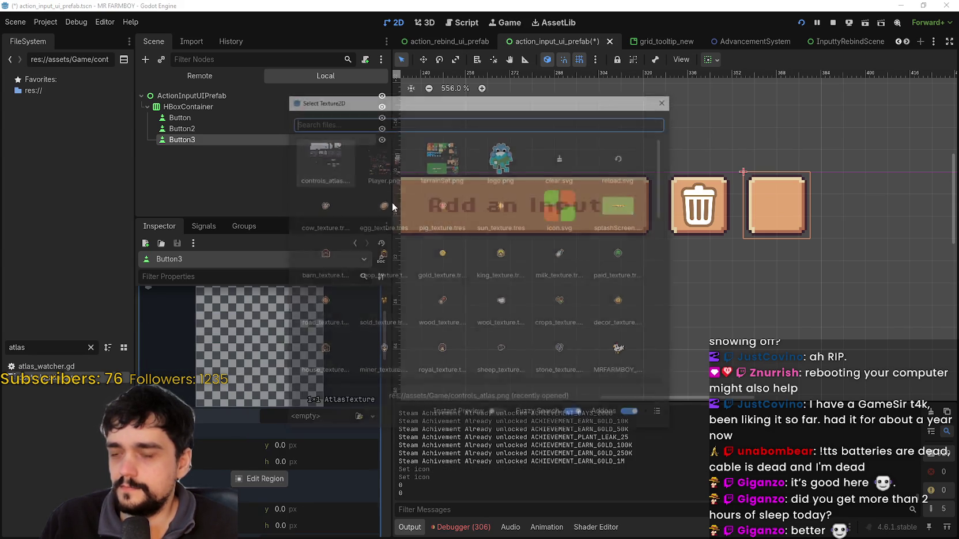
pyautogui.doubleClick(325, 165)
pyautogui.click(260, 494)
pyautogui.scroll(3, 559, 167)
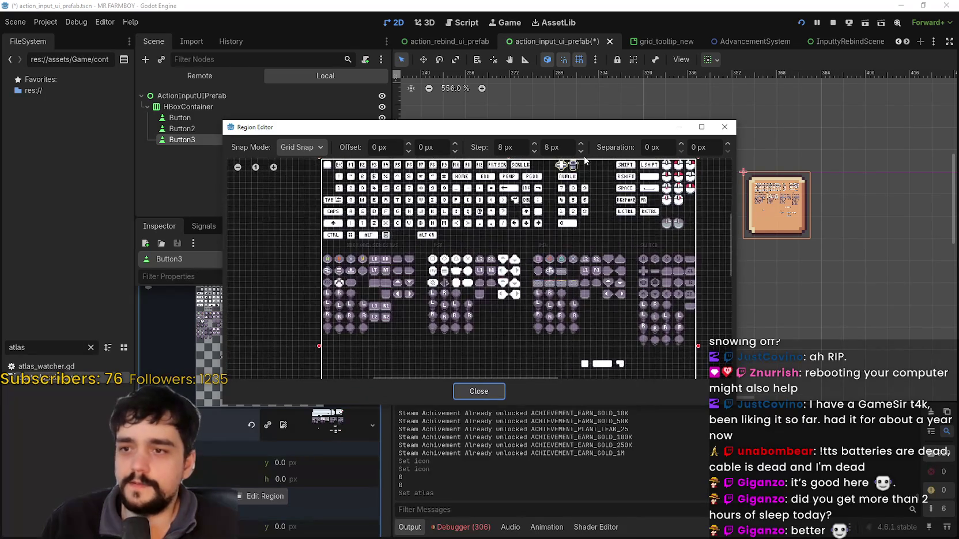
pyautogui.scroll(5, 578, 167)
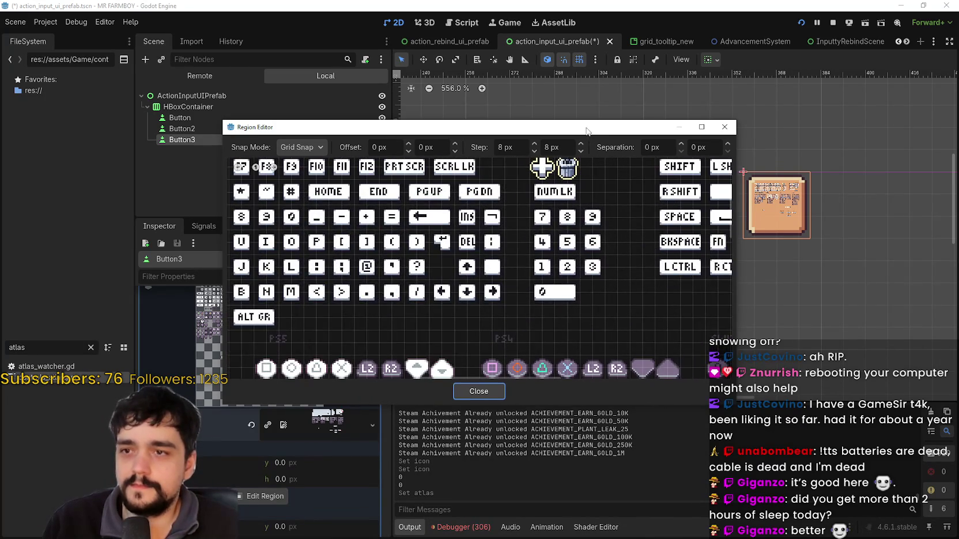
pyautogui.moveTo(570, 126); pyautogui.dragTo(416, 132)
pyautogui.scroll(3, 453, 193)
pyautogui.moveTo(431, 229); pyautogui.dragTo(471, 274)
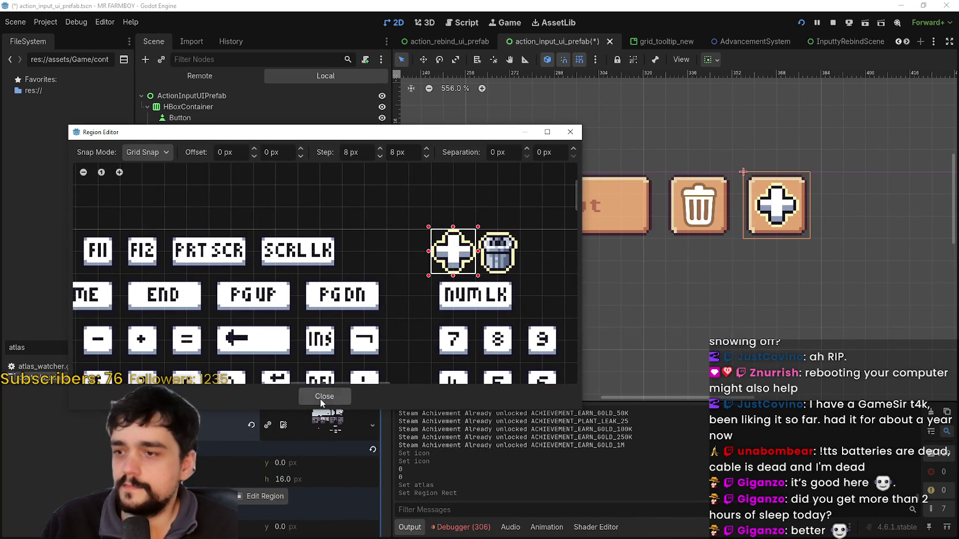
pyautogui.click(320, 397)
pyautogui.click(327, 450)
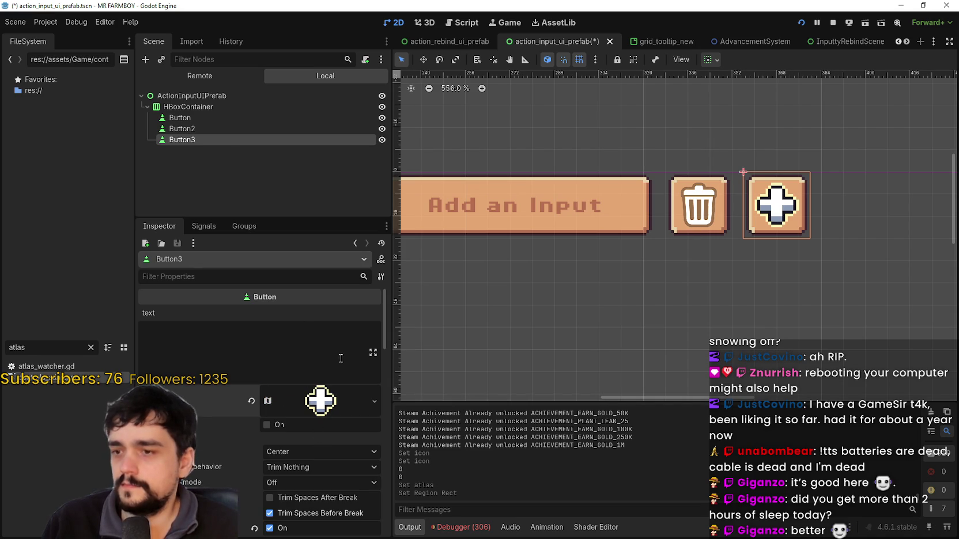
# - Select Button2 in the scene, then reselect Button3
pyautogui.click(205, 127)
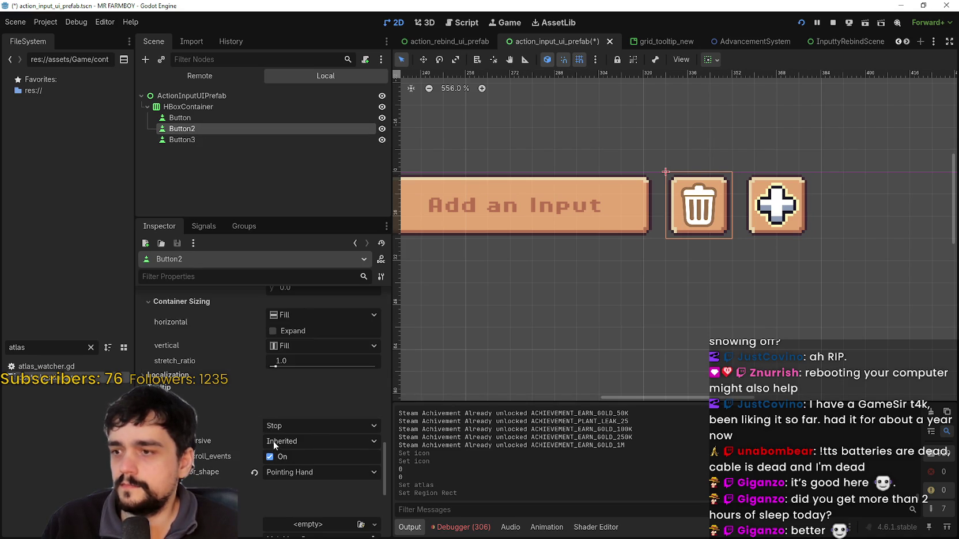
pyautogui.scroll(4, 296, 430)
pyautogui.scroll(10, 296, 430)
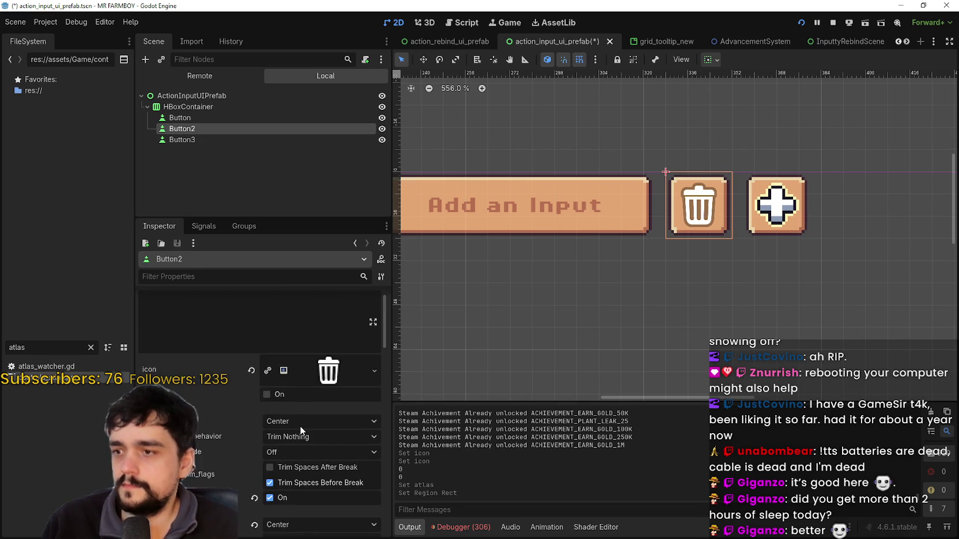
pyautogui.click(258, 140)
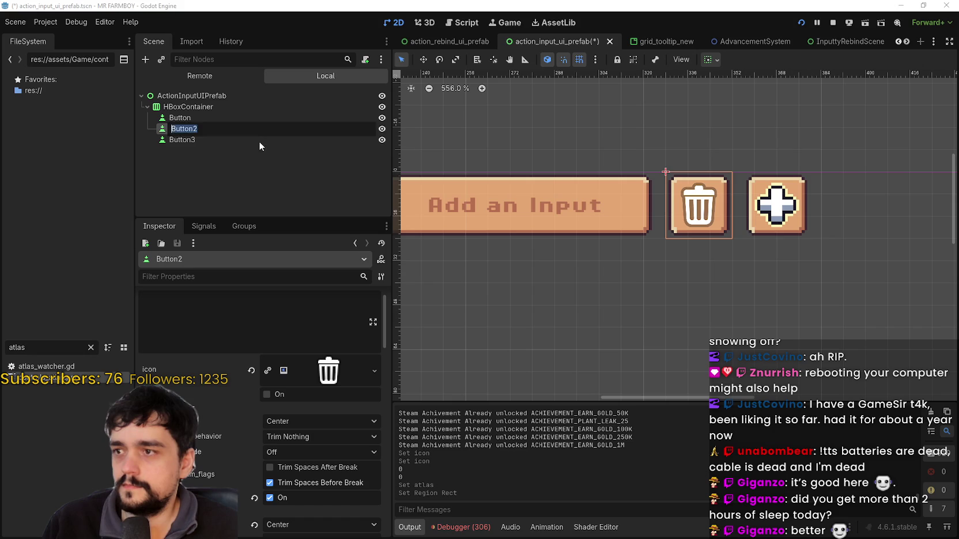
# - Copy Button3's atlas icon texture and paste it onto Button2's icon
pyautogui.rightClick(330, 411)
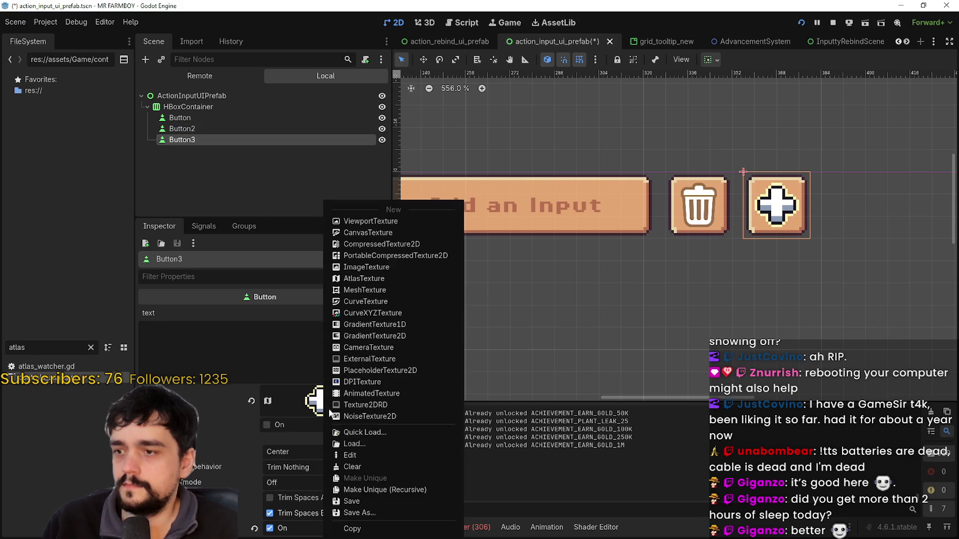
pyautogui.click(369, 528)
pyautogui.click(246, 129)
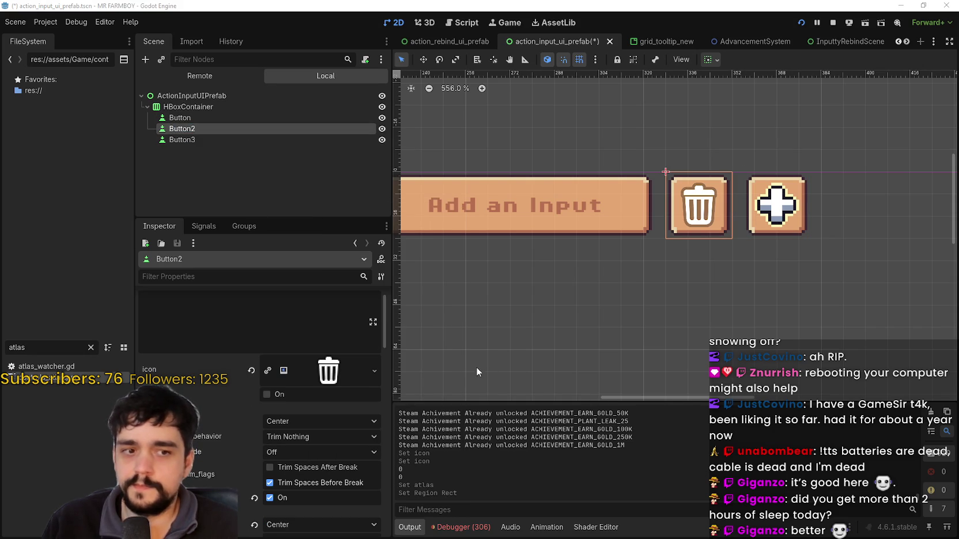
pyautogui.rightClick(344, 375)
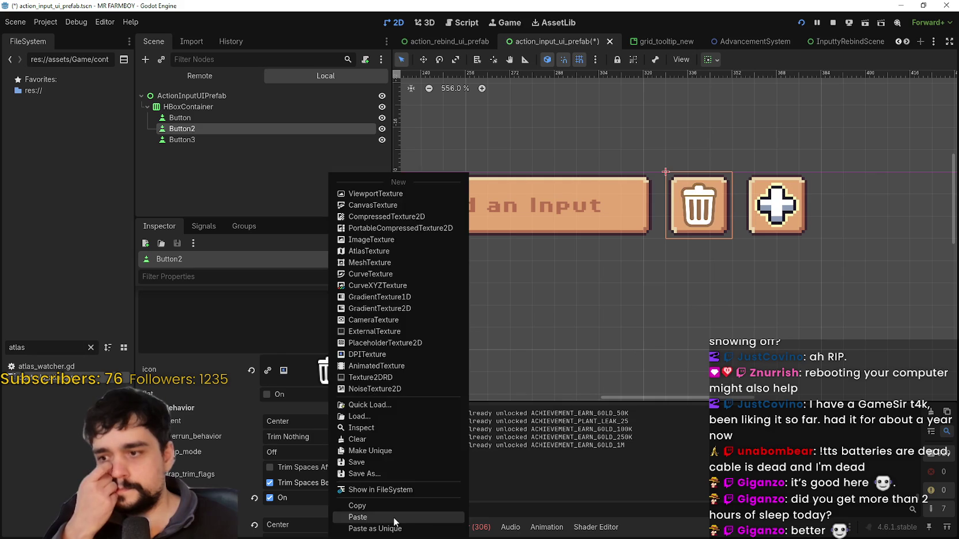
pyautogui.click(393, 517)
# - Set Button2's atlas region to the outlined trash can, save the scene, and run it
pyautogui.click(321, 369)
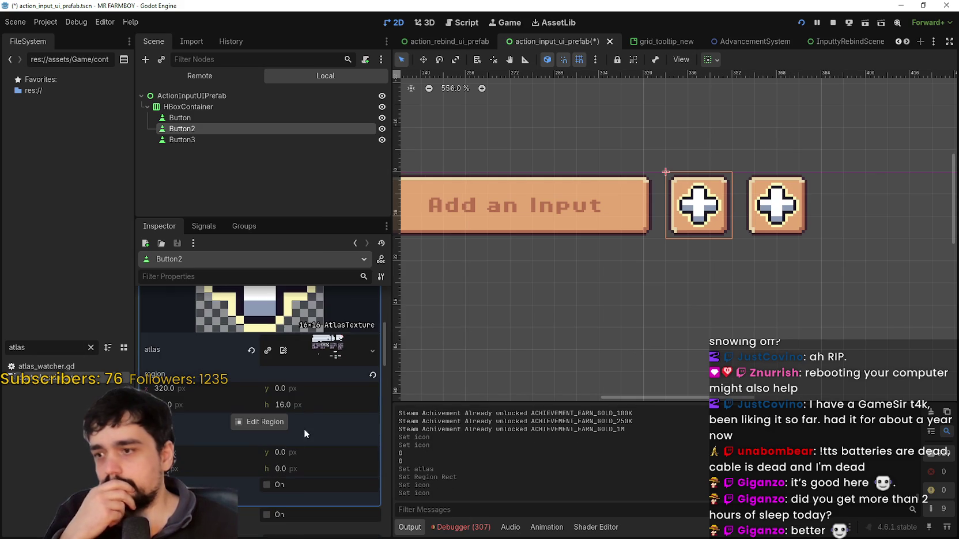
pyautogui.click(261, 422)
pyautogui.scroll(4, 455, 311)
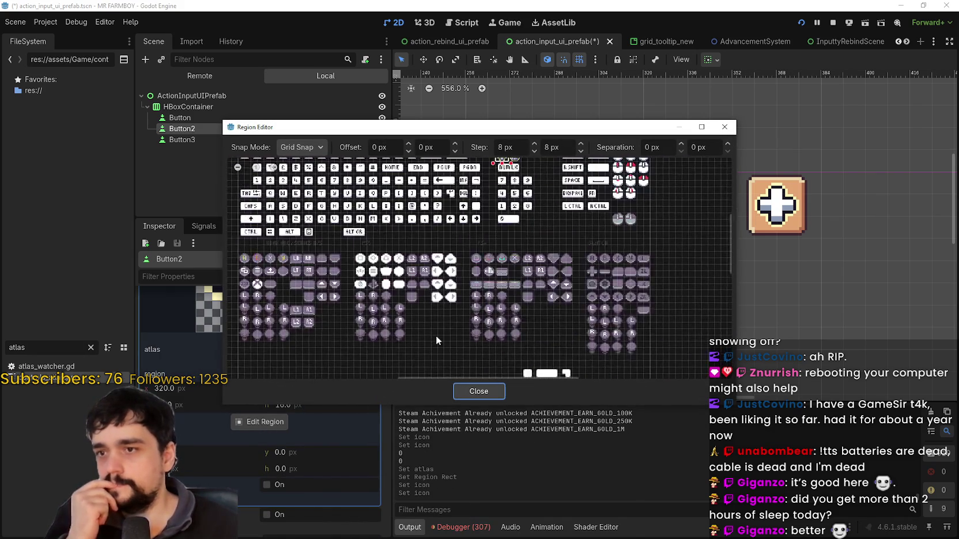
pyautogui.scroll(5, 536, 276)
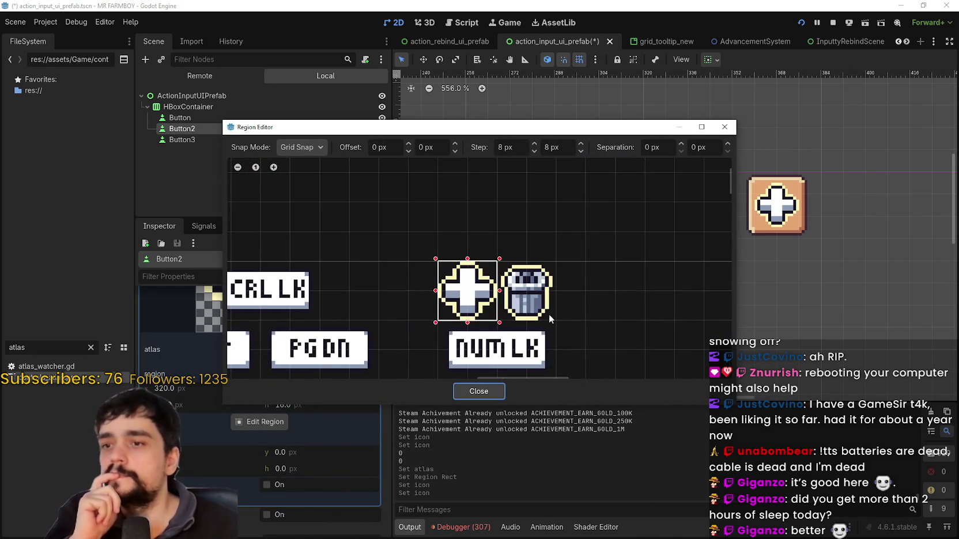
pyautogui.click(527, 291)
pyautogui.click(480, 391)
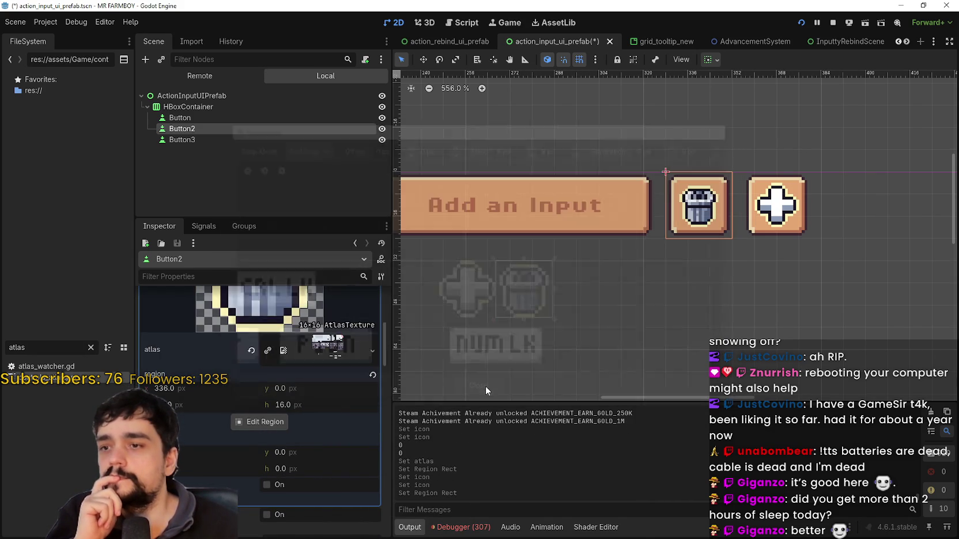
pyautogui.scroll(5, 300, 415)
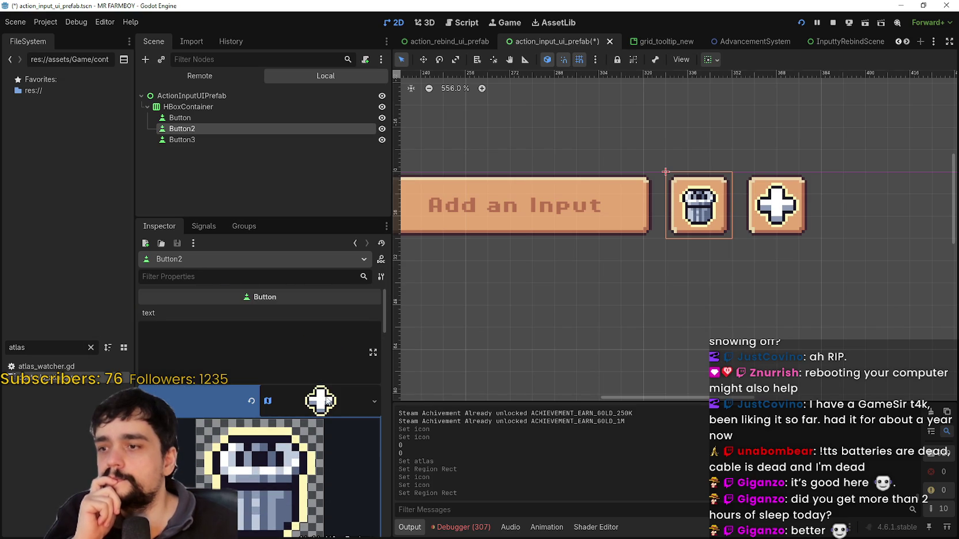
pyautogui.hotkey('ctrl', 's')
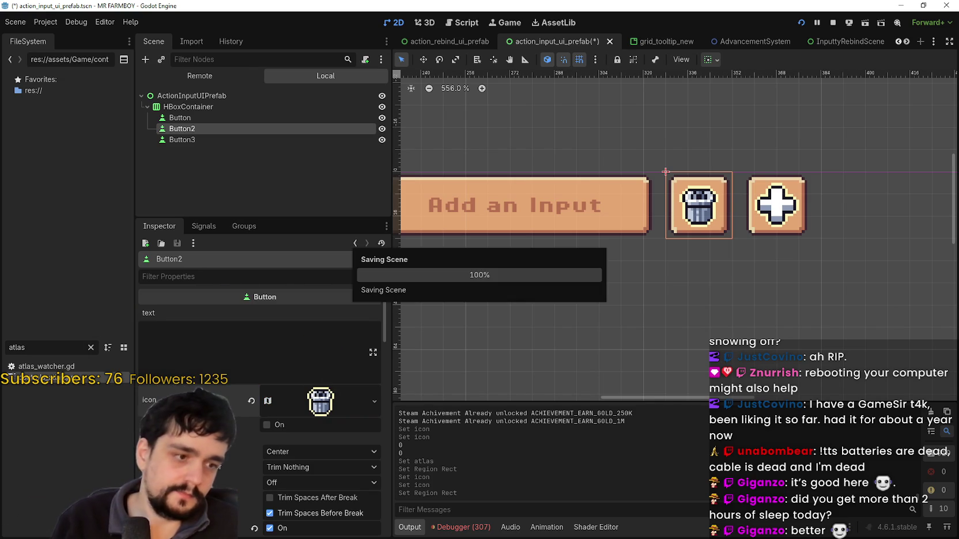
pyautogui.press('F5')
# - Pause the game and open the Keybinds screen from the input options
pyautogui.press('Escape')
pyautogui.click(533, 305)
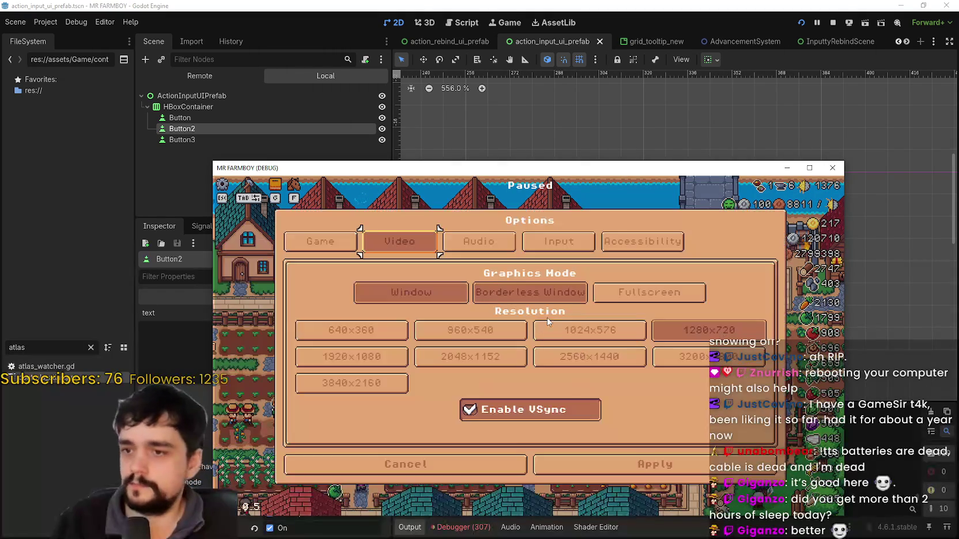
pyautogui.click(565, 241)
pyautogui.click(568, 291)
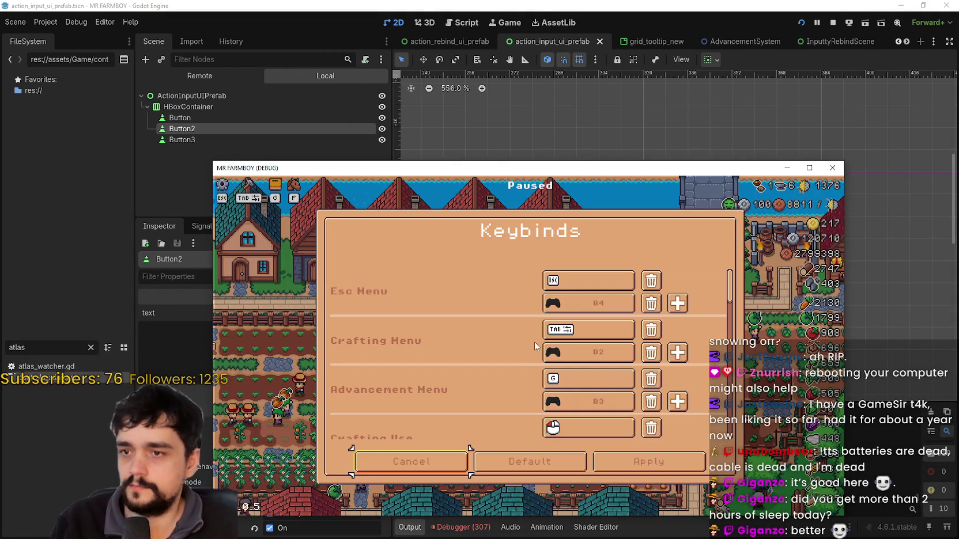
# - Back out of Keybinds and Options, then quit the game from the pause menu
pyautogui.click(415, 468)
pyautogui.click(464, 469)
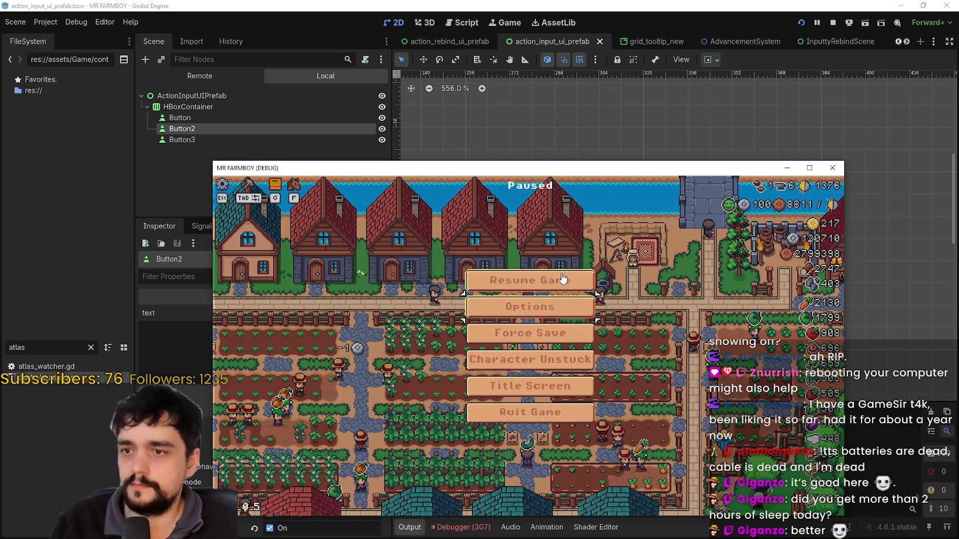
pyautogui.click(556, 281)
pyautogui.press('Escape')
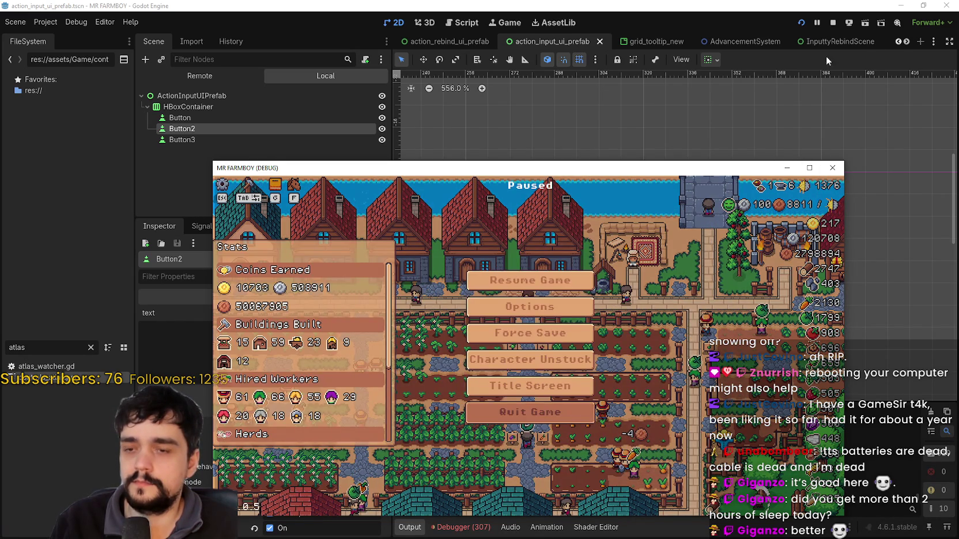
pyautogui.click(575, 424)
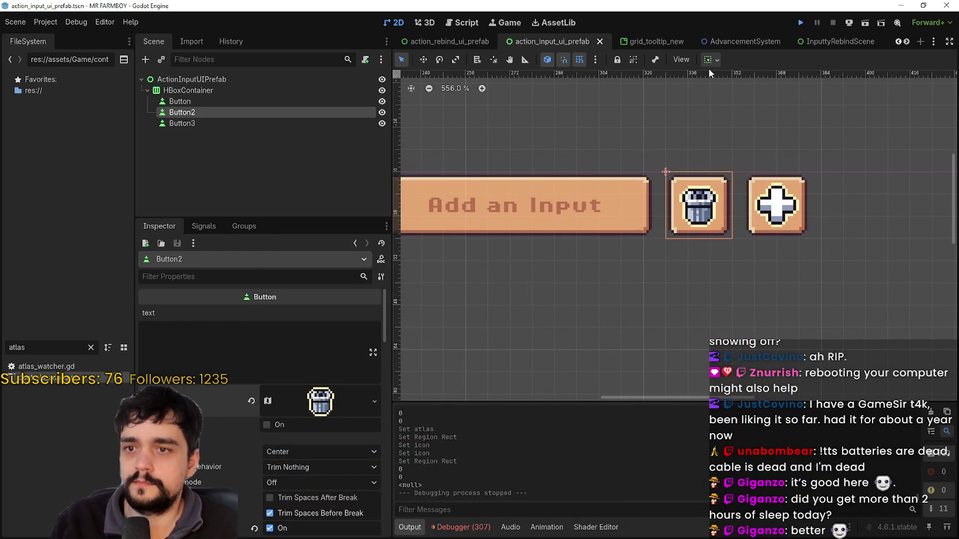
# - Relaunch the project with F5 and make the game window full screen
pyautogui.press('F5')
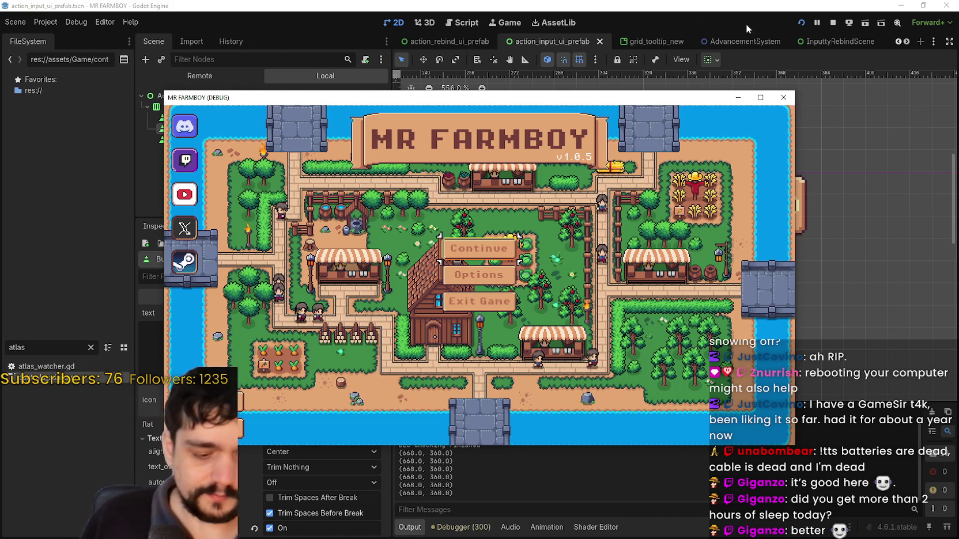
pyautogui.click(760, 97)
# - Open the Change Keybinds list under Options > Input in MR FARMBOY
pyautogui.click(515, 238)
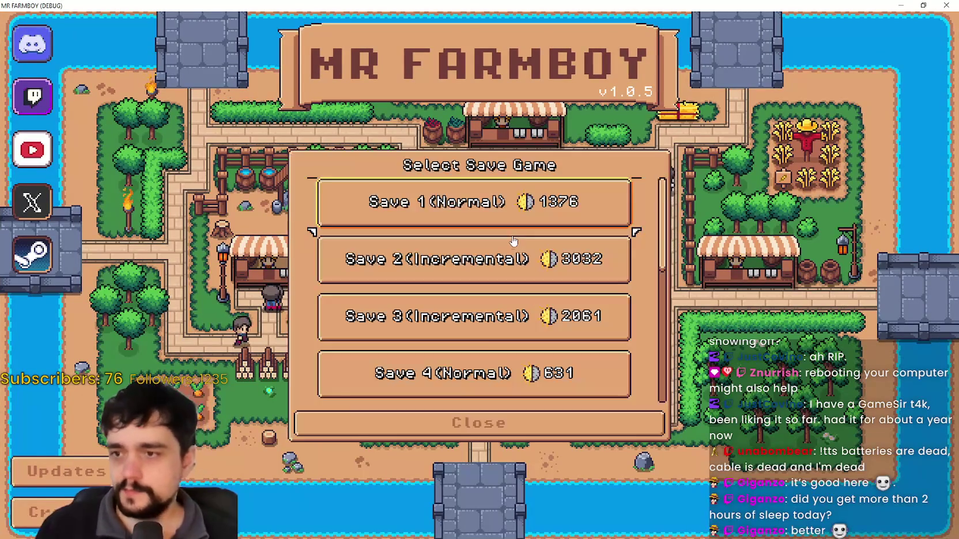
pyautogui.click(479, 423)
pyautogui.click(474, 274)
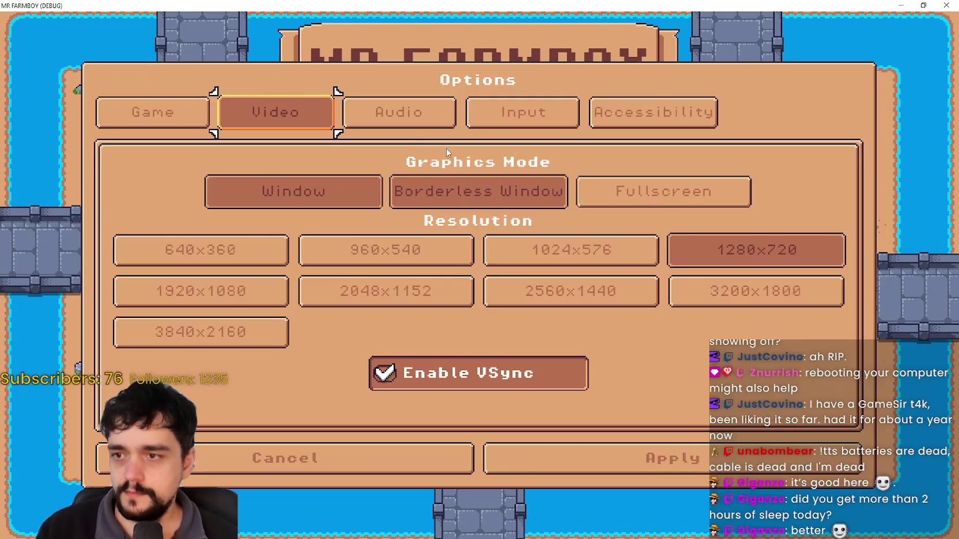
pyautogui.click(510, 112)
pyautogui.click(663, 211)
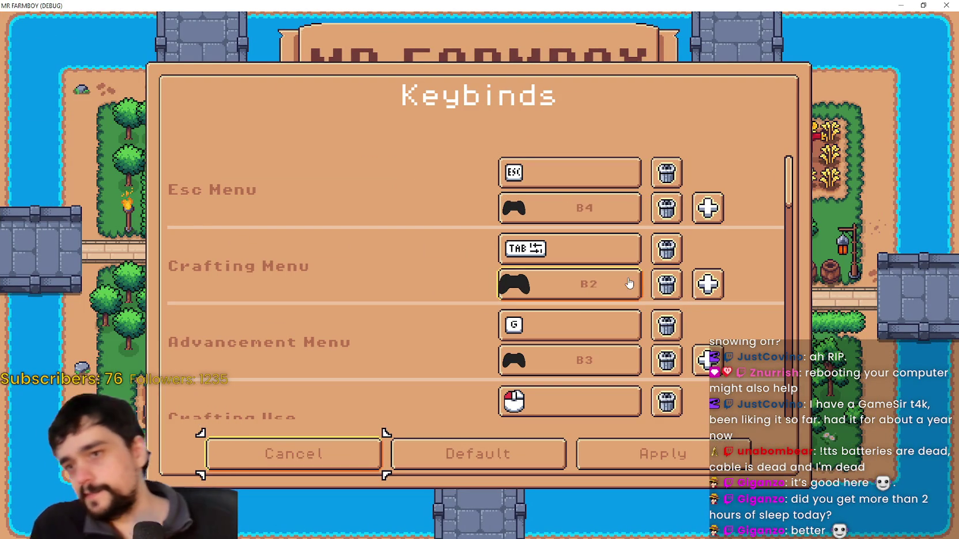
# - Scroll through the full keybinds list to review every binding
pyautogui.scroll(-2, 642, 323)
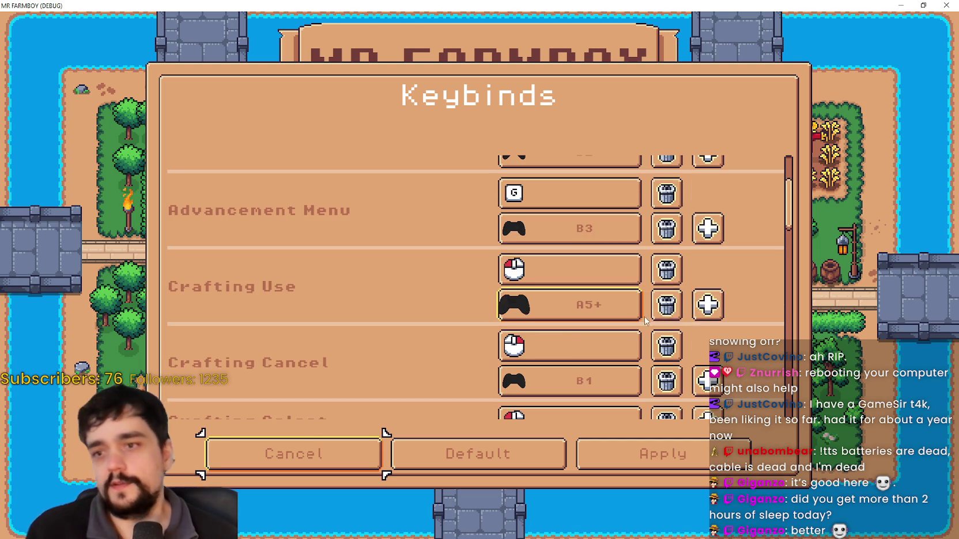
pyautogui.scroll(-4, 704, 302)
pyautogui.scroll(-5, 542, 298)
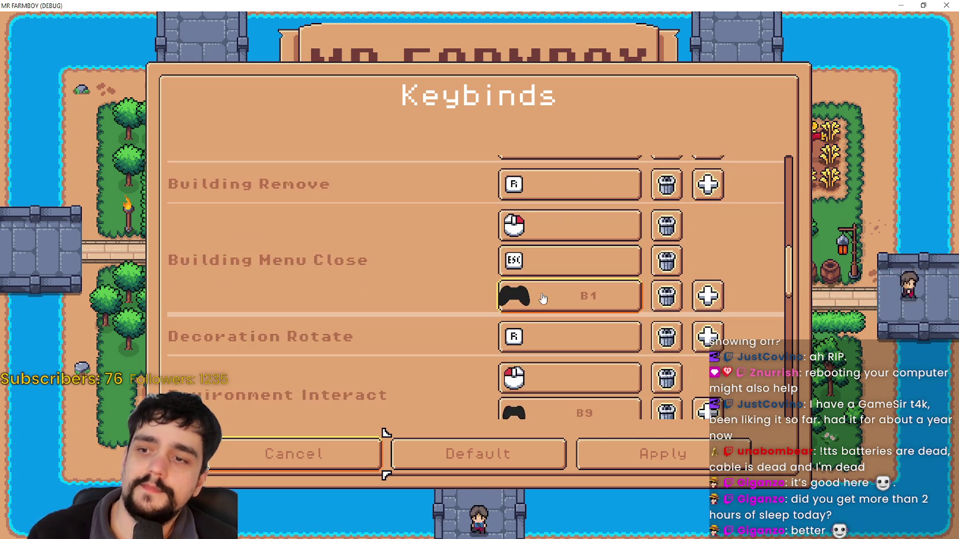
pyautogui.scroll(-10, 544, 299)
pyautogui.scroll(-3, 586, 285)
pyautogui.scroll(-2, 597, 265)
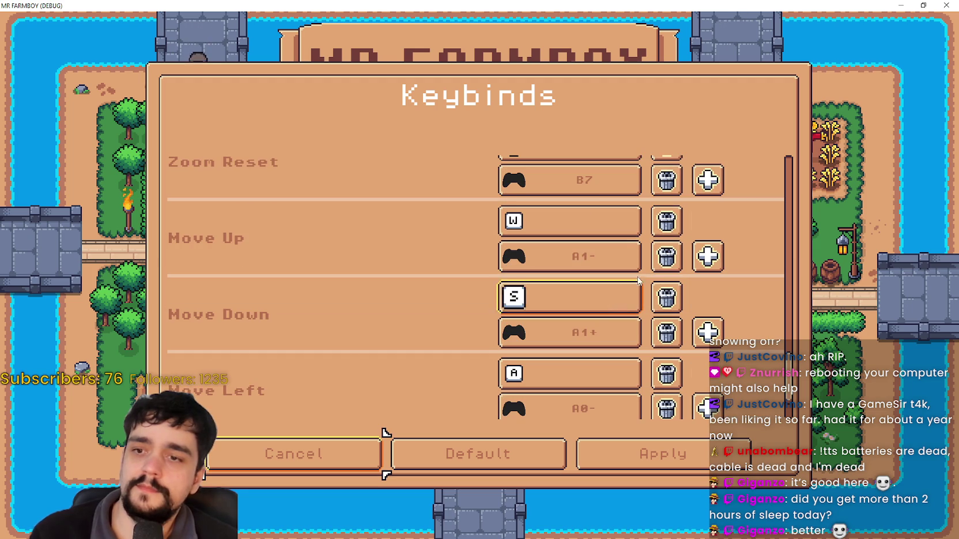
pyautogui.scroll(-3, 668, 288)
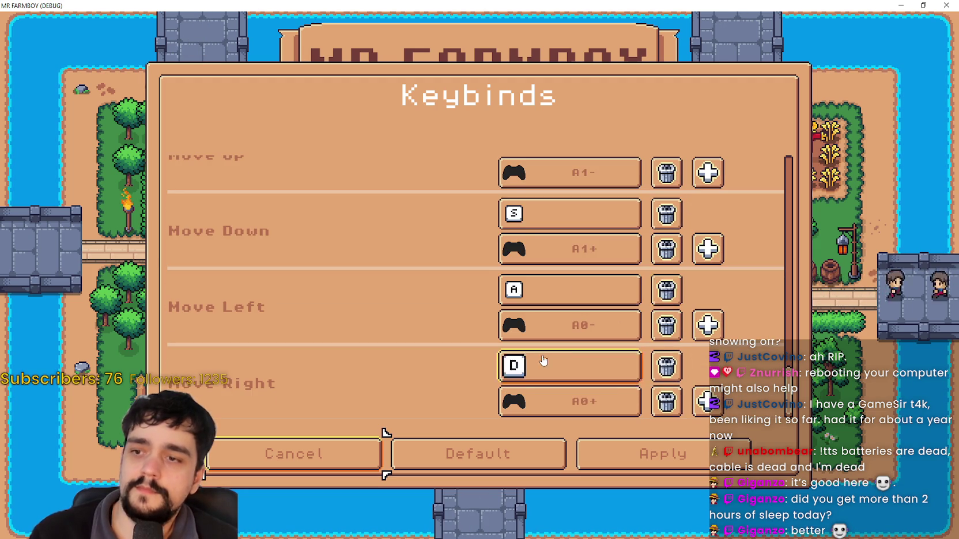
pyautogui.scroll(15, 547, 354)
pyautogui.scroll(10, 552, 346)
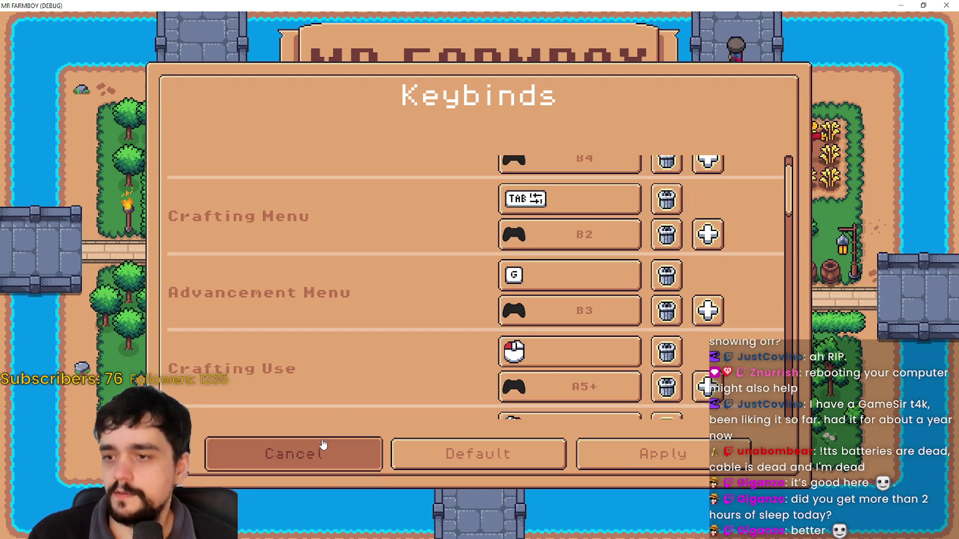
# - Cancel out of keybinds, back out of options, and exit the game
pyautogui.click(323, 444)
pyautogui.click(323, 456)
pyautogui.click(475, 315)
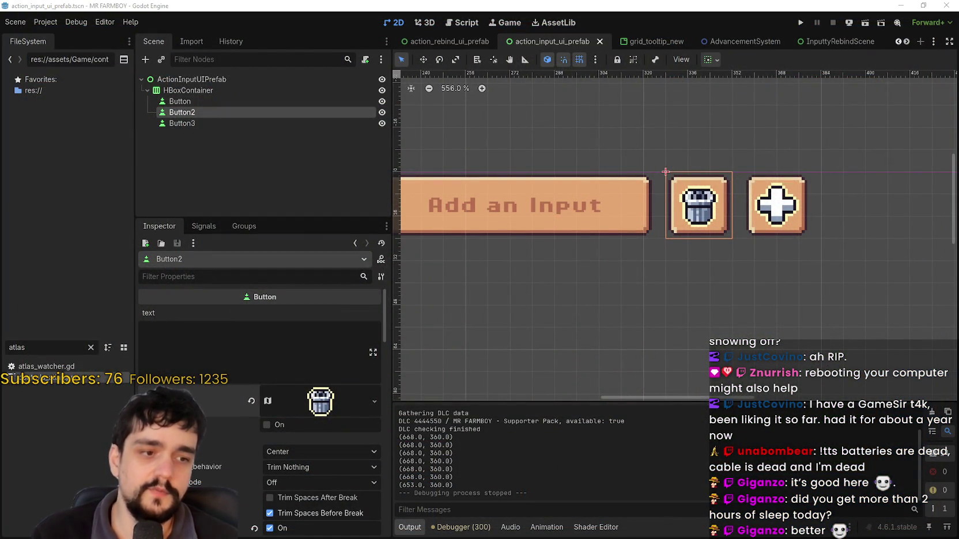
# - Return to controls_atlas.png in Aseprite and maximize the image editor
pyautogui.hotkey('alt', 'Tab')
pyautogui.scroll(-3, 391, 229)
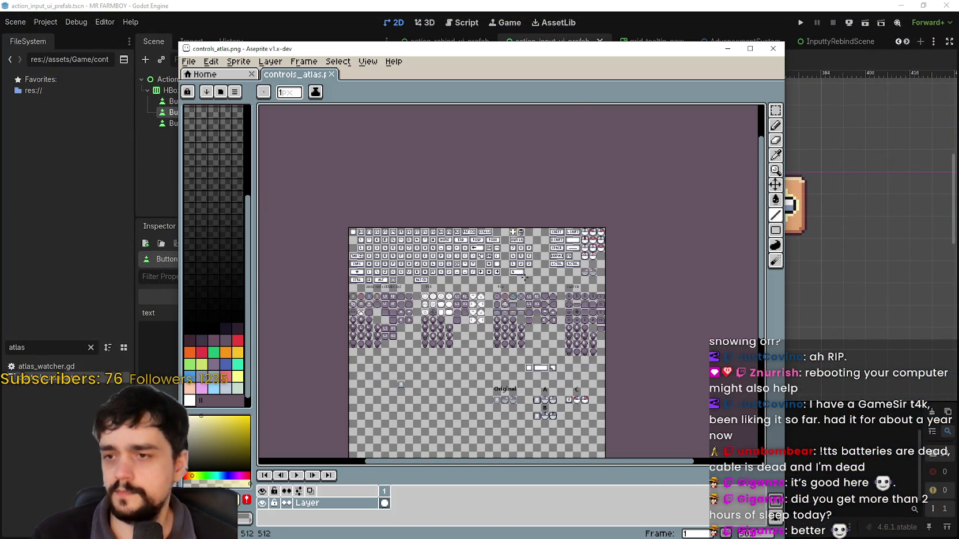
pyautogui.scroll(3, 391, 229)
pyautogui.scroll(-1, 391, 230)
pyautogui.scroll(2, 463, 227)
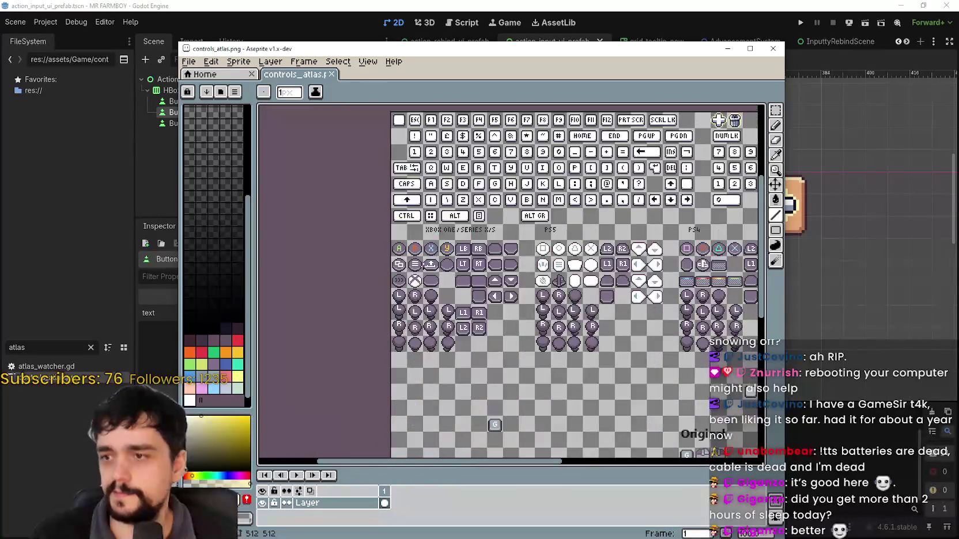
pyautogui.scroll(2, 362, 257)
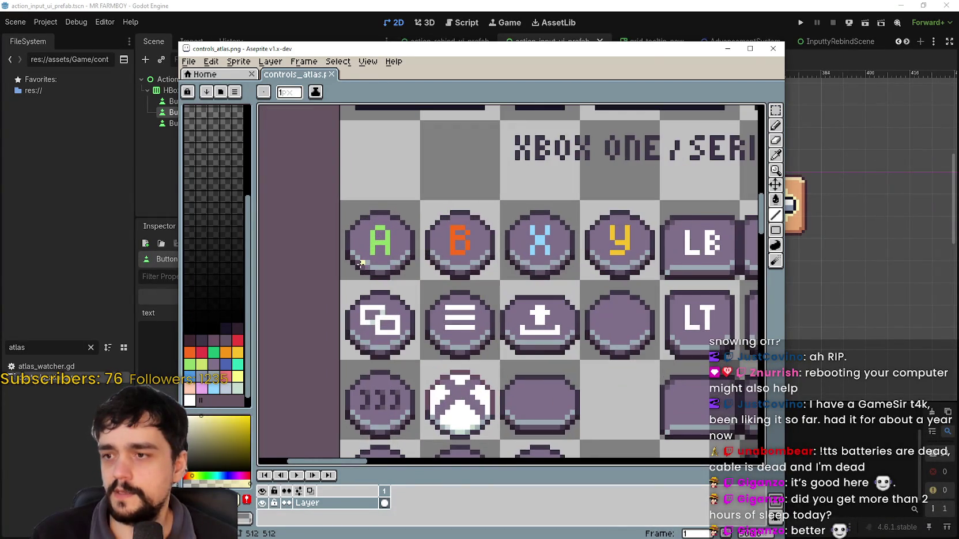
pyautogui.scroll(-2, 372, 254)
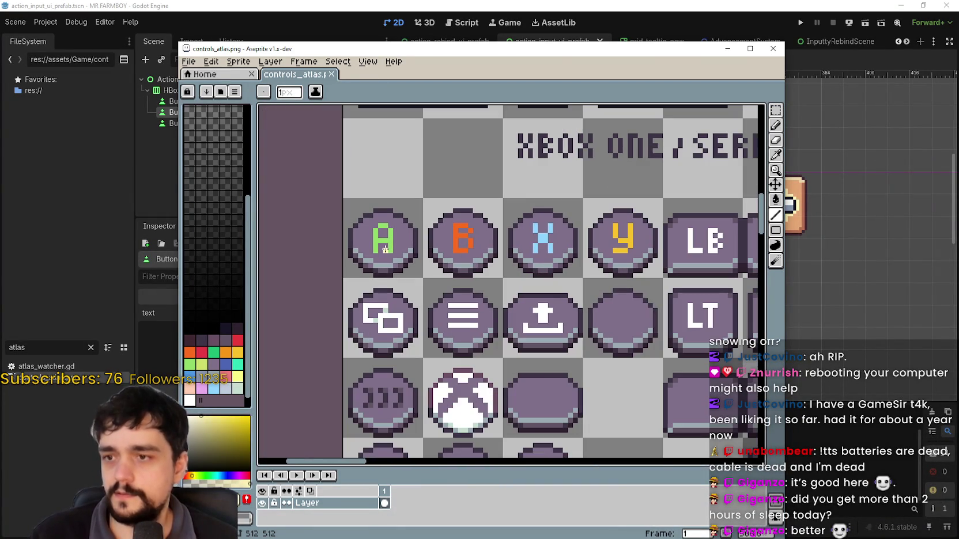
pyautogui.click(749, 49)
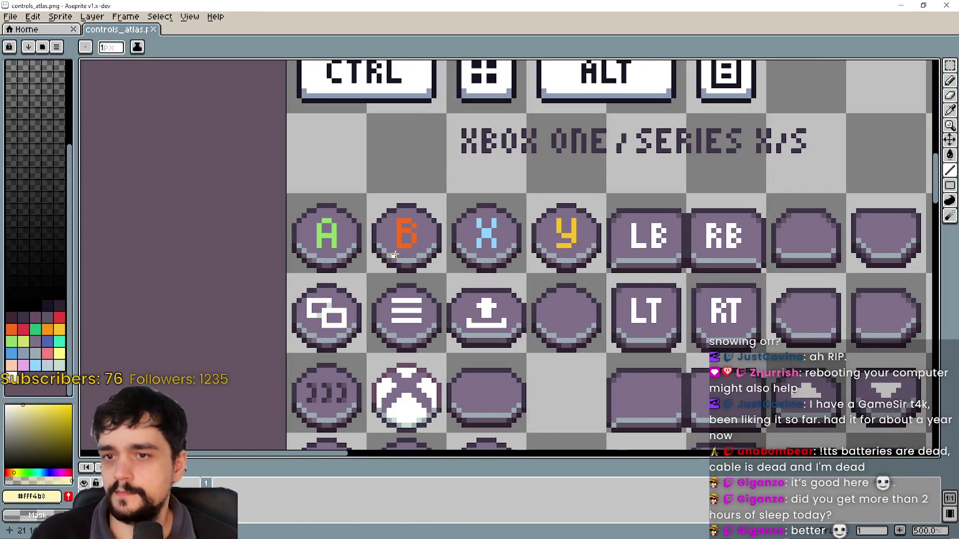
# - Copy the A and B button cells one cell up and commit them
pyautogui.press('m')
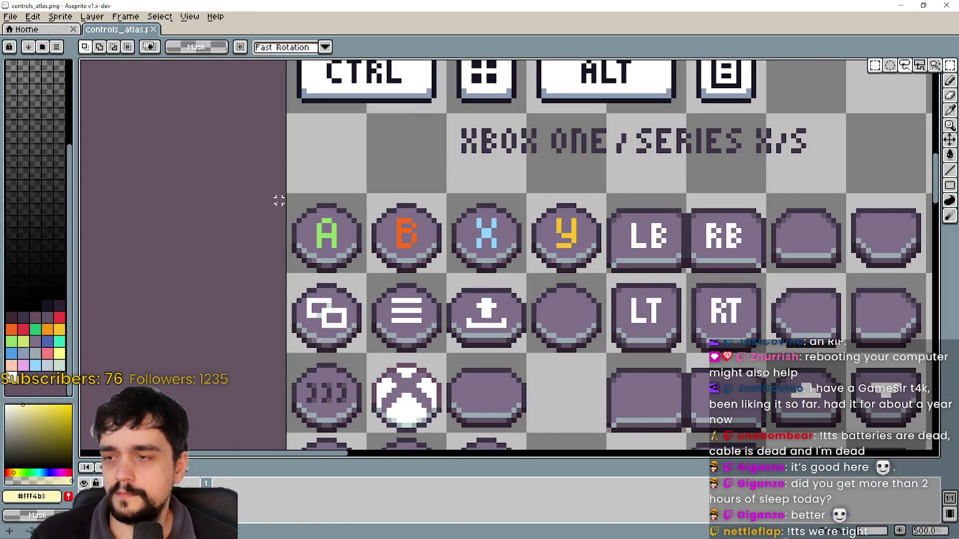
pyautogui.moveTo(299, 220); pyautogui.dragTo(397, 222)
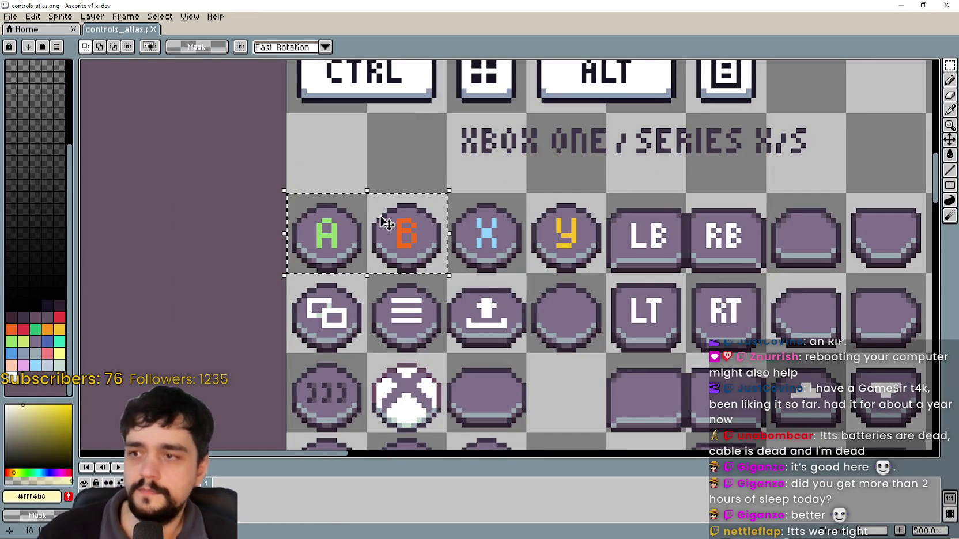
pyautogui.click(394, 240)
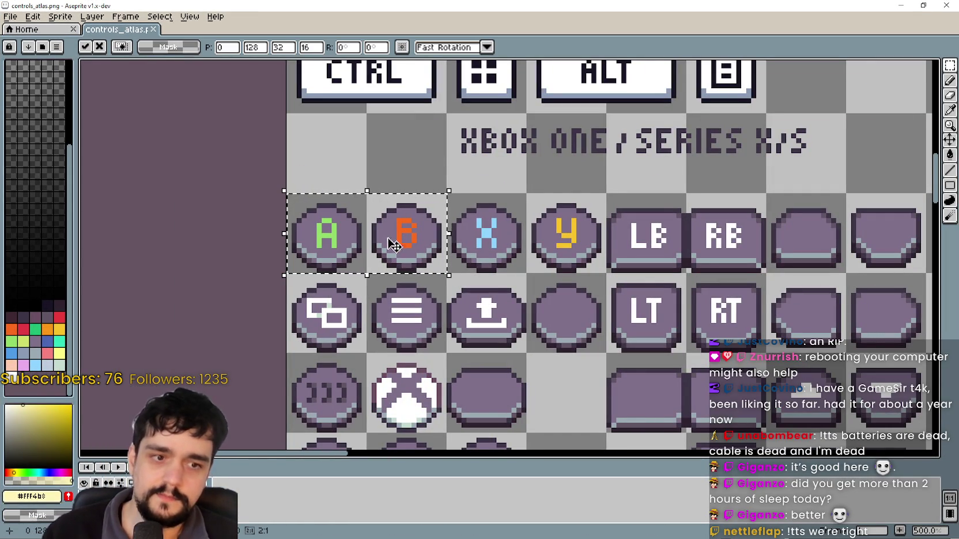
pyautogui.moveTo(380, 229); pyautogui.dragTo(381, 151)
pyautogui.press('Return')
# - Reselect the A/B copies and pick the dark outline colour from the CTRL key
pyautogui.scroll(2, 301, 232)
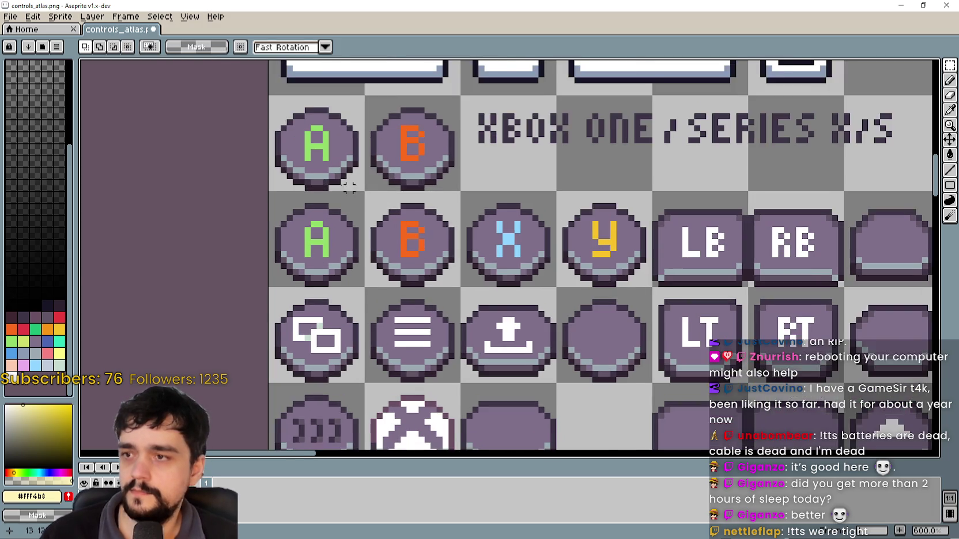
pyautogui.moveTo(301, 232); pyautogui.dragTo(411, 233)
pyautogui.scroll(1, 403, 231)
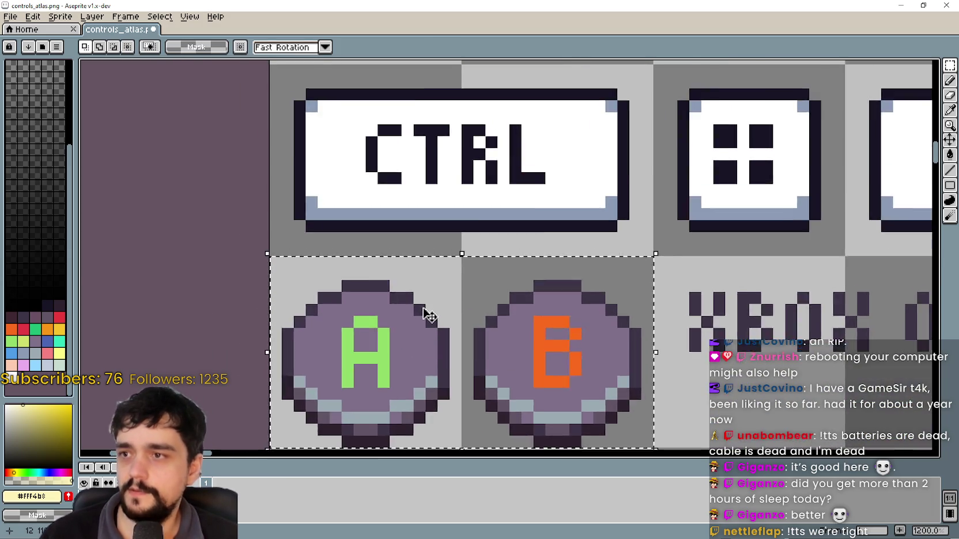
pyautogui.click(949, 109)
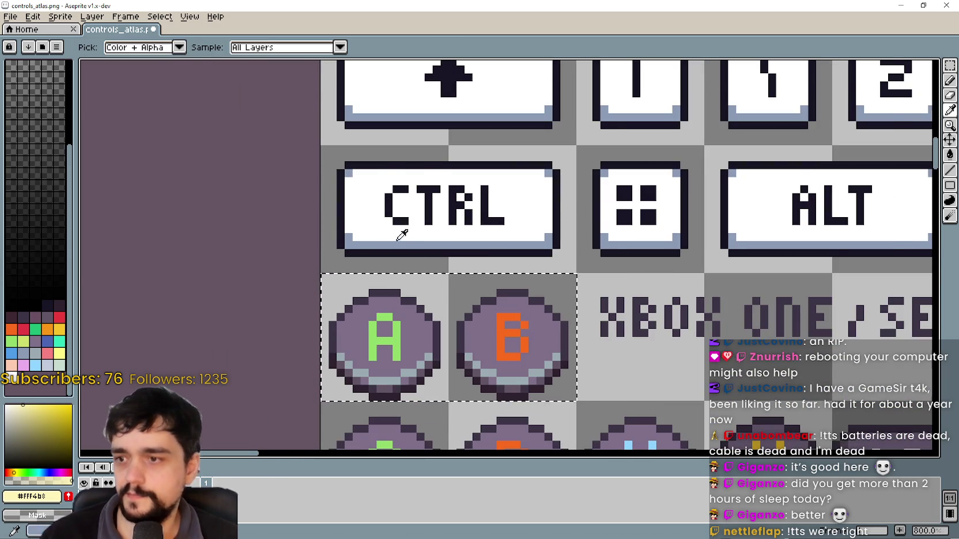
pyautogui.scroll(2, 397, 236)
pyautogui.click(315, 207)
pyautogui.scroll(-3, 314, 207)
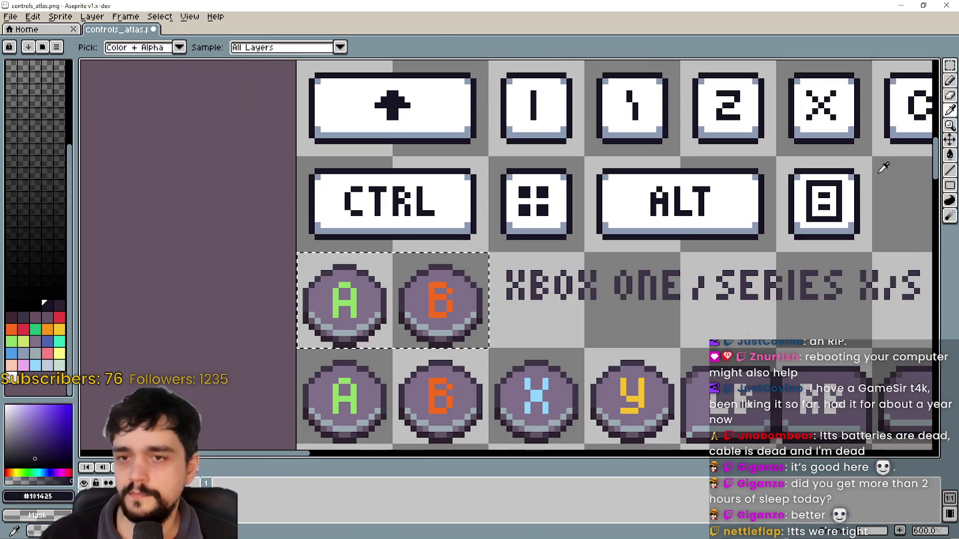
pyautogui.click(950, 154)
pyautogui.scroll(3, 320, 294)
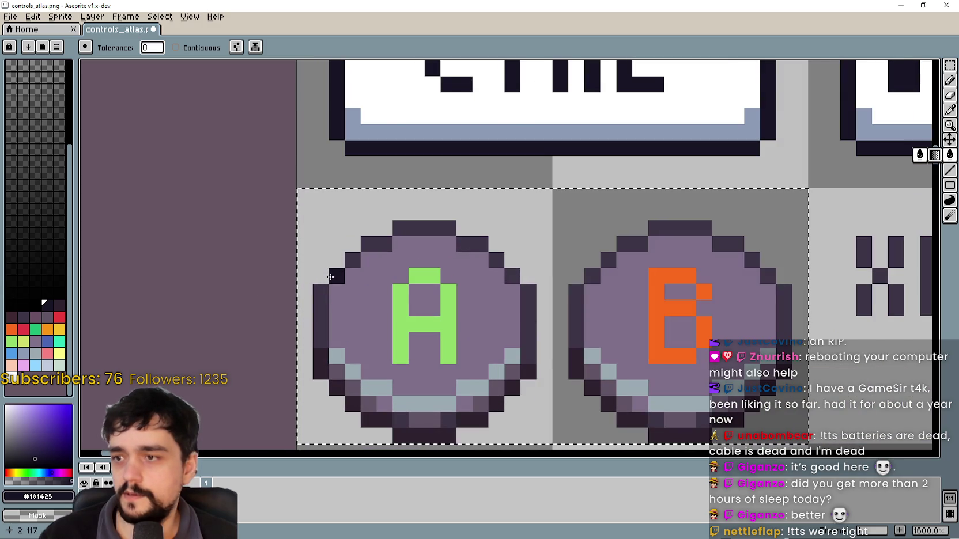
pyautogui.scroll(-4, 323, 296)
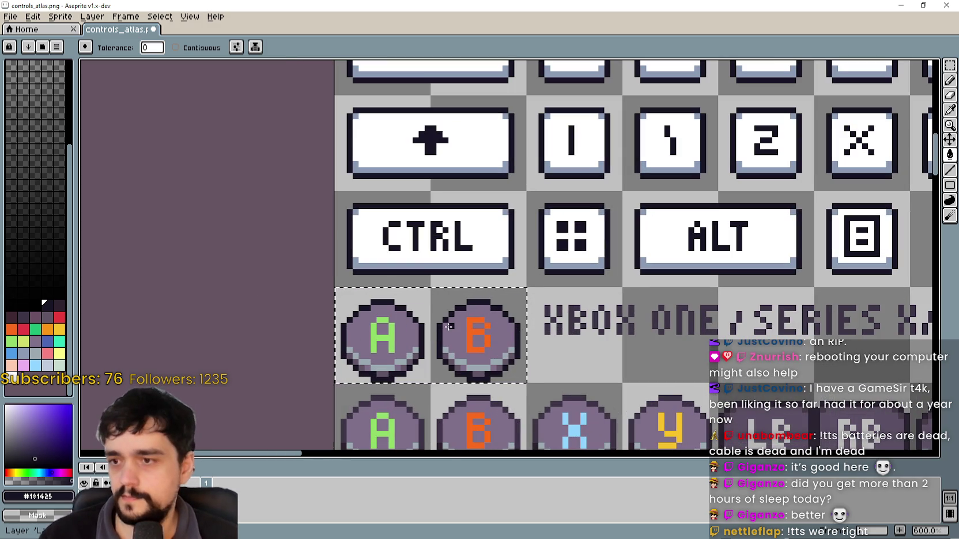
# - Nudge the selected A/B copies up one pixel and deselect to commit
pyautogui.press('v')
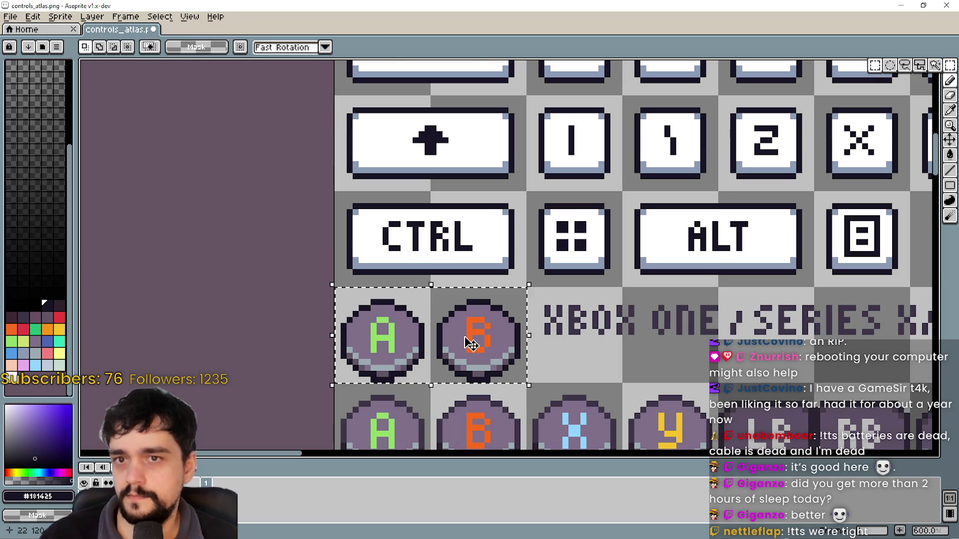
pyautogui.press('Up')
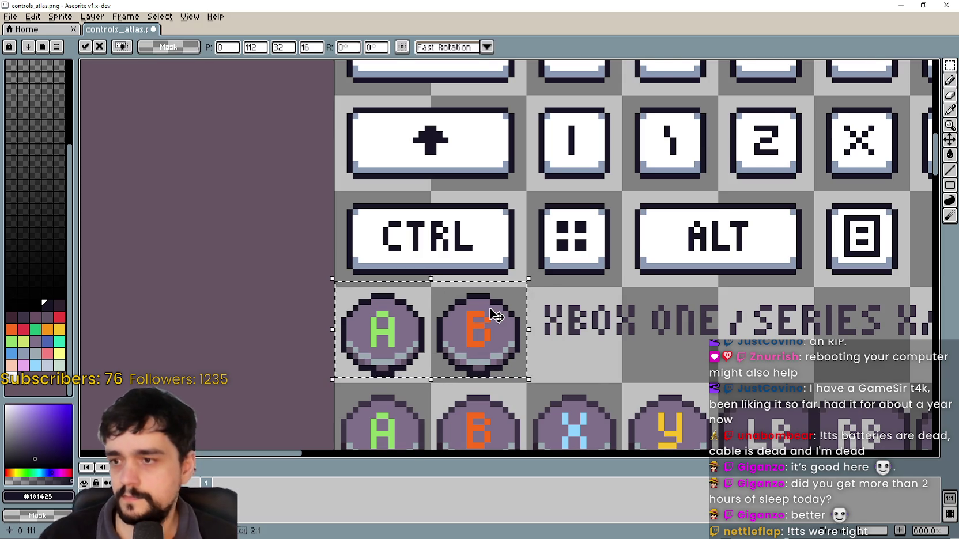
pyautogui.scroll(-3, 496, 316)
pyautogui.scroll(2, 484, 323)
pyautogui.hotkey('ctrl', 'd')
# - Pan and zoom the canvas to center the A and B copies
pyautogui.scroll(2, 466, 327)
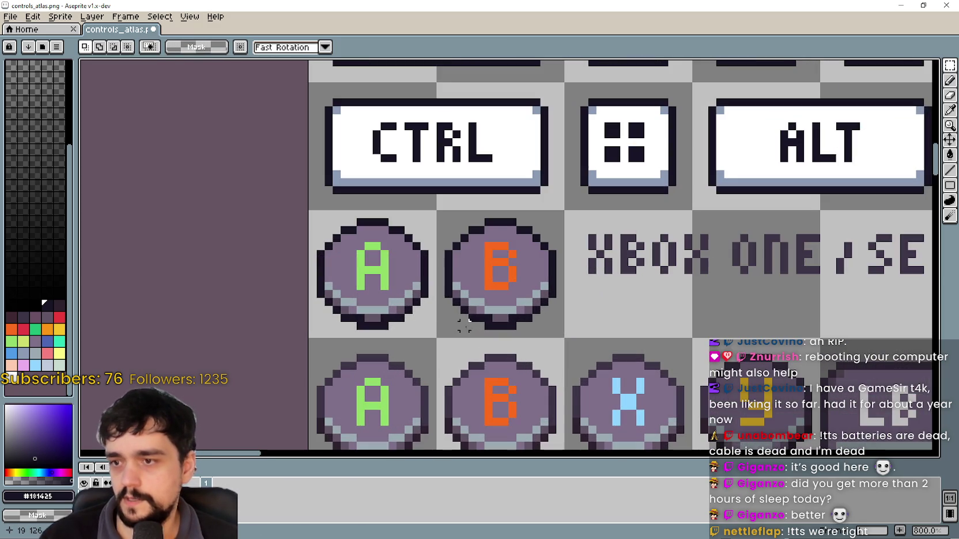
pyautogui.moveTo(448, 317); pyautogui.dragTo(452, 346)
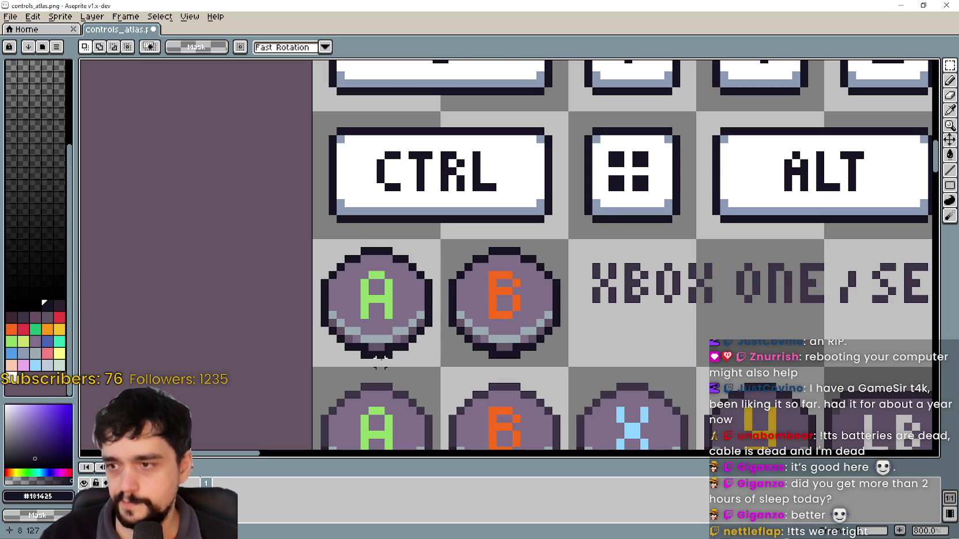
pyautogui.scroll(-2, 371, 353)
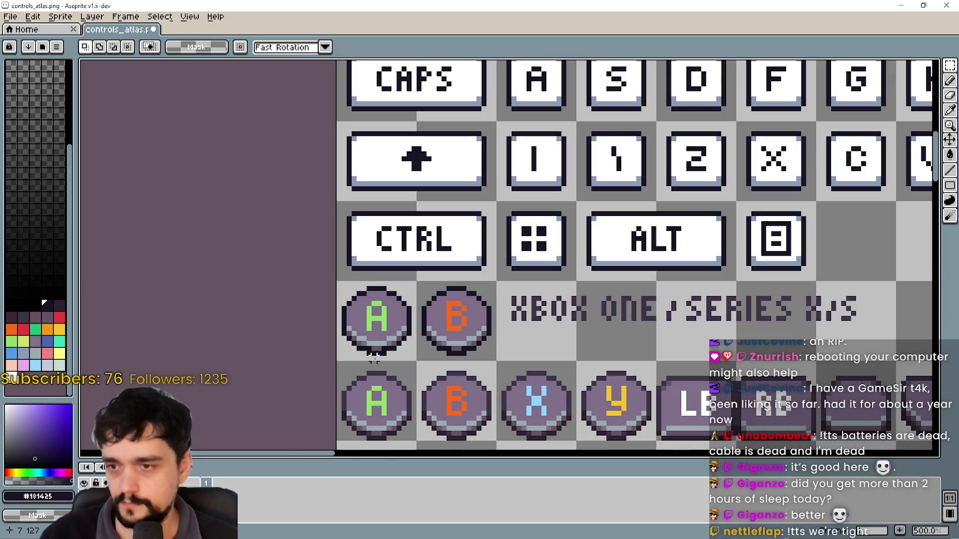
pyautogui.scroll(1, 373, 358)
pyautogui.moveTo(373, 358); pyautogui.dragTo(404, 289)
pyautogui.scroll(1, 371, 224)
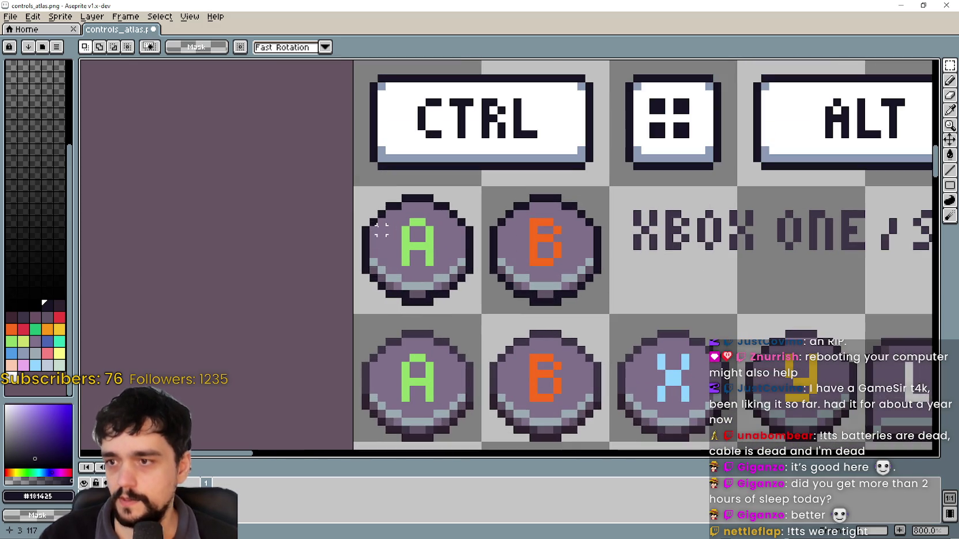
pyautogui.moveTo(379, 227); pyautogui.dragTo(412, 295)
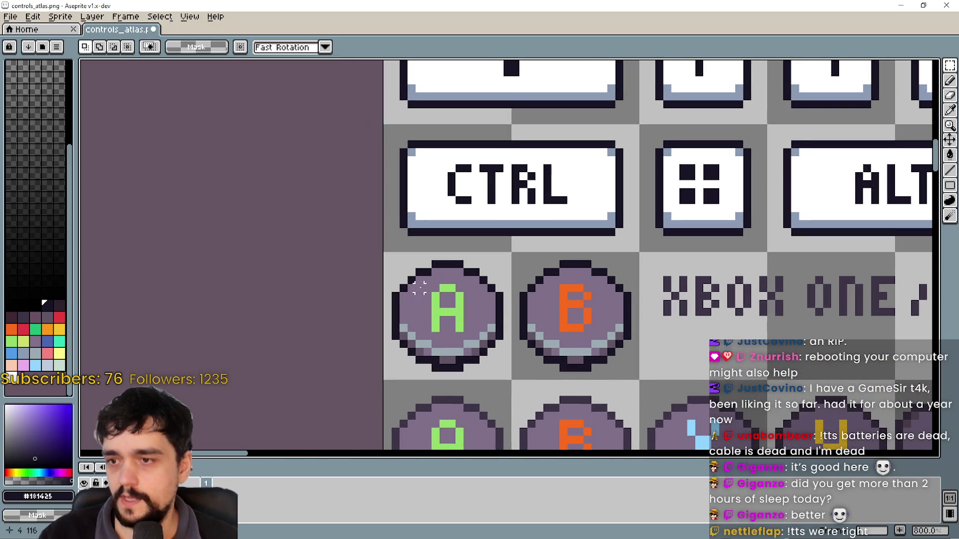
# - Sample the blue-gray #8b9bb4 from a key tile with the eyedropper
pyautogui.click(950, 109)
pyautogui.scroll(3, 535, 223)
pyautogui.click(540, 226)
pyautogui.scroll(-4, 539, 226)
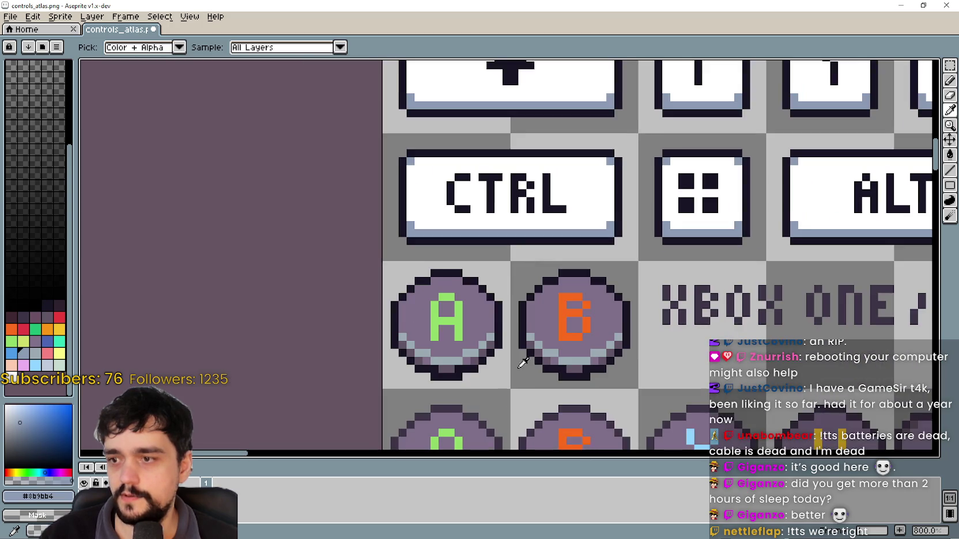
pyautogui.scroll(1, 716, 223)
pyautogui.click(947, 157)
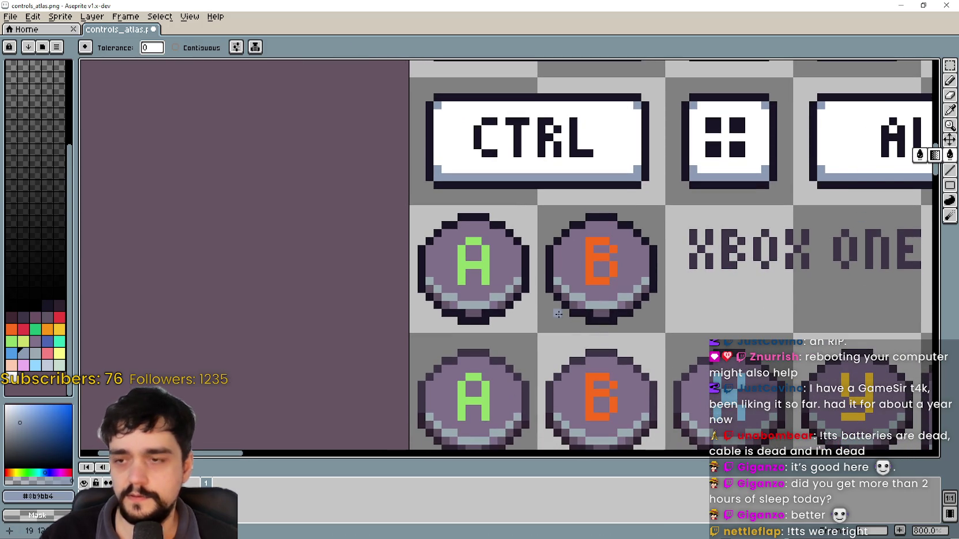
# - Marquee the copied A and B tiles, trial a blue-gray fill, then undo it
pyautogui.click(950, 67)
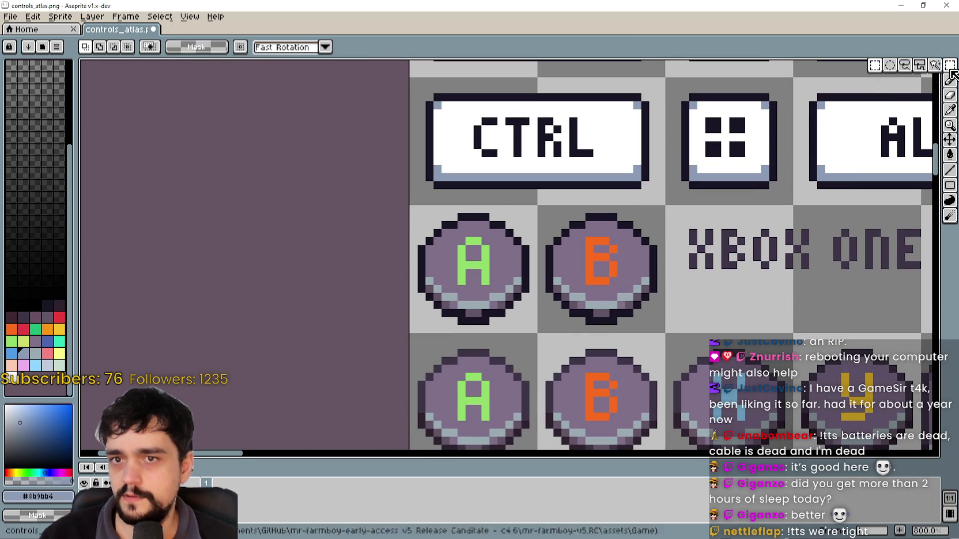
pyautogui.moveTo(485, 295); pyautogui.dragTo(646, 311)
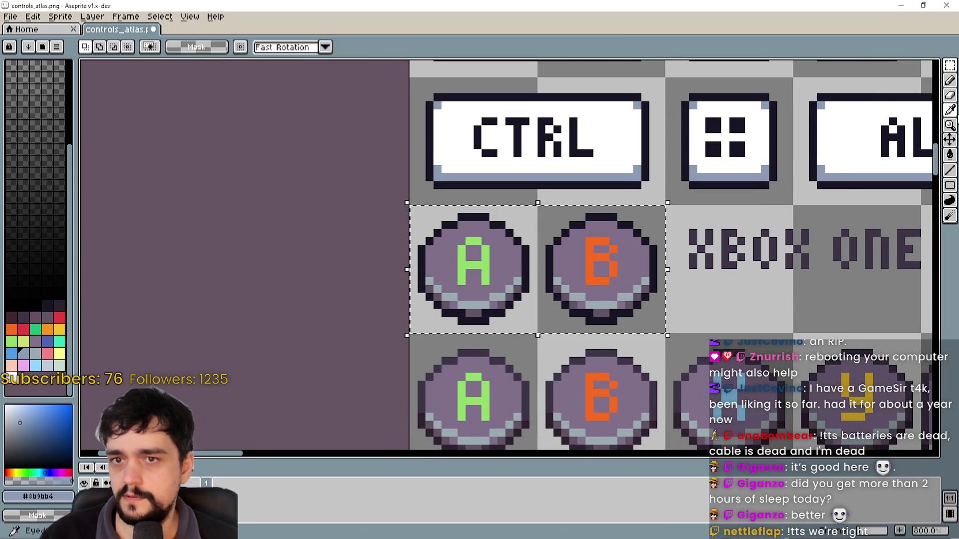
pyautogui.click(950, 155)
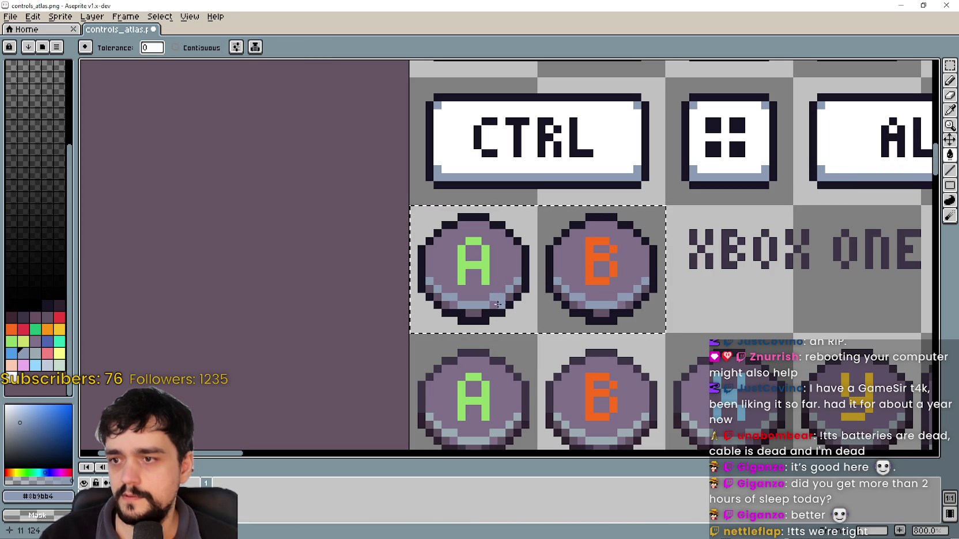
pyautogui.click(496, 306)
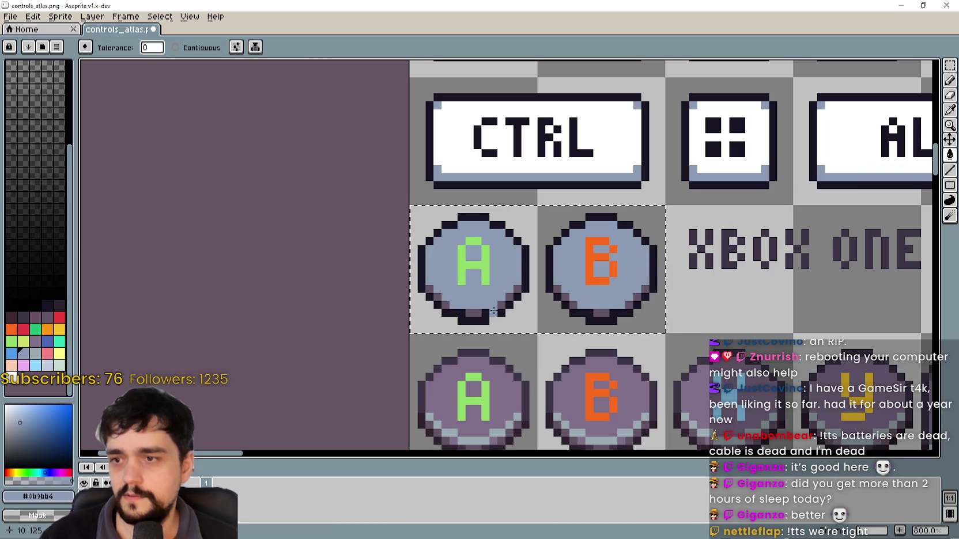
pyautogui.hotkey('ctrl', 'z')
pyautogui.scroll(-3, 498, 349)
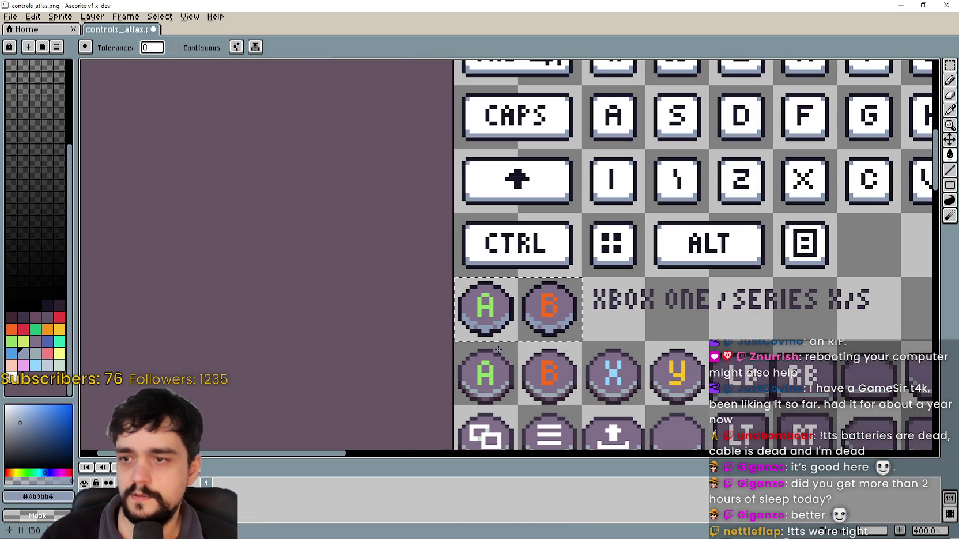
pyautogui.scroll(3, 498, 350)
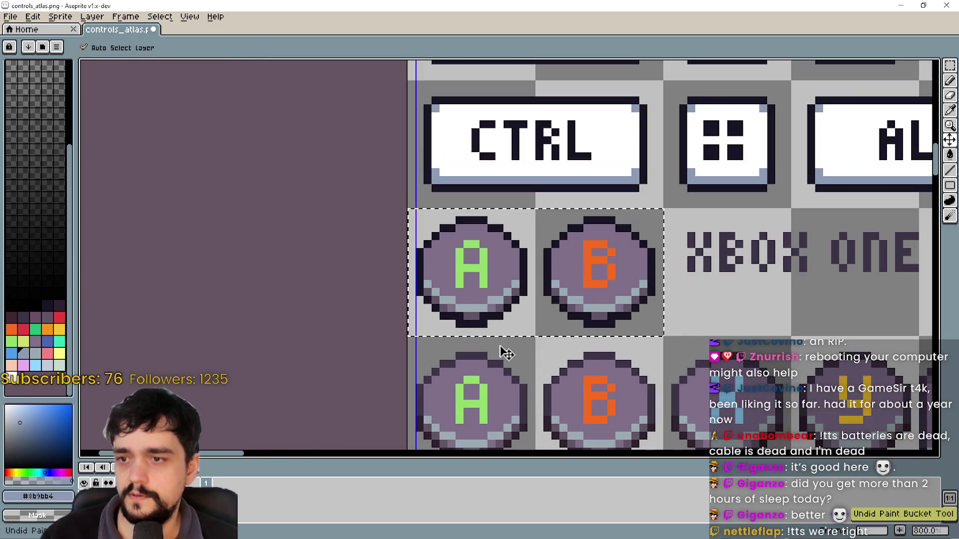
pyautogui.scroll(-3, 500, 352)
pyautogui.scroll(-2, 500, 344)
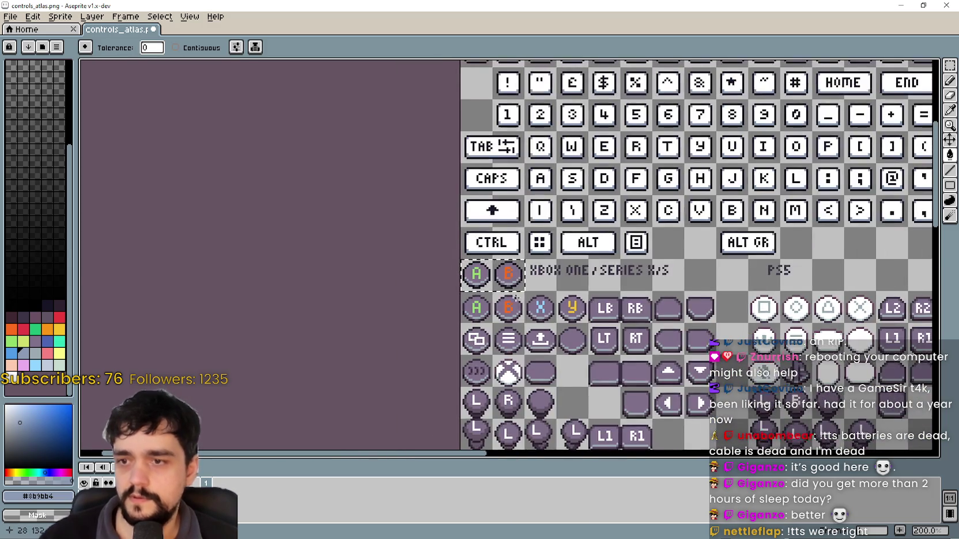
# - Close the UI_Icons.png window
pyautogui.scroll(1, 505, 304)
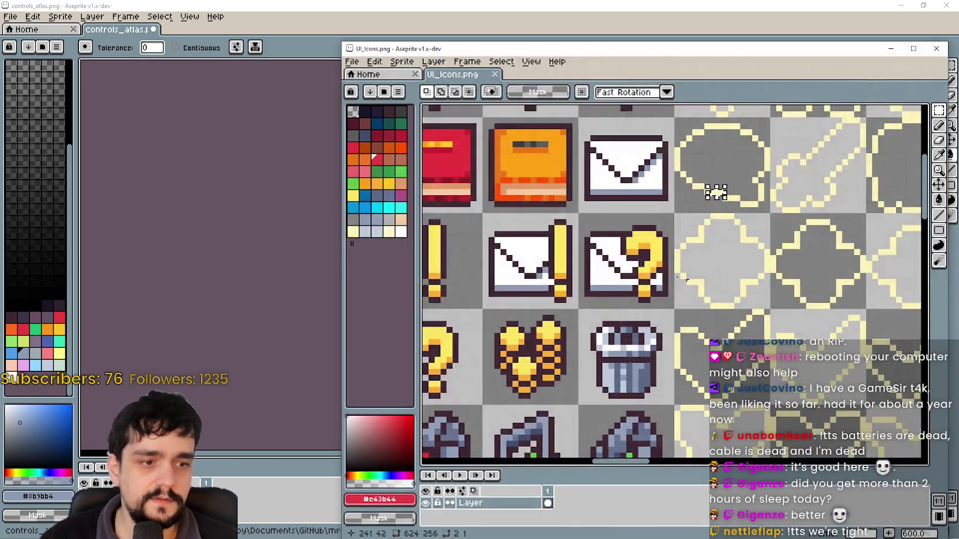
pyautogui.scroll(-5, 714, 191)
pyautogui.click(931, 52)
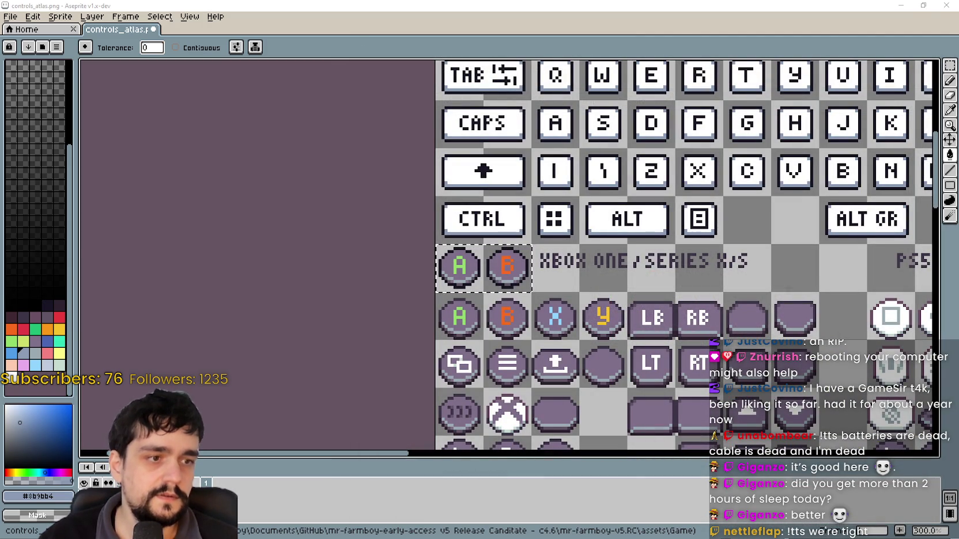
# - Zoom around the UI_ALL.png icon sheet to browse its icons
pyautogui.scroll(-4, 712, 190)
pyautogui.scroll(1, 600, 200)
pyautogui.scroll(2, 567, 138)
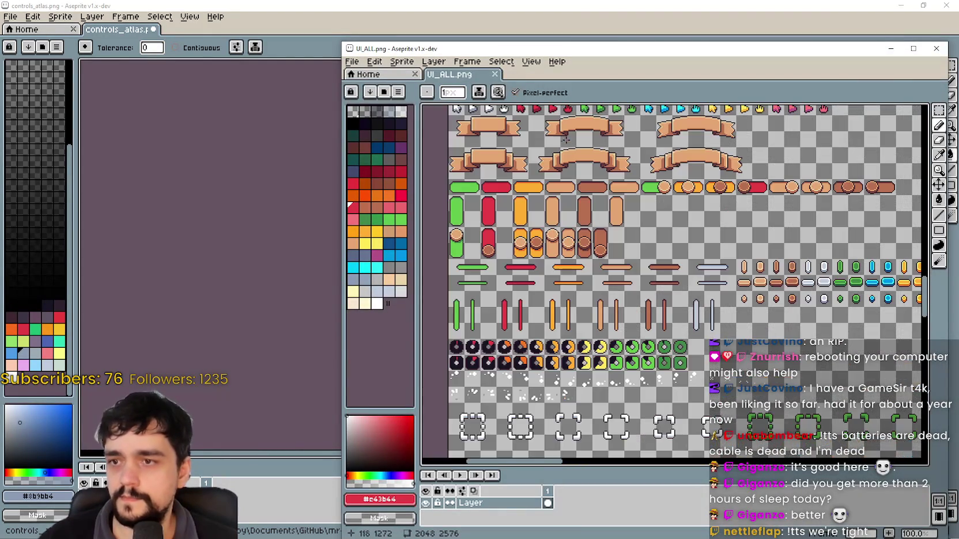
pyautogui.scroll(-2, 492, 323)
pyautogui.scroll(1, 493, 322)
pyautogui.scroll(-2, 519, 259)
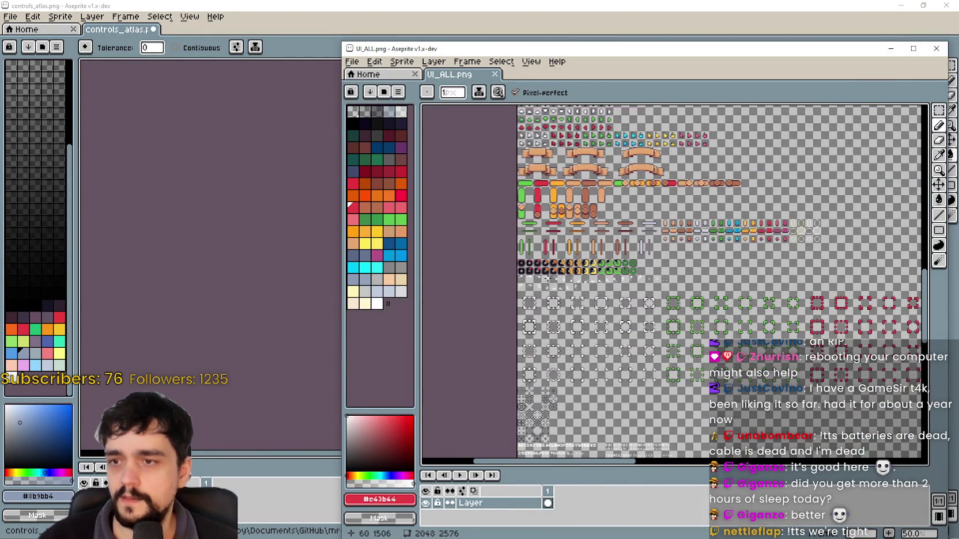
pyautogui.scroll(-1, 558, 212)
pyautogui.scroll(1, 635, 276)
pyautogui.scroll(1, 636, 275)
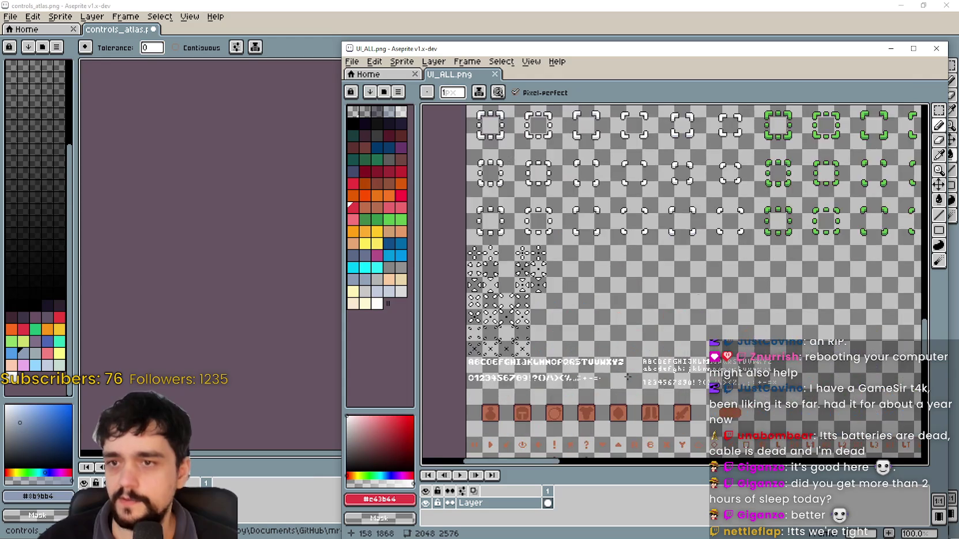
pyautogui.scroll(5, 619, 402)
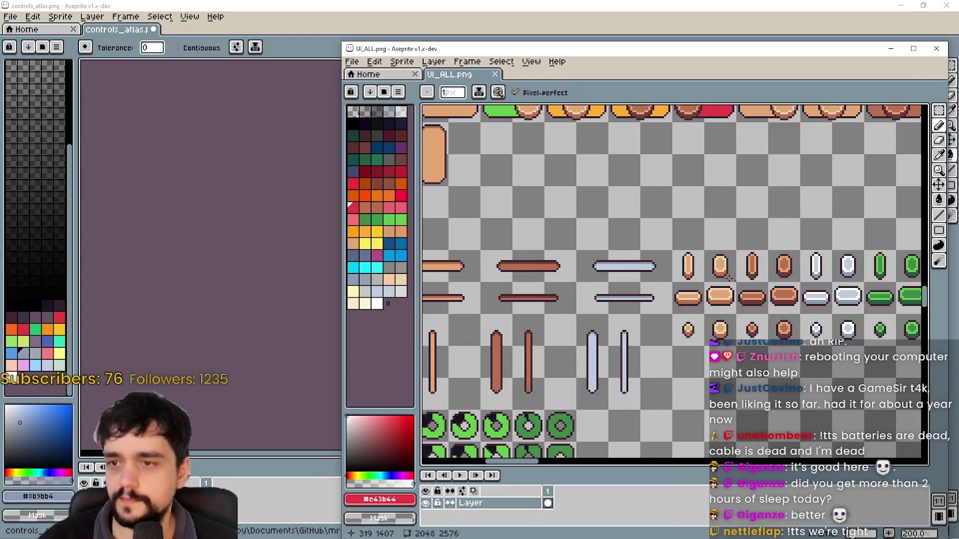
pyautogui.scroll(5, 658, 318)
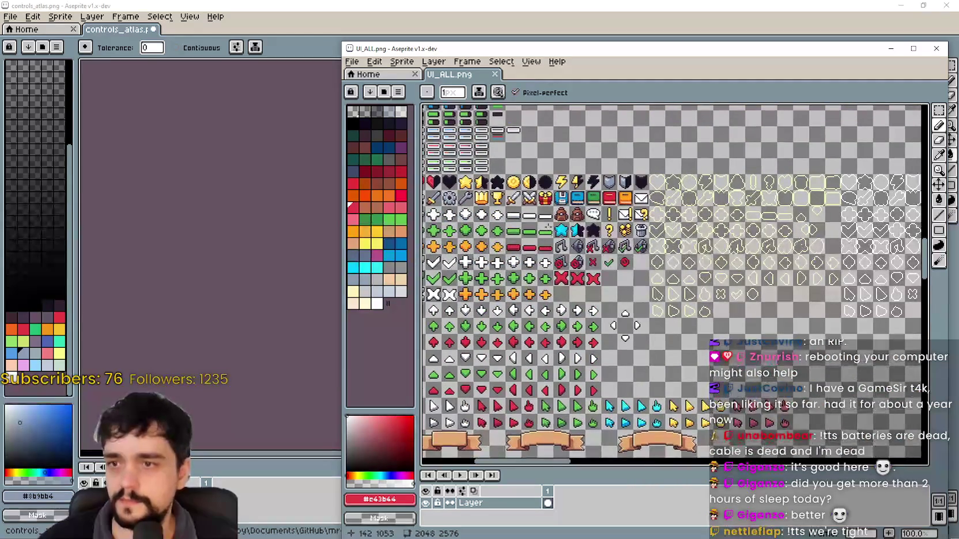
pyautogui.scroll(3, 557, 221)
pyautogui.scroll(-2, 749, 320)
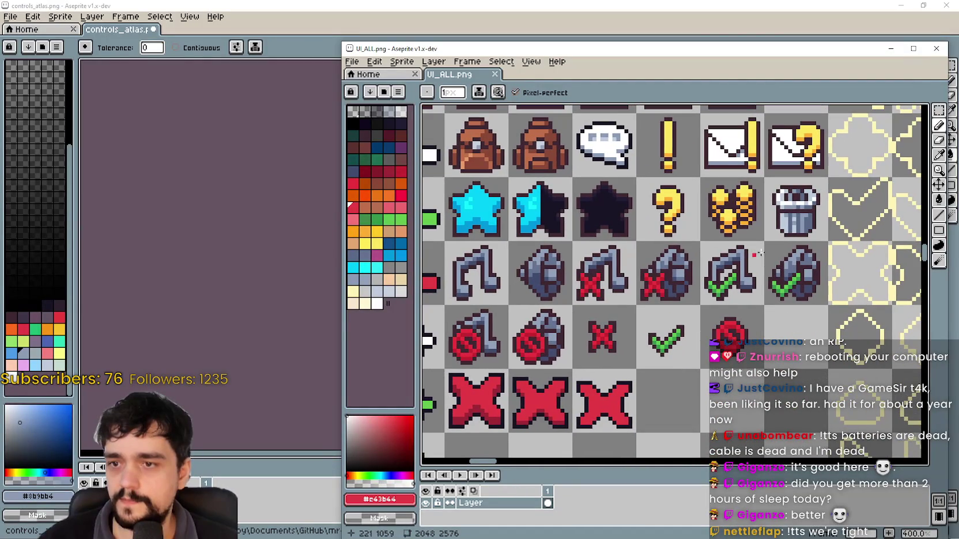
pyautogui.scroll(3, 773, 249)
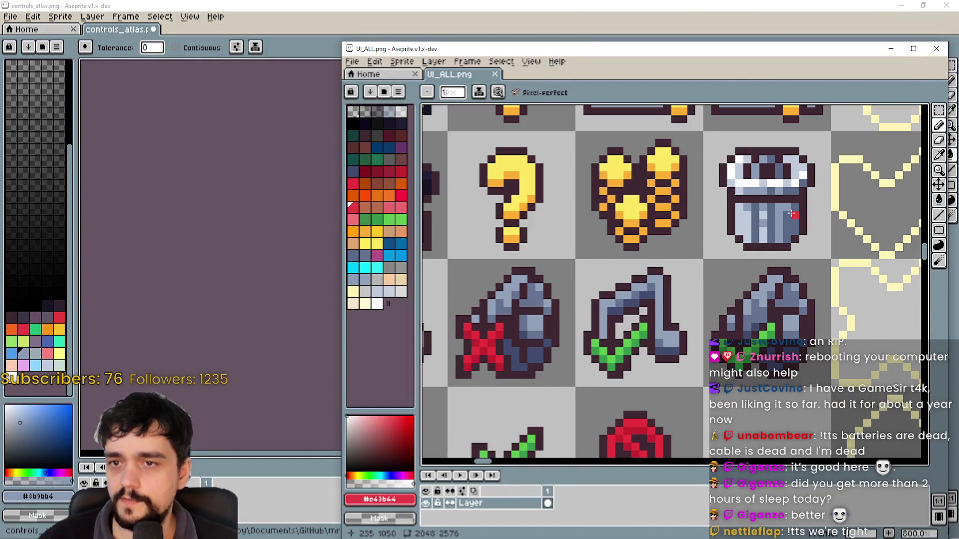
pyautogui.scroll(-2, 791, 213)
# - Select the trash-can icon and the cell below it, then return to controls_atlas.png
pyautogui.moveTo(448, 304); pyautogui.dragTo(599, 310)
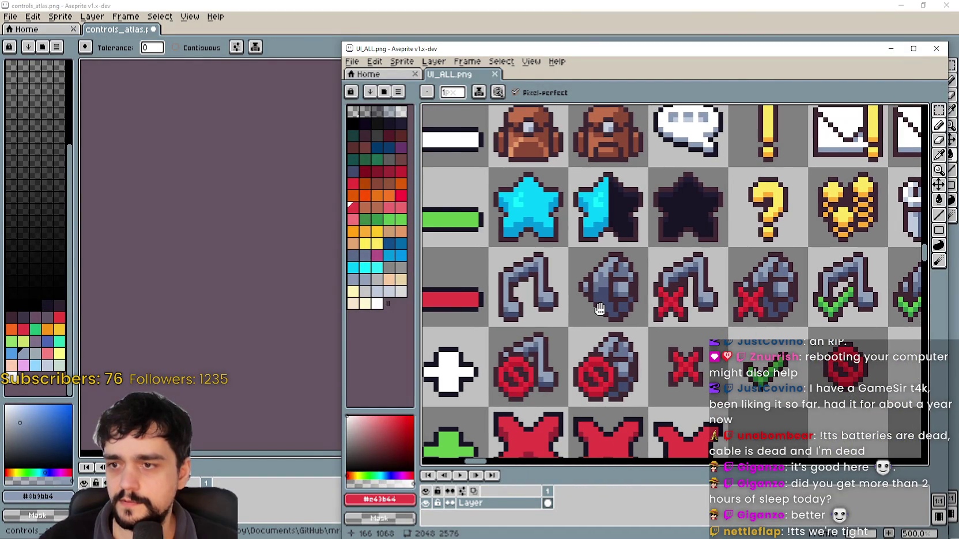
pyautogui.moveTo(836, 214); pyautogui.dragTo(664, 246)
pyautogui.moveTo(731, 323)
pyautogui.mouseDown()
pyautogui.moveTo(758, 301)
pyautogui.moveTo(807, 305)
pyautogui.moveTo(774, 317)
pyautogui.mouseUp()
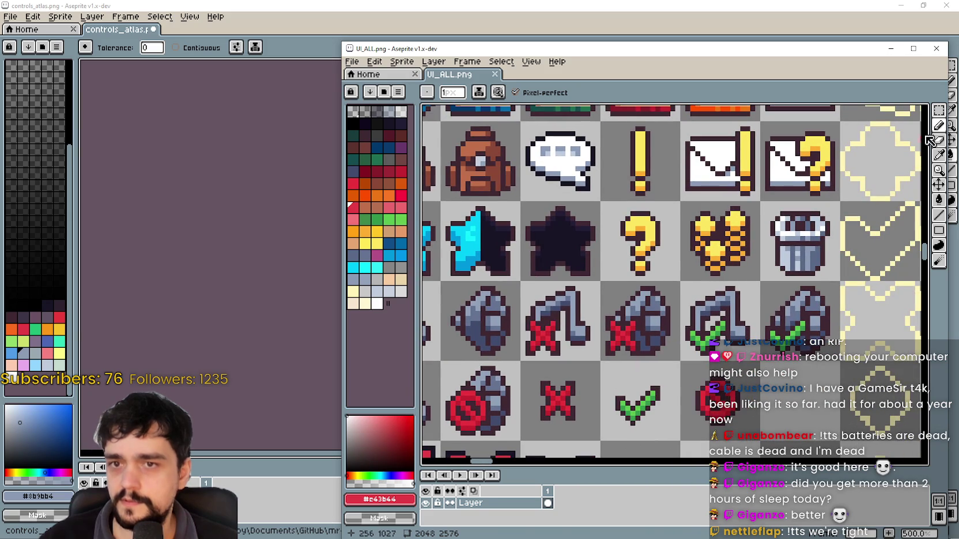
pyautogui.click(938, 110)
pyautogui.moveTo(766, 208)
pyautogui.mouseDown()
pyautogui.moveTo(807, 259)
pyautogui.moveTo(791, 334)
pyautogui.mouseUp()
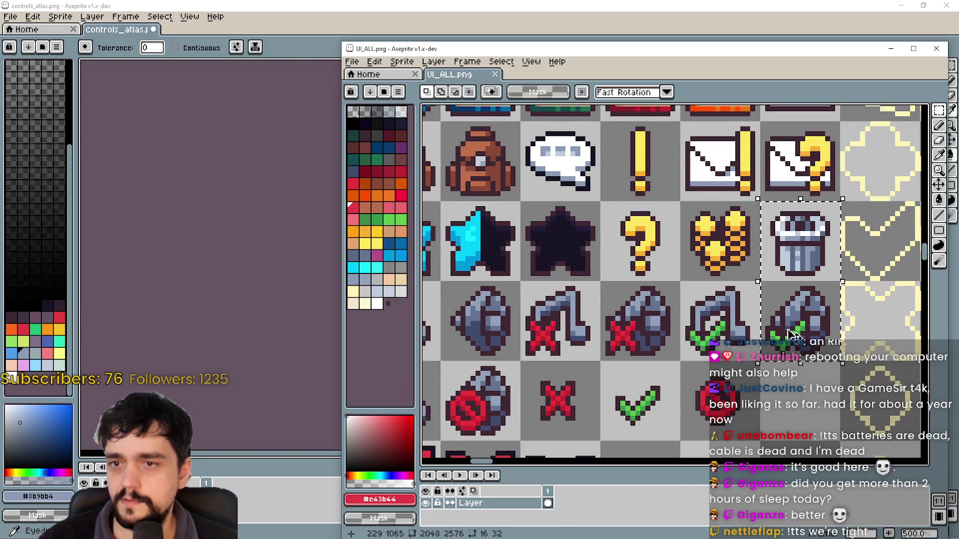
pyautogui.click(216, 288)
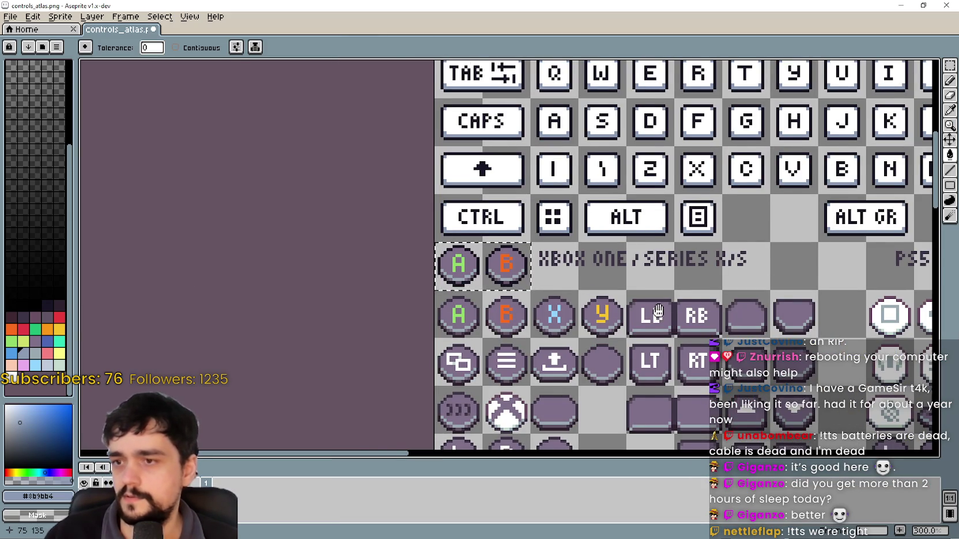
# - Paste the trash-can and checked icons into the atlas, nudged slightly upward
pyautogui.scroll(-8, 661, 314)
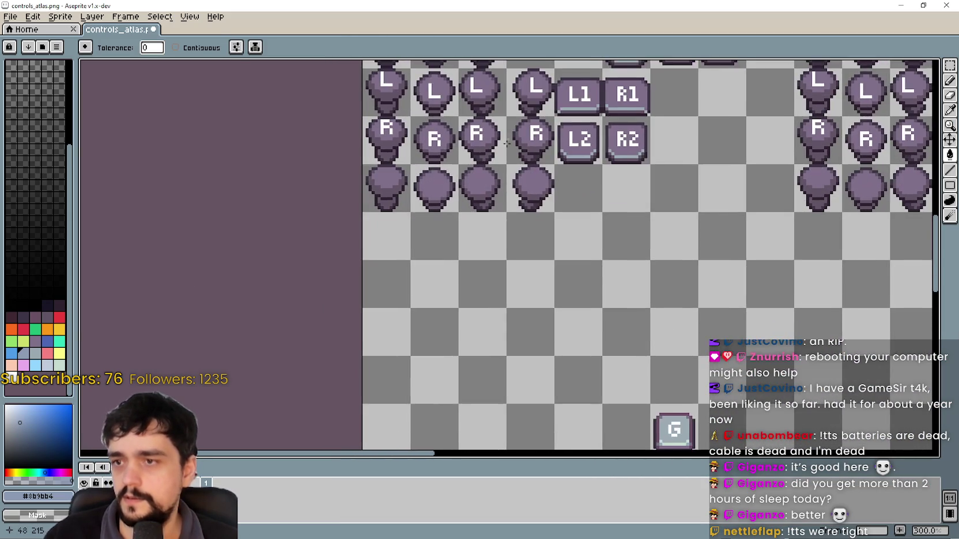
pyautogui.hotkey('ctrl', 'v')
pyautogui.moveTo(503, 271); pyautogui.dragTo(503, 243)
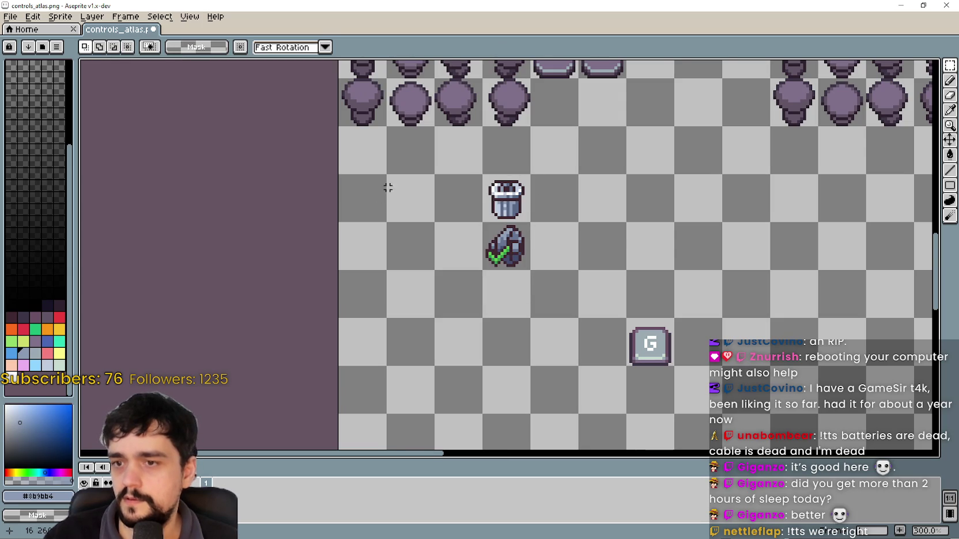
pyautogui.scroll(10, 385, 193)
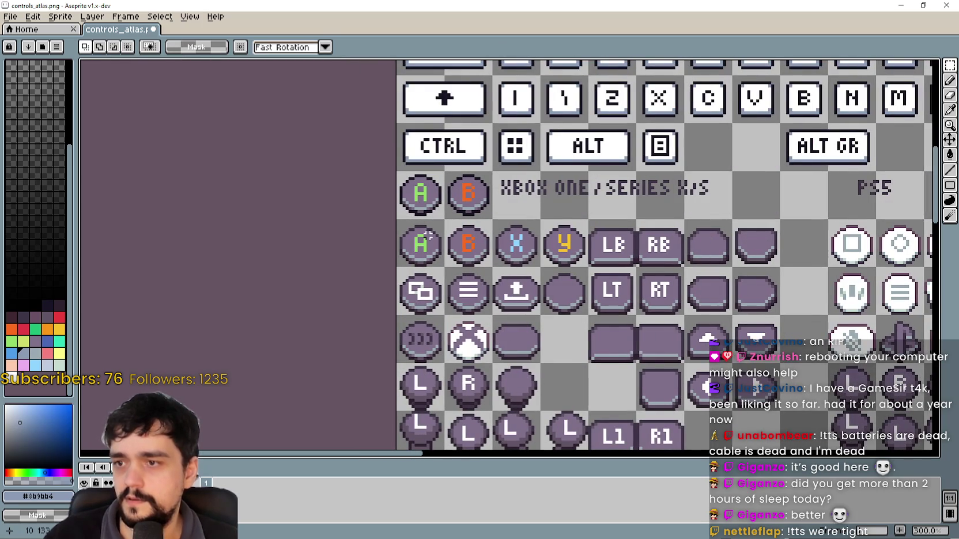
pyautogui.scroll(-6, 567, 377)
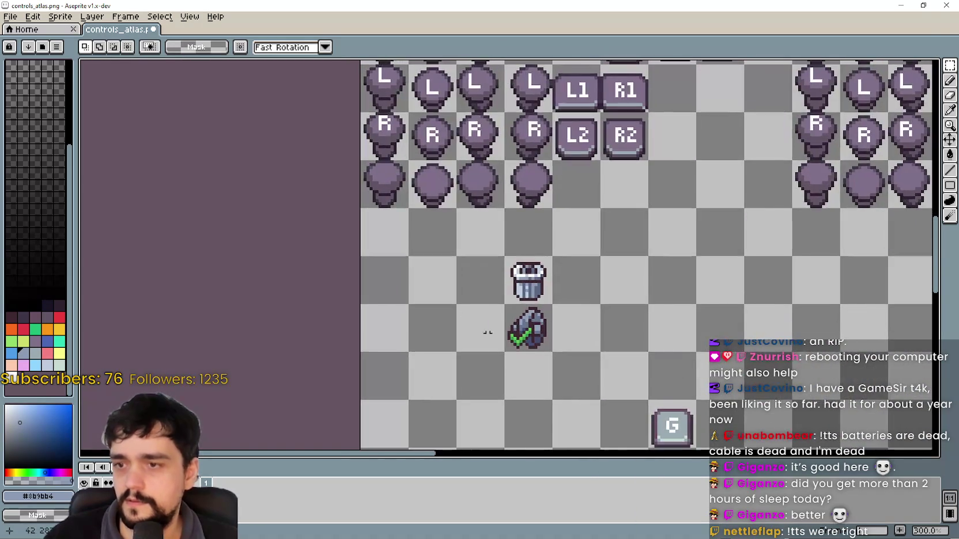
pyautogui.scroll(2, 474, 282)
# - Paste the A and B buttons beside the trash can, commit, and select the lower pair
pyautogui.hotkey('ctrl', 'v')
pyautogui.moveTo(369, 289)
pyautogui.mouseDown()
pyautogui.moveTo(445, 294)
pyautogui.moveTo(439, 222)
pyautogui.moveTo(439, 304)
pyautogui.mouseUp()
pyautogui.press('Return')
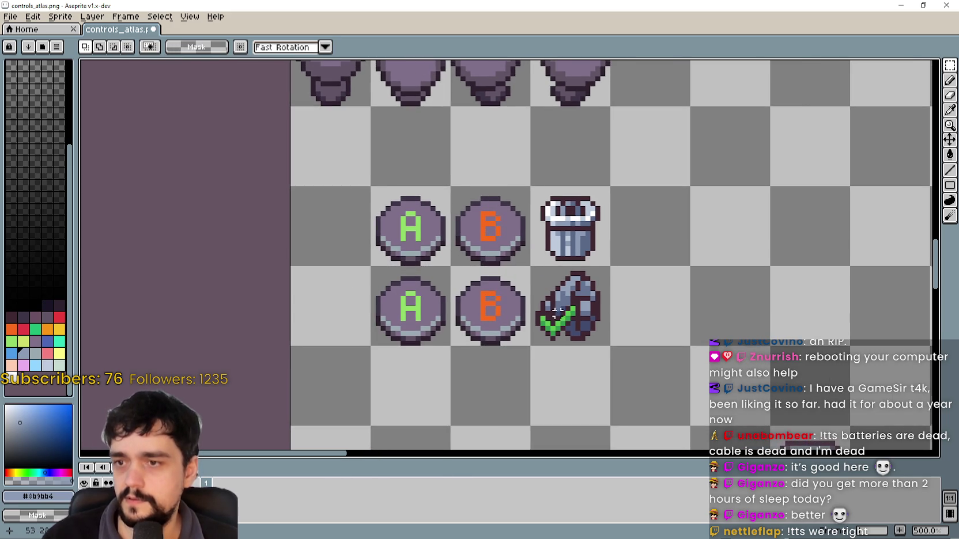
pyautogui.scroll(2, 544, 282)
pyautogui.hscroll(-1, 541, 275)
pyautogui.moveTo(299, 254)
pyautogui.mouseDown()
pyautogui.moveTo(364, 279)
pyautogui.moveTo(490, 295)
pyautogui.moveTo(518, 335)
pyautogui.mouseUp()
# - Eyedrop the dark outline, the A letter's green and the darkest outline colour from the atlas
pyautogui.click(949, 110)
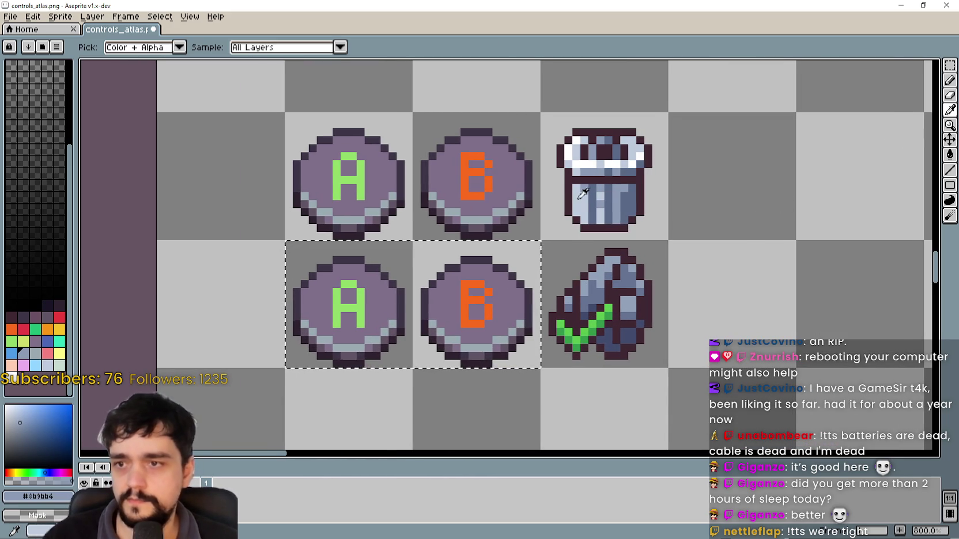
pyautogui.scroll(2, 589, 196)
pyautogui.scroll(-2, 588, 185)
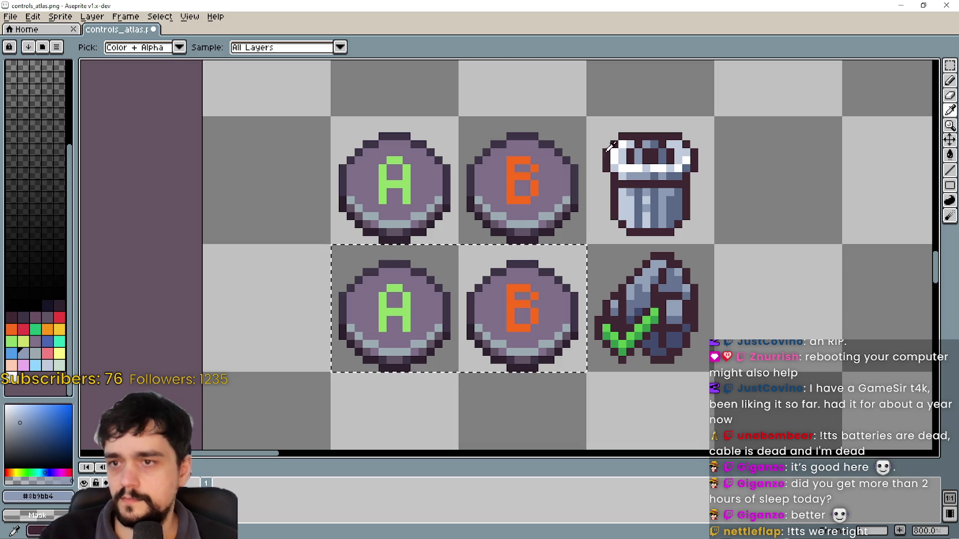
pyautogui.click(610, 158)
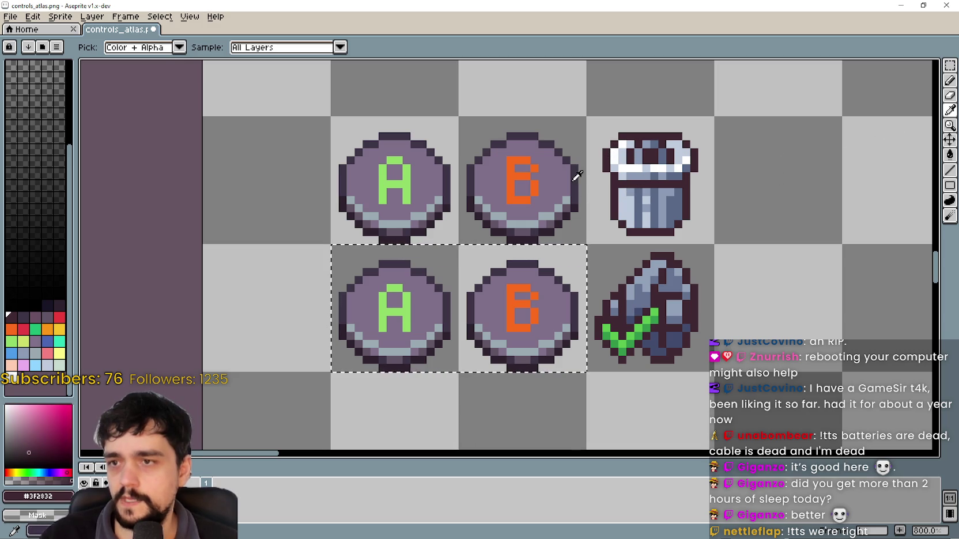
pyautogui.scroll(-1, 488, 133)
pyautogui.scroll(-2, 479, 231)
pyautogui.scroll(1, 497, 325)
pyautogui.click(496, 325)
pyautogui.scroll(-2, 501, 318)
pyautogui.scroll(1, 500, 317)
pyautogui.scroll(-1, 500, 316)
pyautogui.scroll(1, 498, 314)
pyautogui.scroll(4, 557, 279)
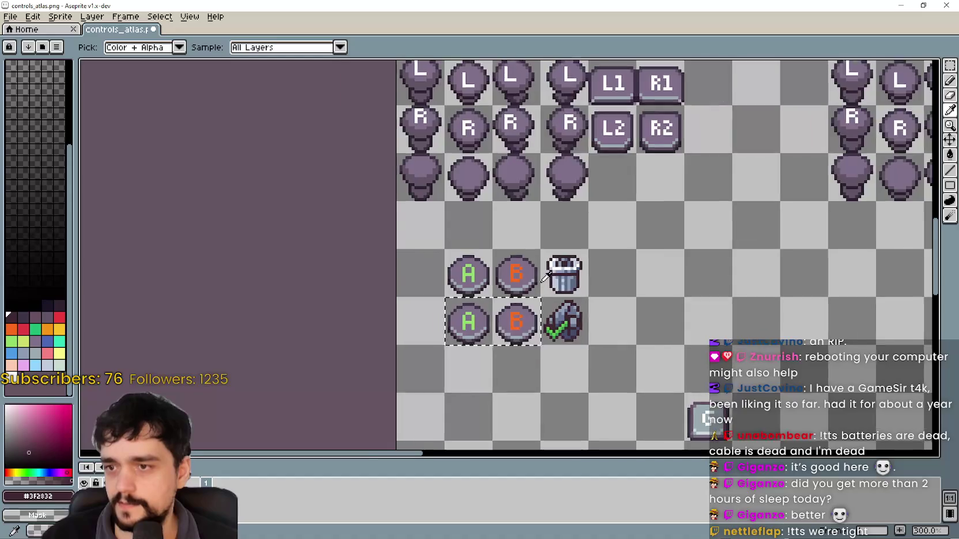
pyautogui.scroll(4, 568, 219)
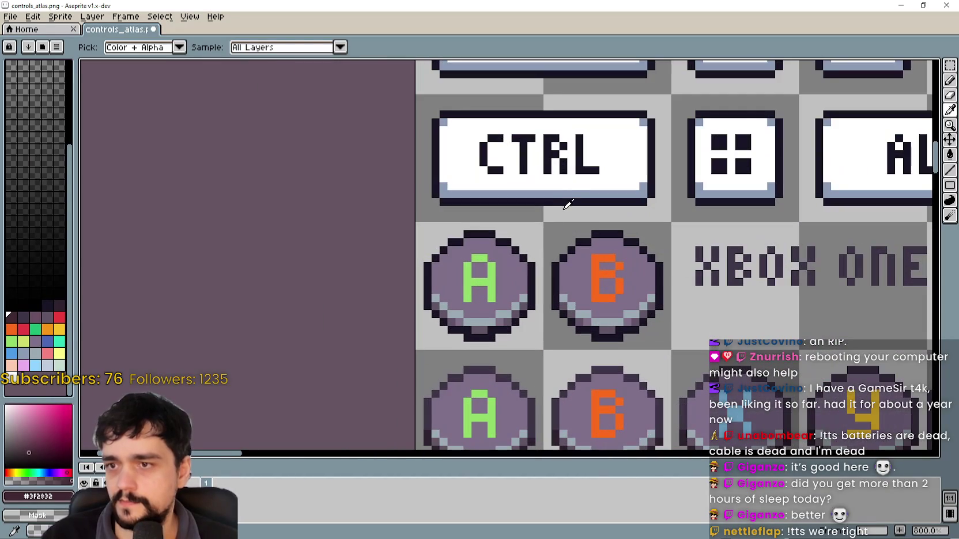
pyautogui.click(569, 195)
pyautogui.scroll(-5, 569, 196)
pyautogui.scroll(-3, 662, 340)
pyautogui.scroll(1, 575, 302)
pyautogui.scroll(1, 575, 301)
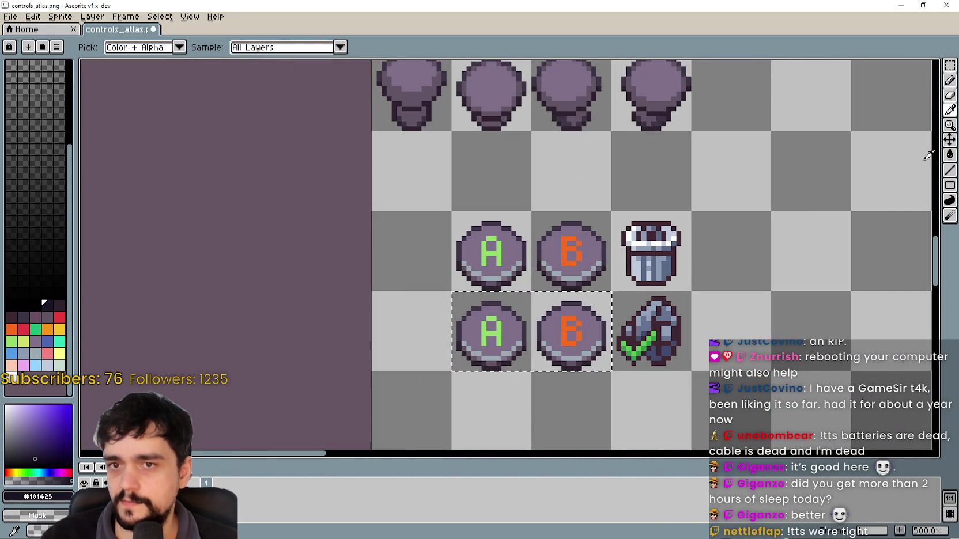
# - Try out the Magic Wand and Paint Bucket tools on the button sprites
pyautogui.press('w')
pyautogui.scroll(4, 502, 357)
pyautogui.scroll(-4, 506, 424)
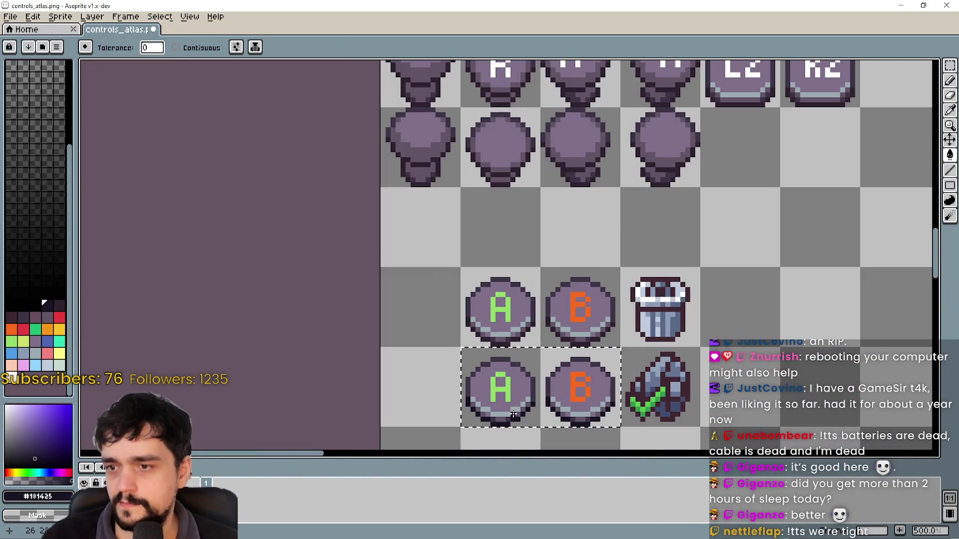
pyautogui.click(949, 109)
pyautogui.scroll(5, 638, 248)
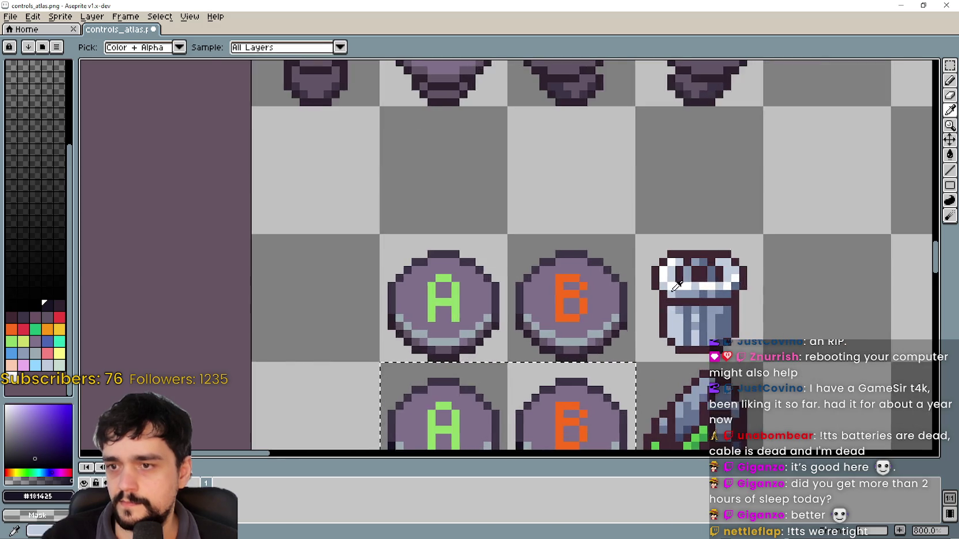
pyautogui.scroll(-4, 597, 310)
pyautogui.scroll(2, 584, 234)
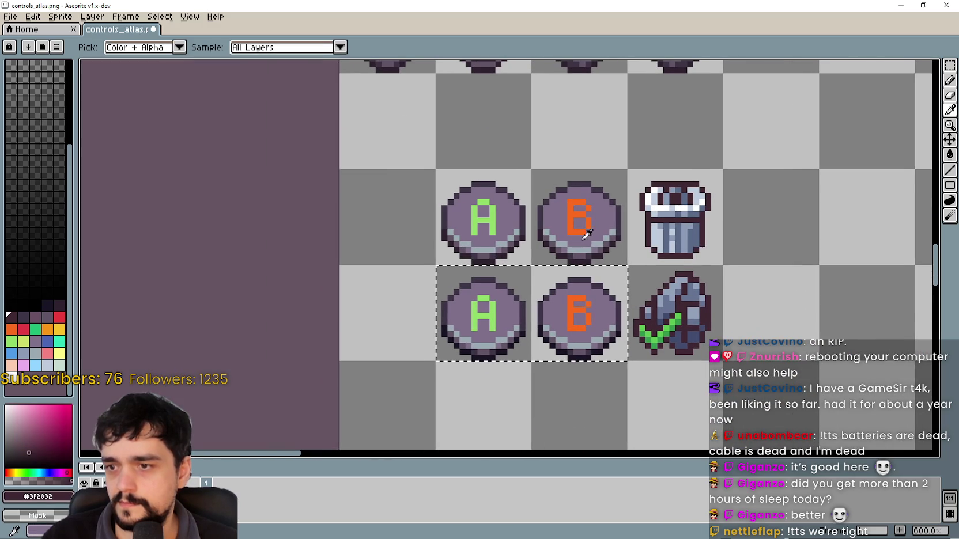
pyautogui.click(950, 155)
pyautogui.scroll(3, 536, 303)
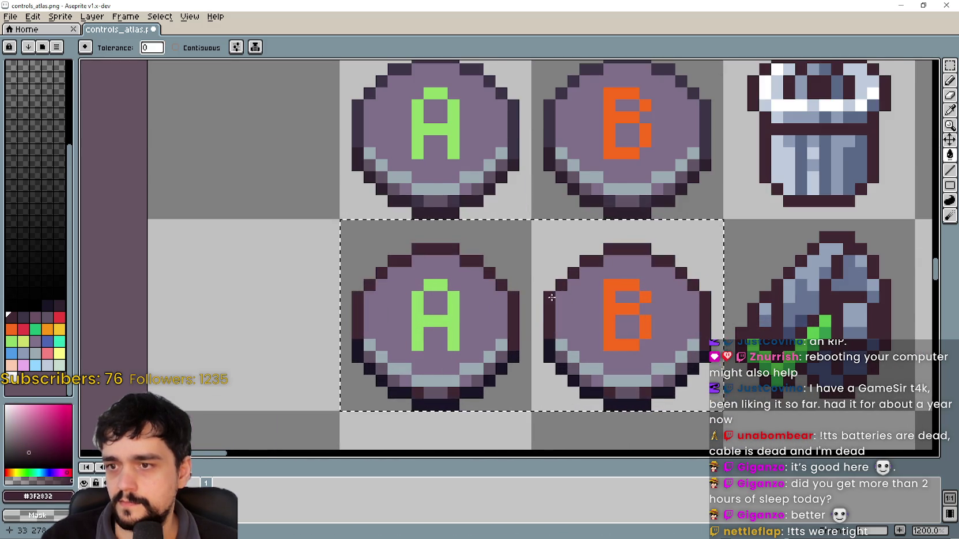
pyautogui.scroll(-3, 549, 295)
pyautogui.scroll(4, 541, 325)
pyautogui.scroll(-6, 576, 335)
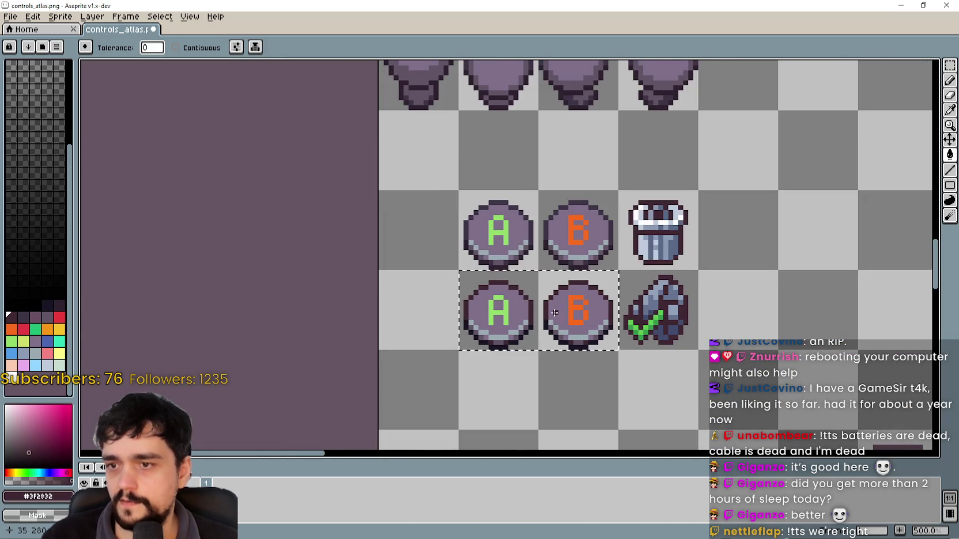
pyautogui.scroll(2, 560, 319)
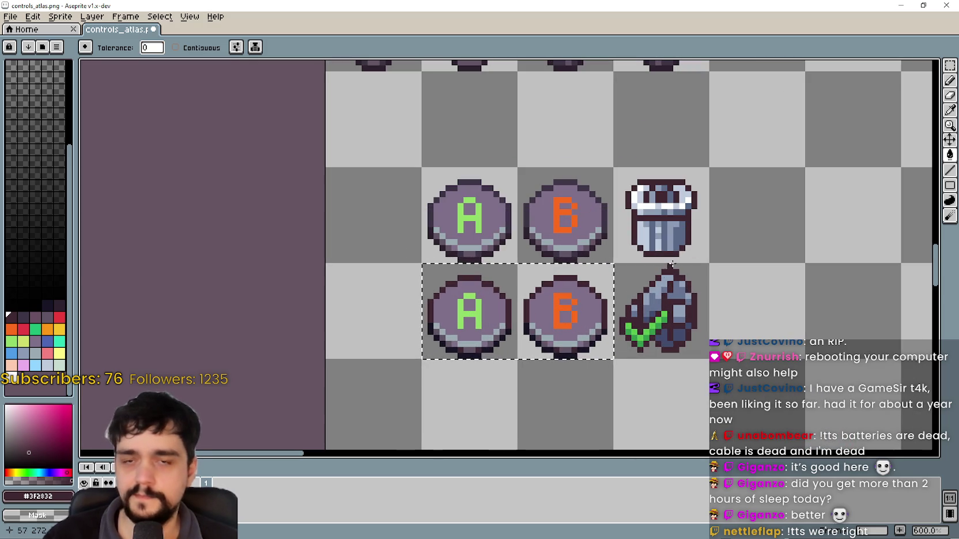
# - Eyedrop the hammer icon's light blue-grey #92a1b9 as the drawing colour
pyautogui.press('i')
pyautogui.scroll(3, 646, 288)
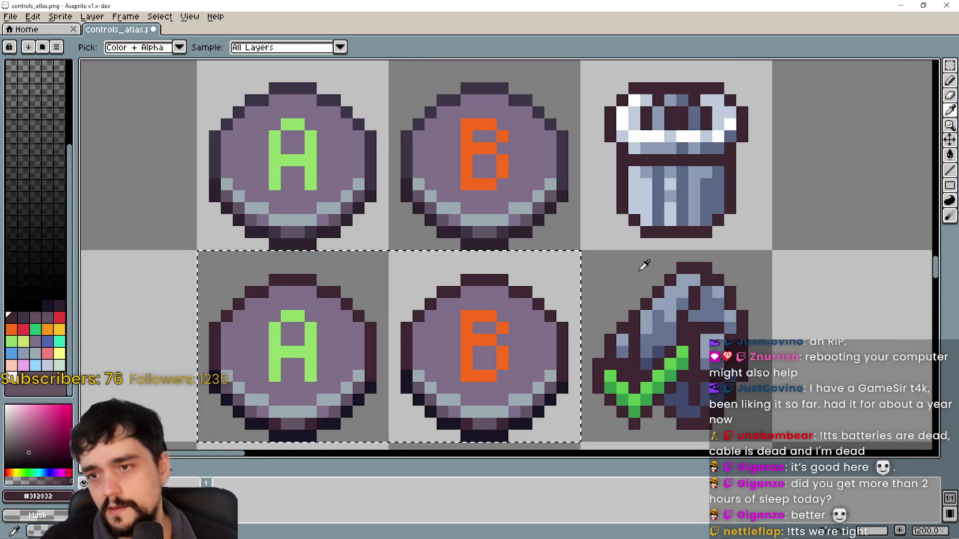
pyautogui.moveTo(639, 266)
pyautogui.mouseDown()
pyautogui.moveTo(661, 294)
pyautogui.moveTo(663, 261)
pyautogui.mouseUp()
pyautogui.scroll(-1, 655, 270)
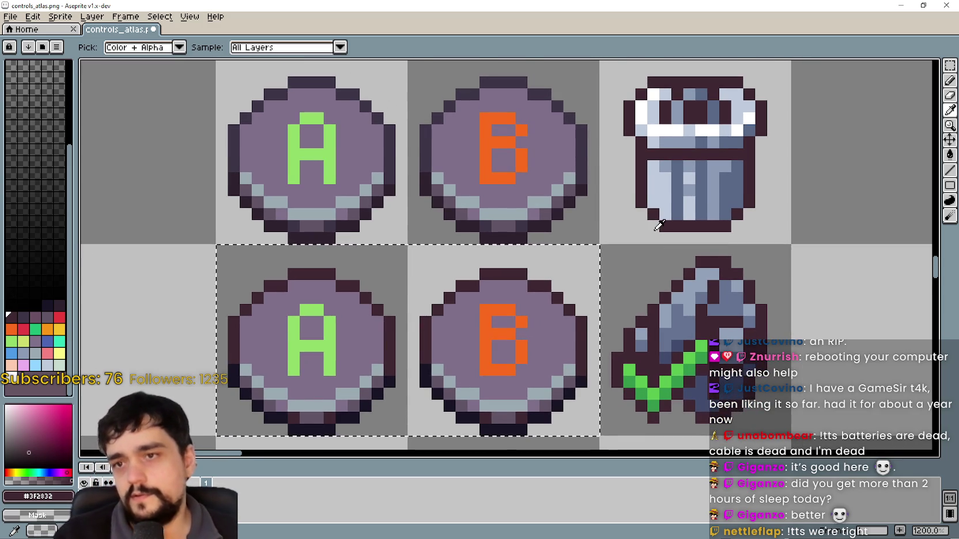
pyautogui.scroll(-1, 661, 216)
pyautogui.scroll(3, 668, 272)
pyautogui.click(684, 266)
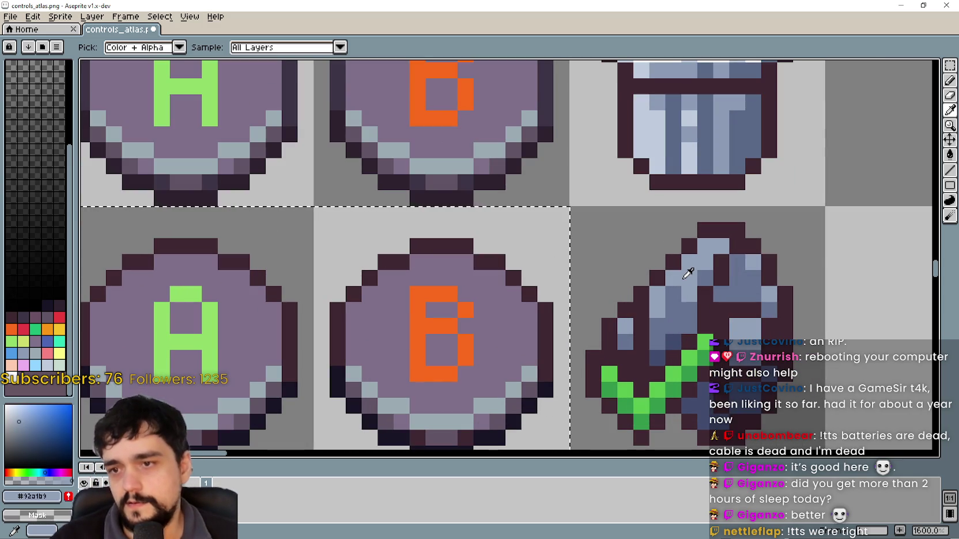
pyautogui.scroll(-1, 687, 274)
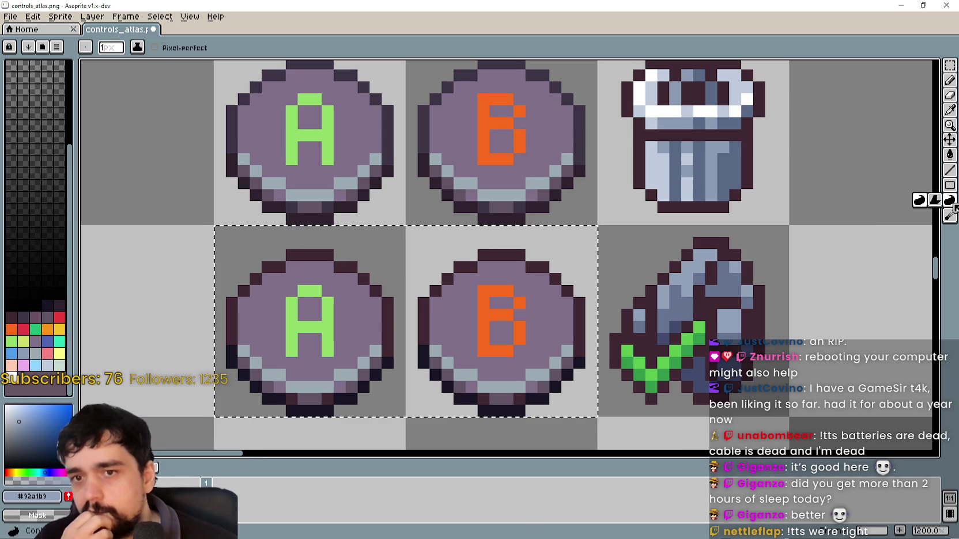
# - Fill the lower buttons' purple face with the light blue-grey, then undo it
pyautogui.click(950, 156)
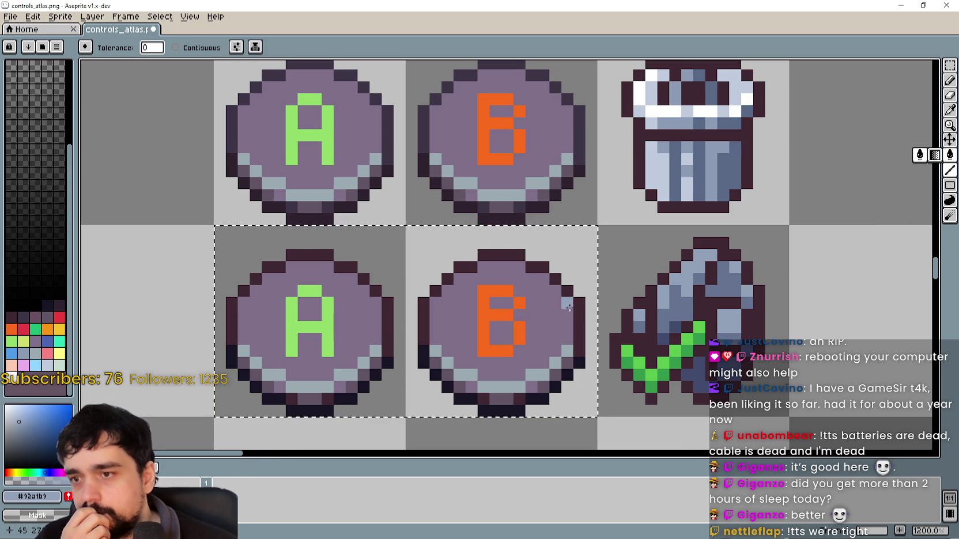
pyautogui.click(556, 314)
pyautogui.click(951, 113)
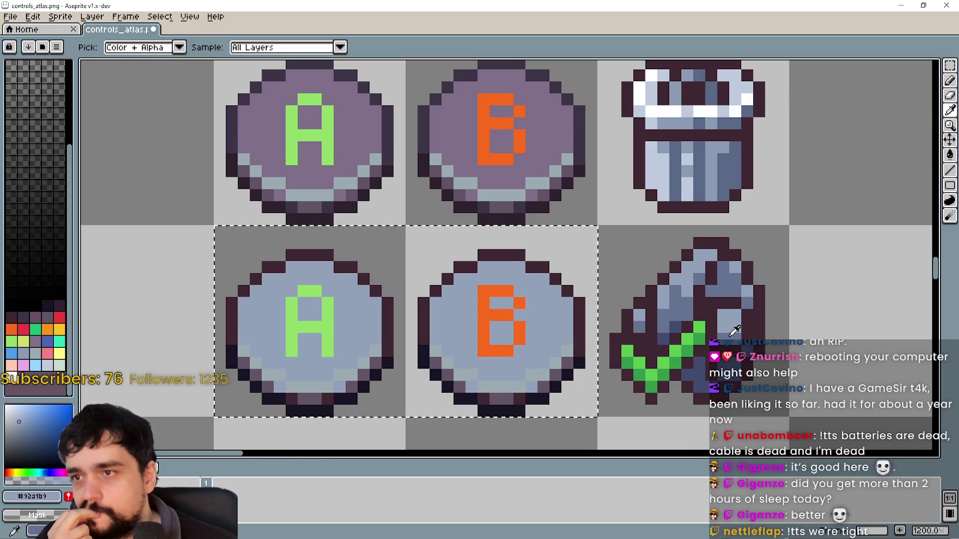
pyautogui.hotkey('ctrl', 'z')
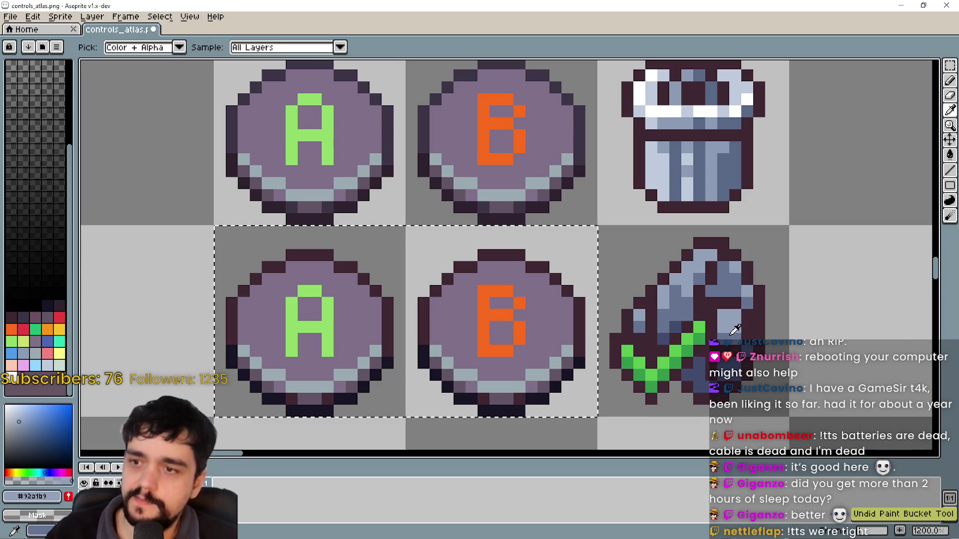
# - Fill the lower buttons' faces with a darker blue-grey sampled from the hammer
pyautogui.click(729, 277)
pyautogui.click(951, 155)
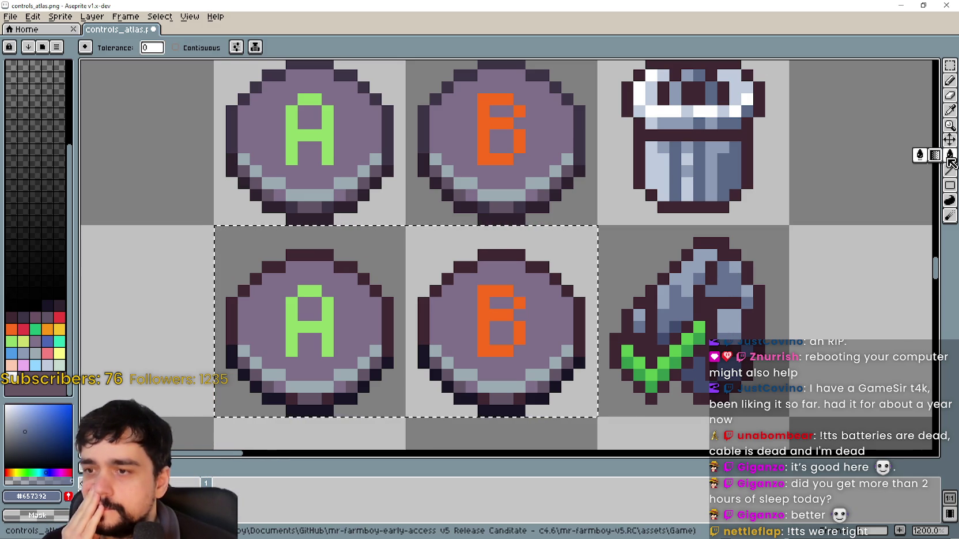
pyautogui.click(529, 305)
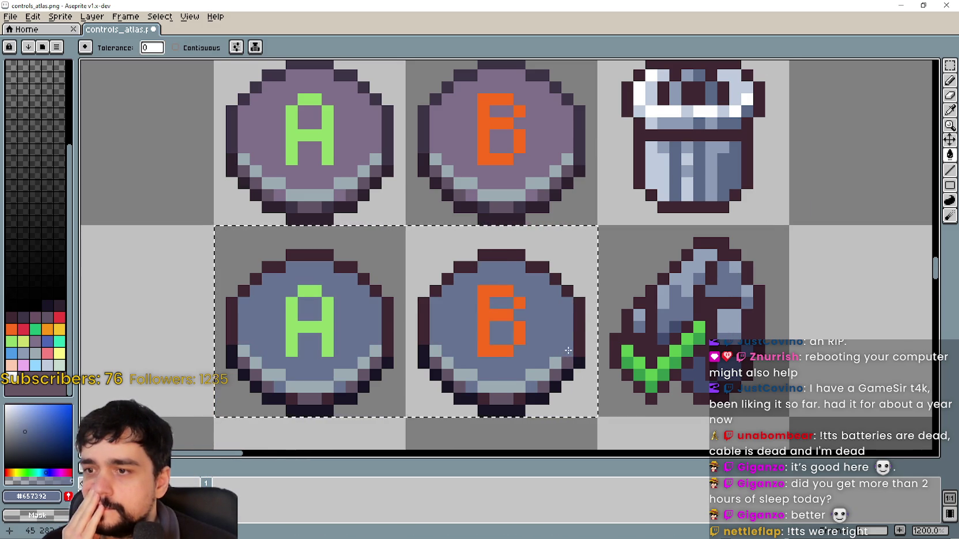
pyautogui.scroll(-2, 568, 350)
pyautogui.scroll(2, 566, 334)
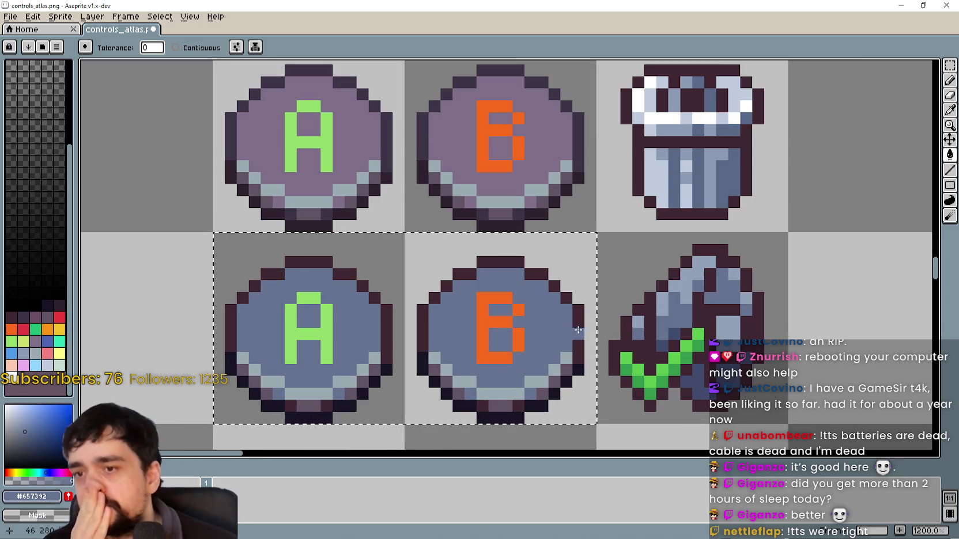
# - Pick dark blue #424c6c from a blue button and recolour the purple bottom shading with it
pyautogui.click(950, 109)
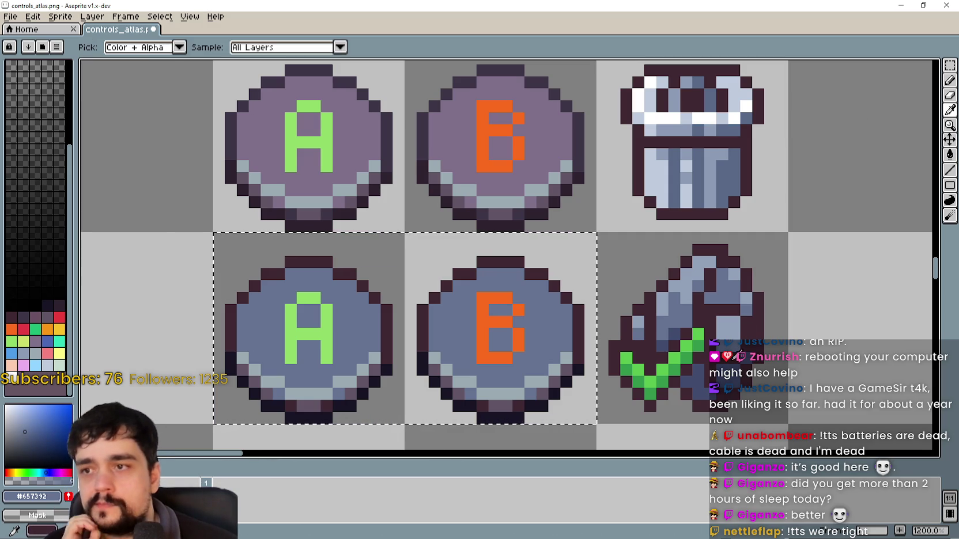
pyautogui.click(735, 325)
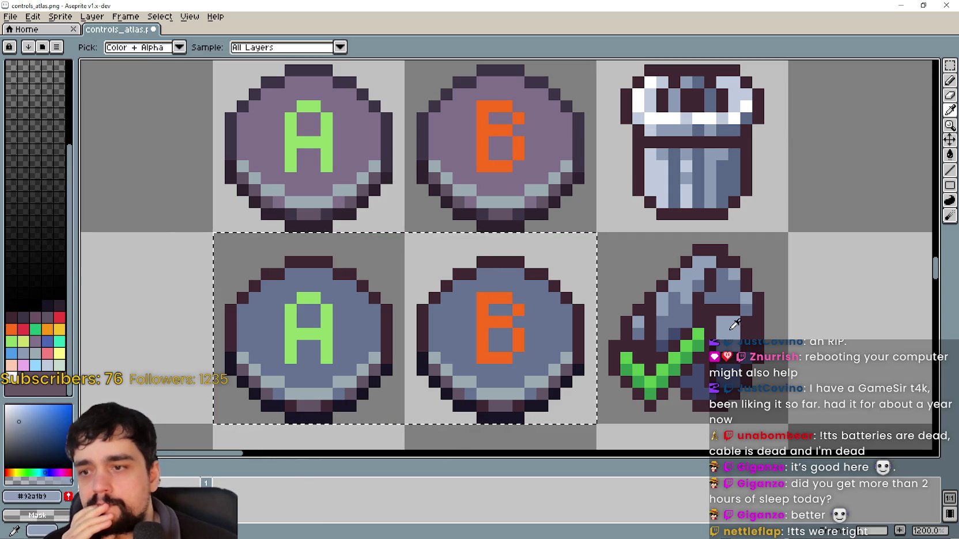
pyautogui.click(949, 154)
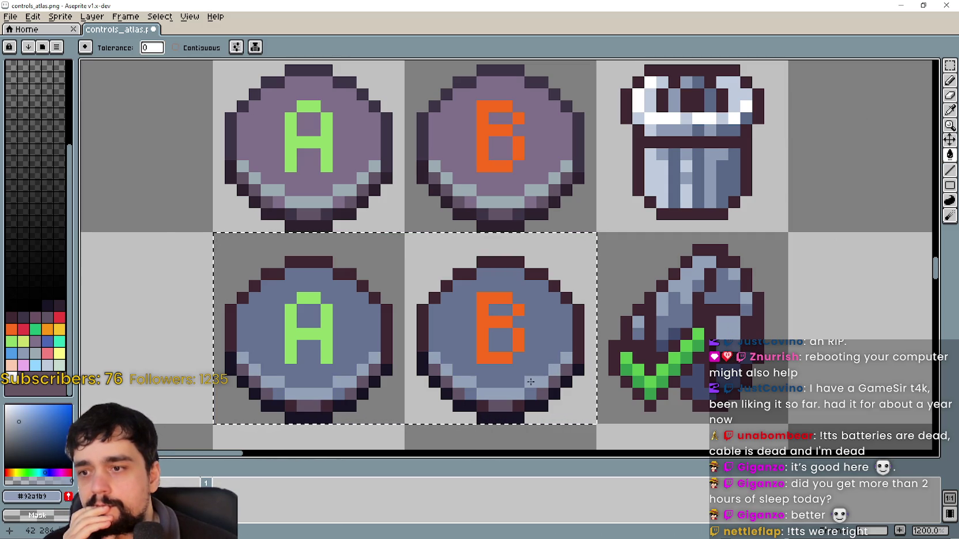
pyautogui.click(948, 118)
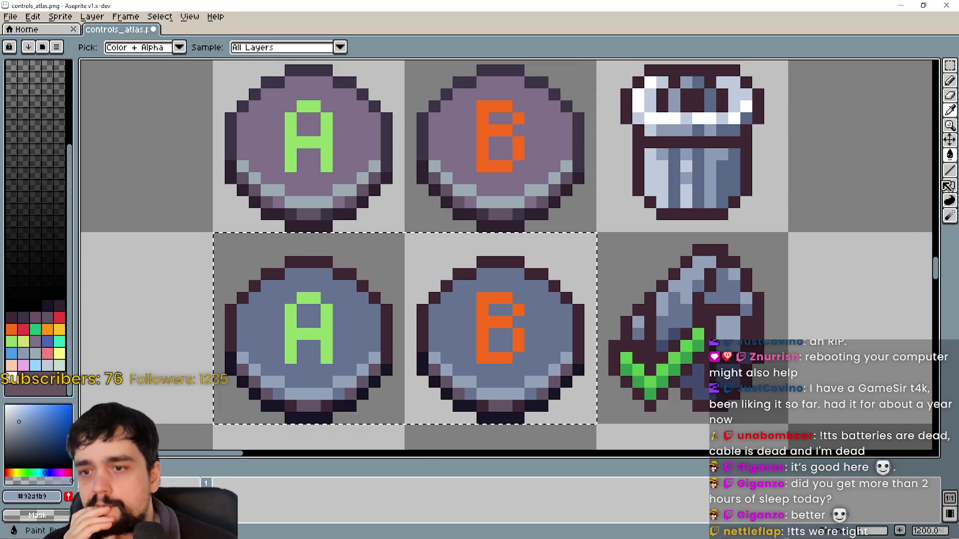
pyautogui.click(582, 363)
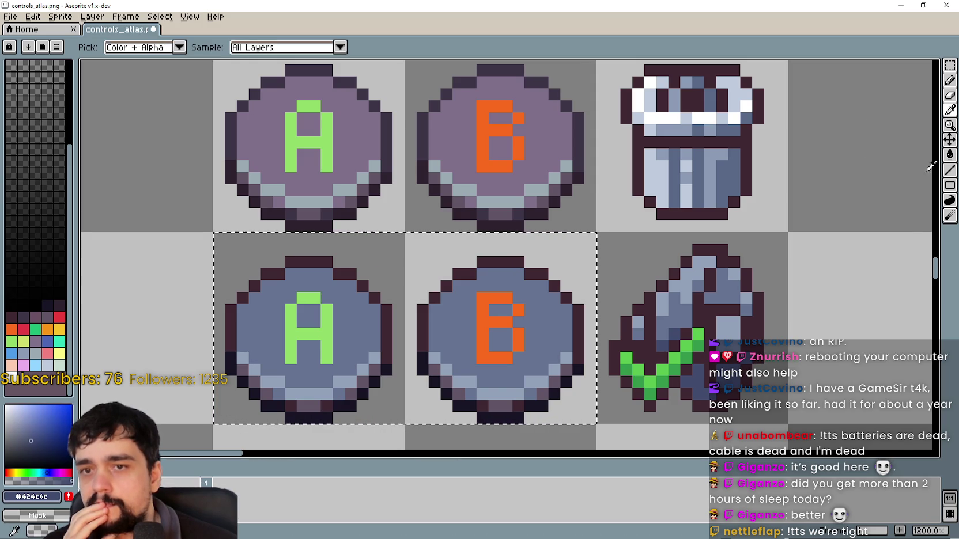
pyautogui.press('g')
pyautogui.click(560, 372)
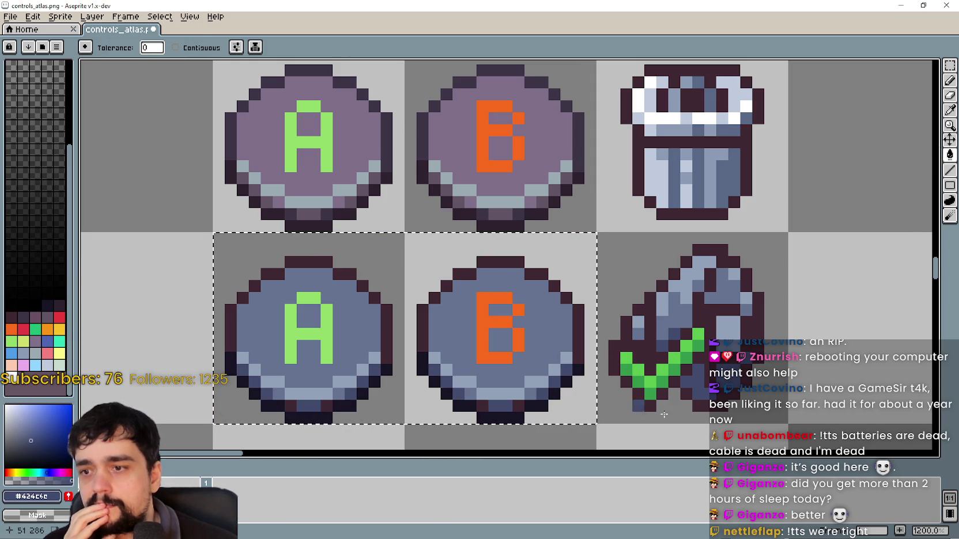
pyautogui.scroll(-5, 720, 387)
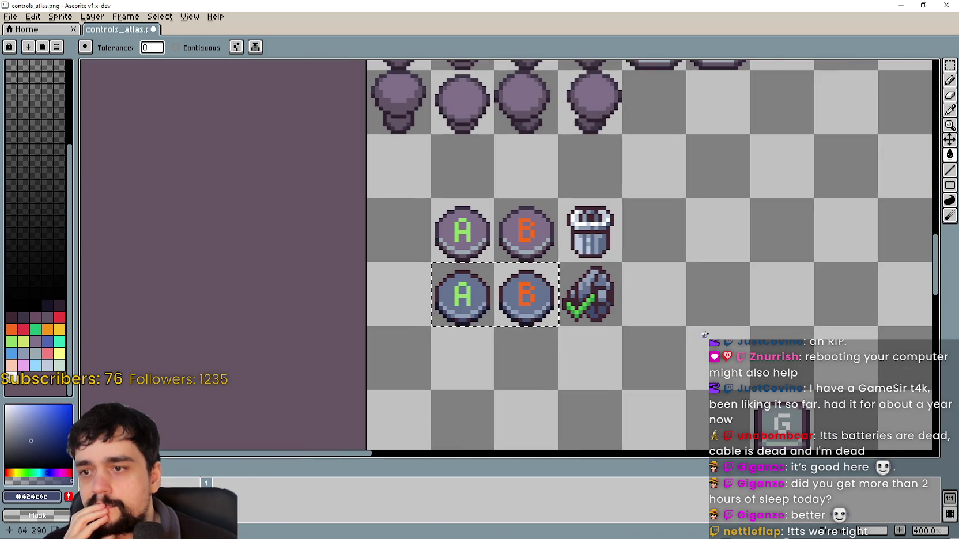
pyautogui.scroll(1, 460, 347)
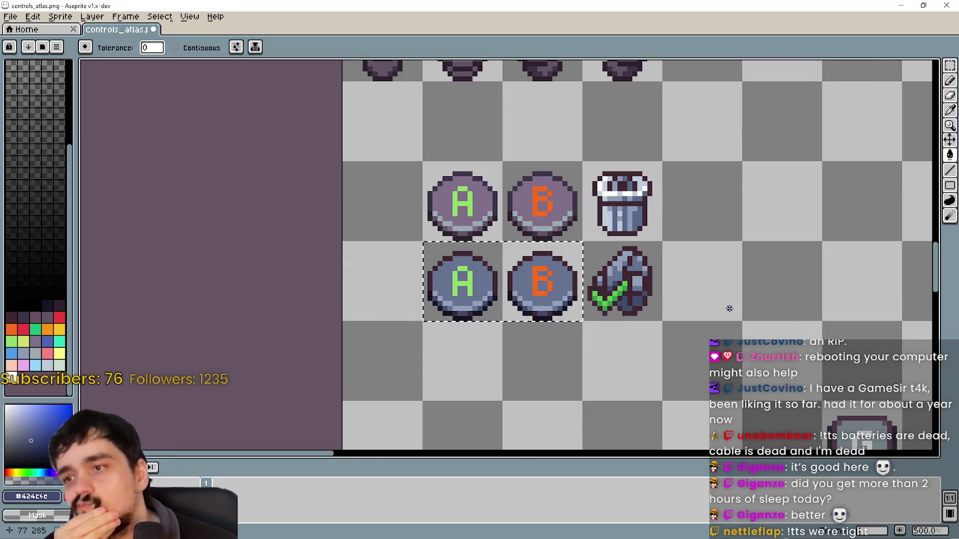
# - Drop the transform on the blue buttons, deselect them, and zoom out across the atlas
pyautogui.press('m')
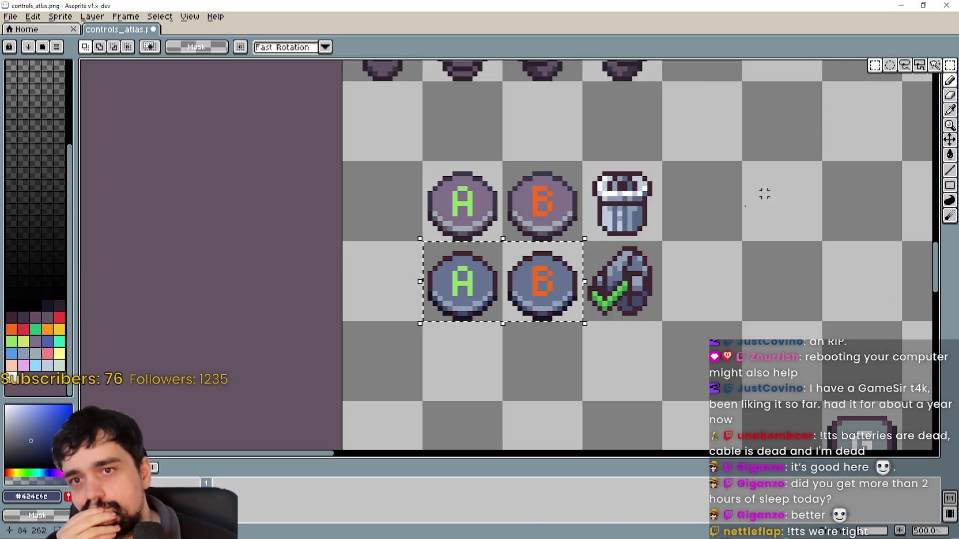
pyautogui.click(553, 290)
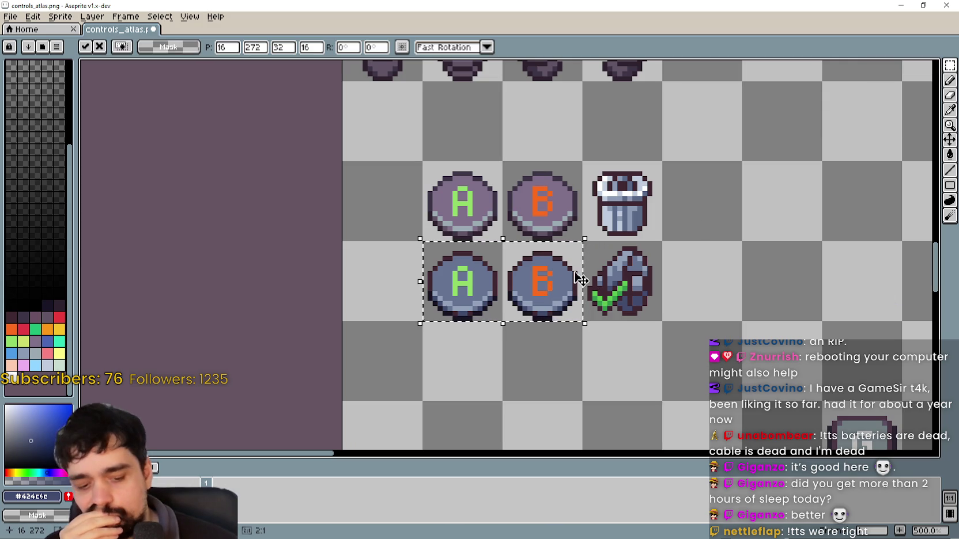
pyautogui.click(574, 333)
pyautogui.press('1')
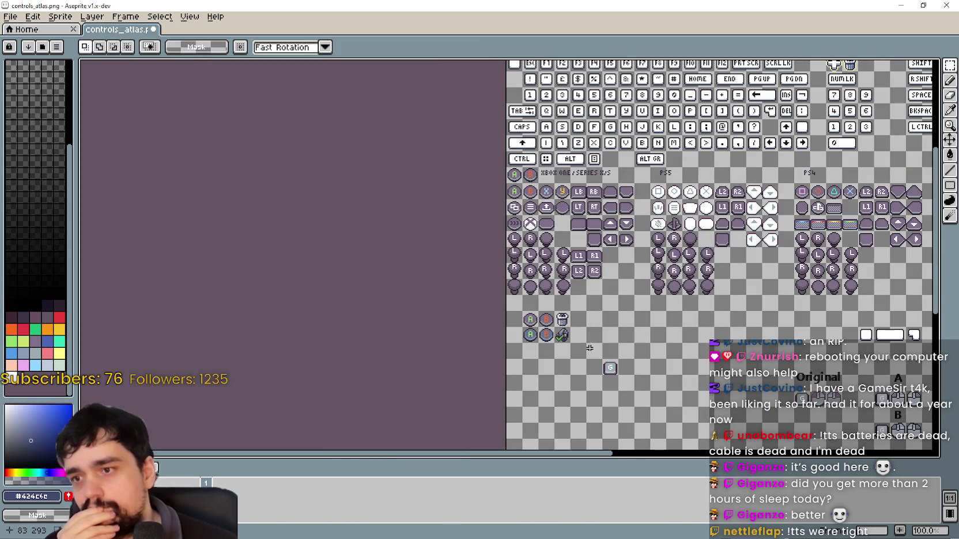
pyautogui.scroll(4, 578, 338)
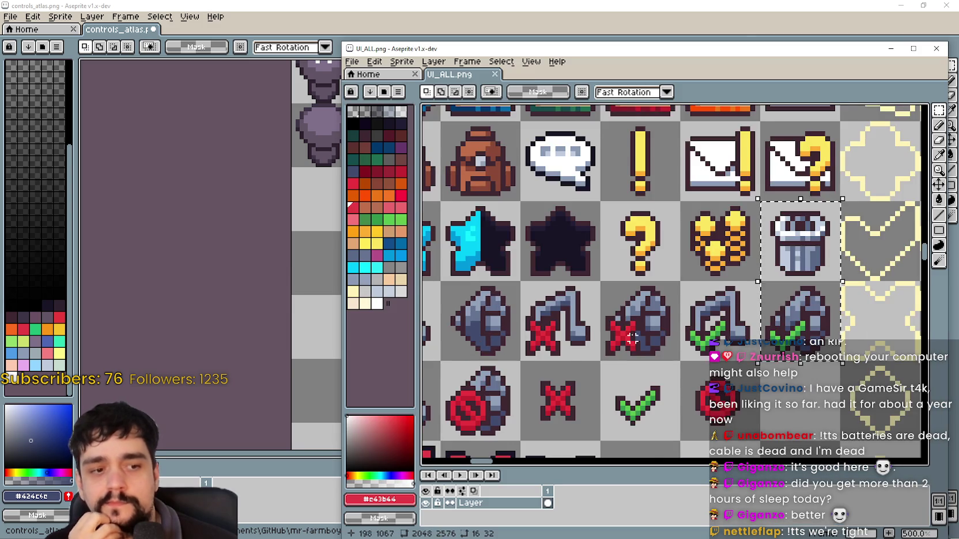
pyautogui.scroll(-5, 686, 183)
pyautogui.scroll(-10, 685, 183)
pyautogui.scroll(-5, 623, 177)
pyautogui.hscroll(-3, 634, 144)
# - Move the UI_ALL.png window aside so both it and the atlas are visible
pyautogui.moveTo(642, 115); pyautogui.dragTo(636, 126)
pyautogui.moveTo(556, 48); pyautogui.dragTo(735, 45)
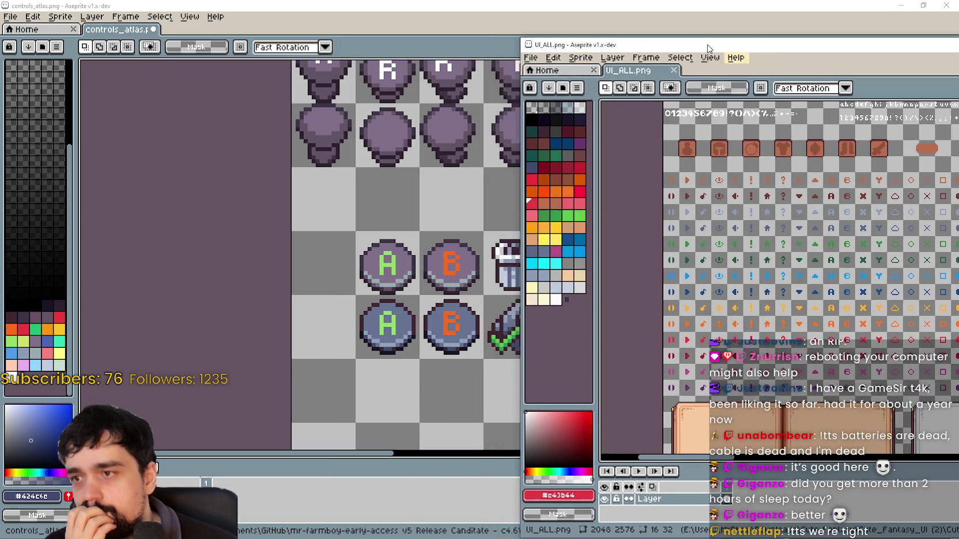
pyautogui.scroll(2, 795, 300)
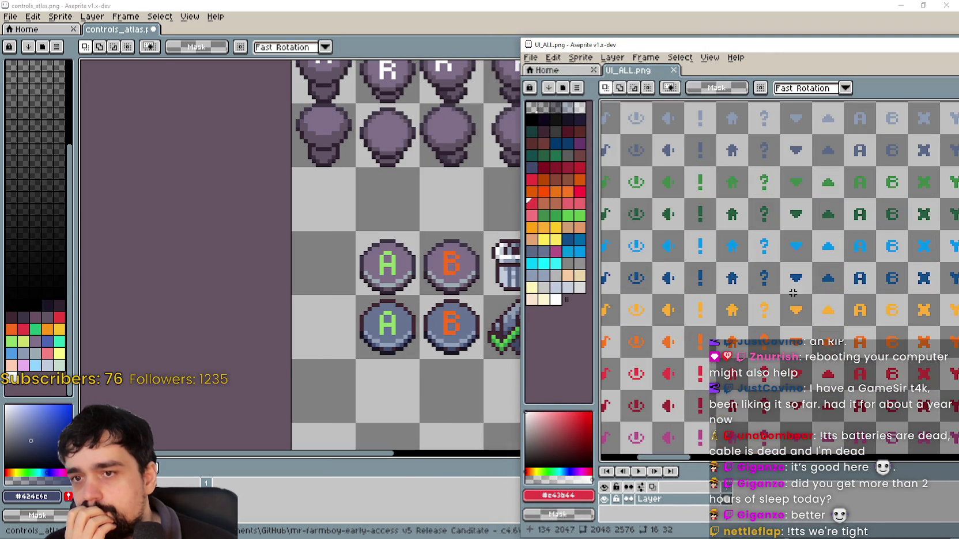
pyautogui.scroll(-2, 824, 207)
pyautogui.scroll(3, 730, 246)
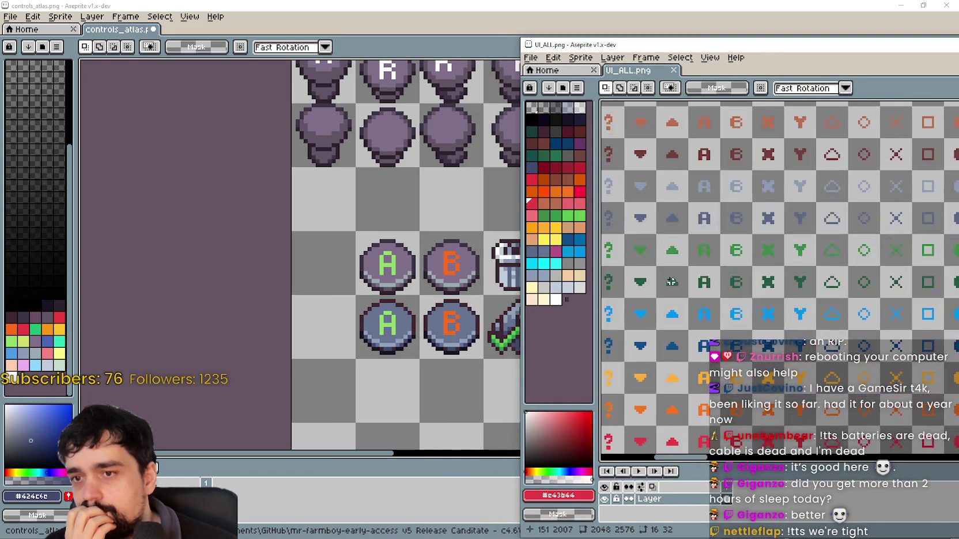
pyautogui.scroll(-1, 730, 247)
pyautogui.scroll(1, 723, 248)
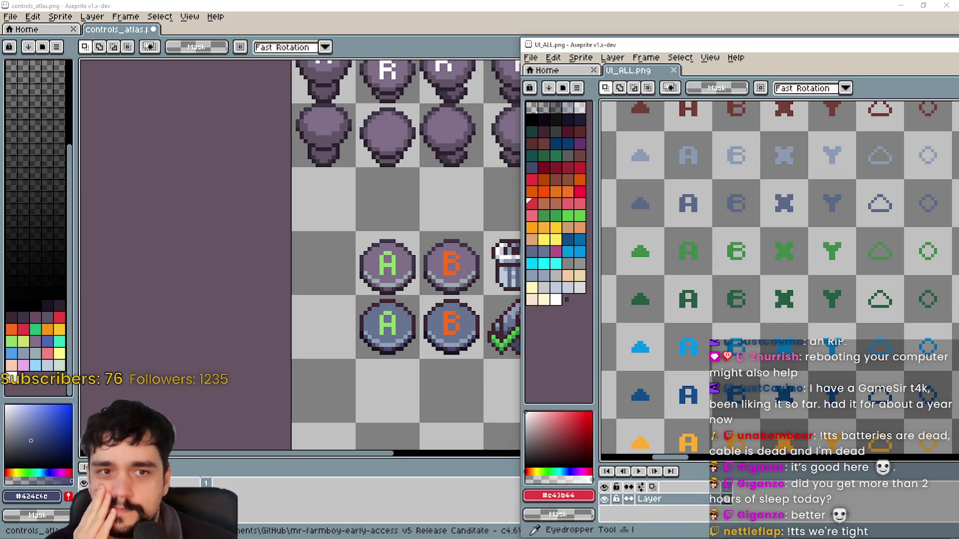
# - Copy the green and dark green A glyphs and paste them left of the A buttons
pyautogui.moveTo(667, 277)
pyautogui.mouseDown()
pyautogui.moveTo(691, 248)
pyautogui.moveTo(689, 311)
pyautogui.moveTo(683, 250)
pyautogui.mouseUp()
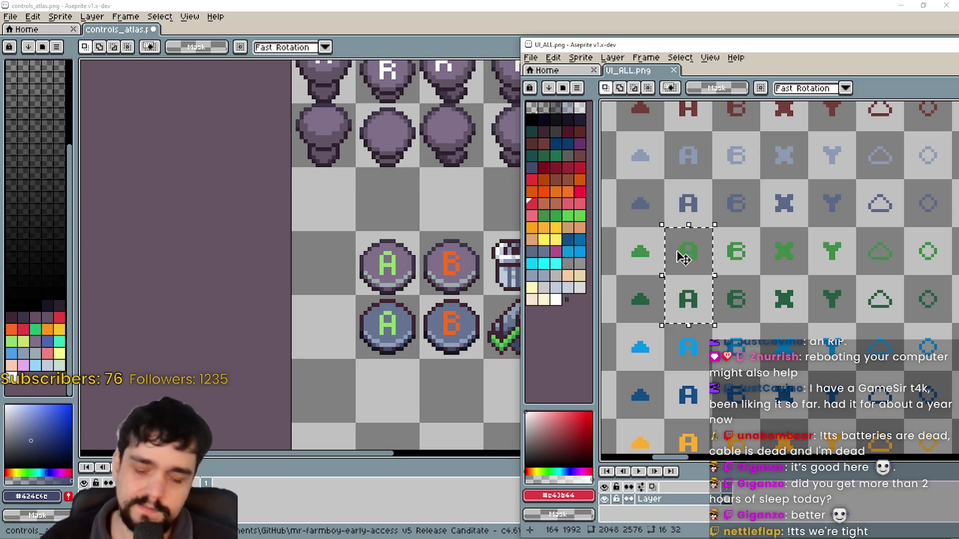
pyautogui.hotkey('ctrl', 'c')
pyautogui.click(437, 242)
pyautogui.scroll(1, 437, 242)
pyautogui.hotkey('ctrl', 'v')
pyautogui.moveTo(536, 273); pyautogui.dragTo(433, 283)
pyautogui.press('Return')
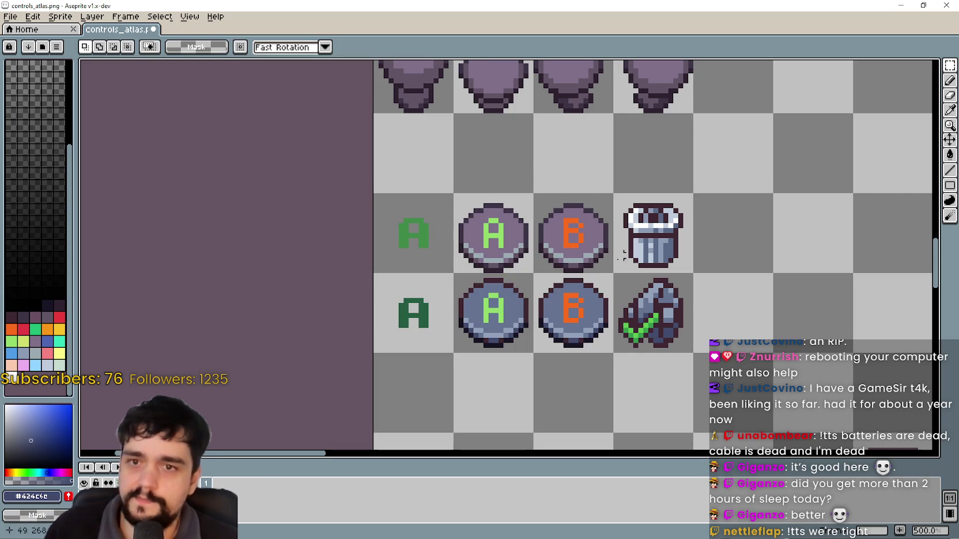
pyautogui.moveTo(505, 295); pyautogui.dragTo(605, 346)
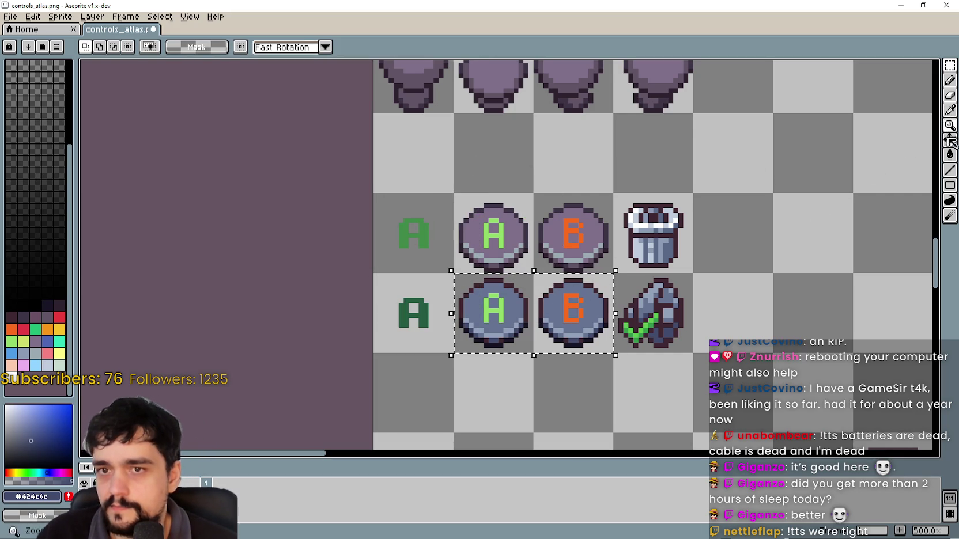
# - Fill the blue button's A with the green picked from the new A glyph
pyautogui.click(949, 109)
pyautogui.scroll(2, 455, 262)
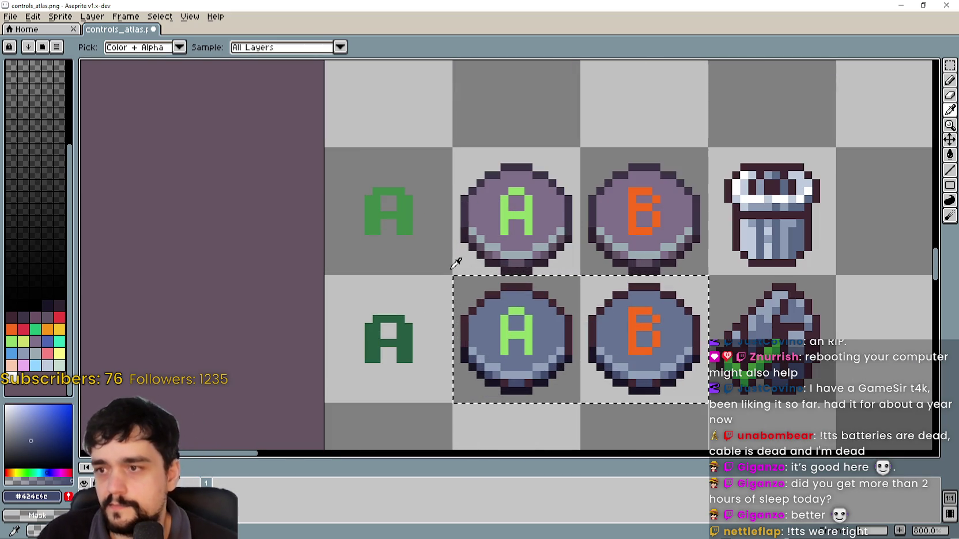
pyautogui.click(411, 219)
pyautogui.click(949, 154)
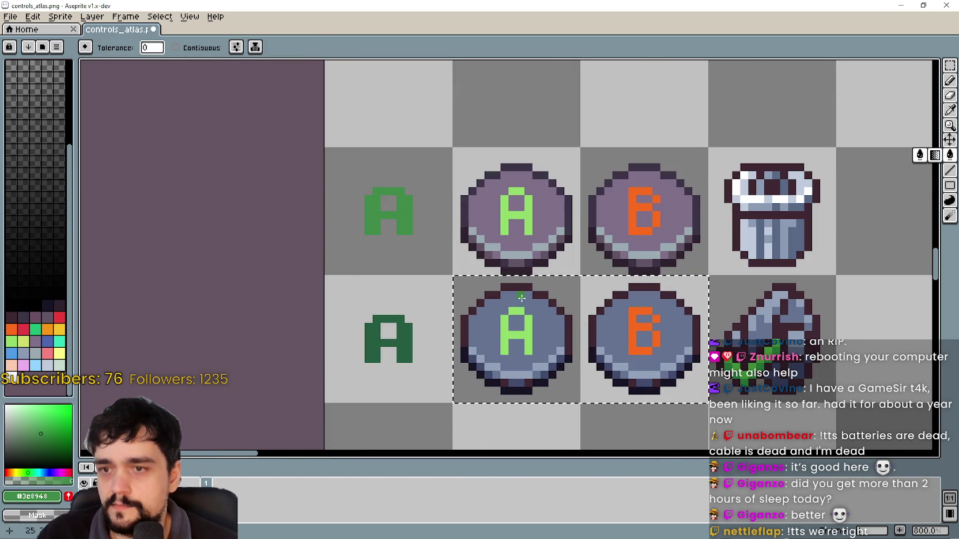
pyautogui.click(526, 333)
pyautogui.scroll(-5, 522, 369)
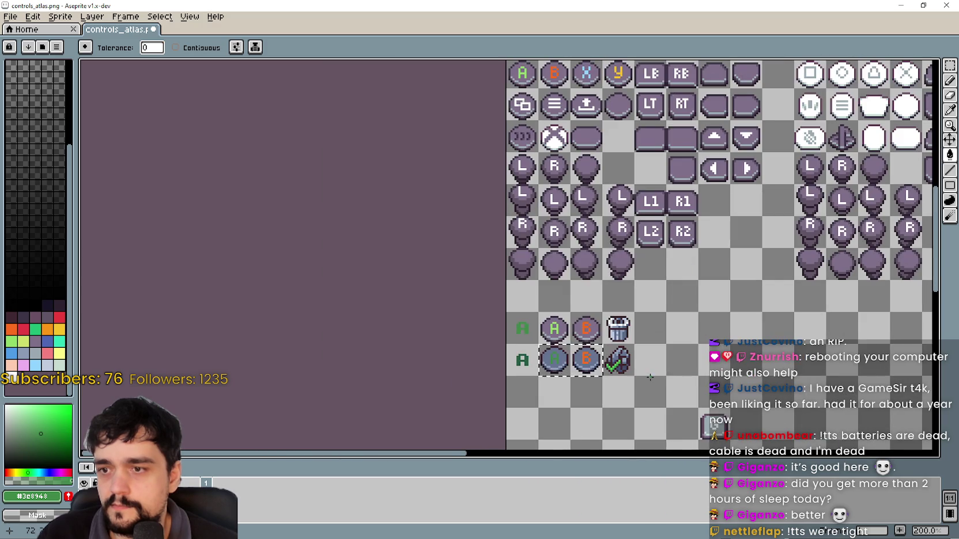
pyautogui.scroll(3, 521, 370)
pyautogui.scroll(5, 601, 351)
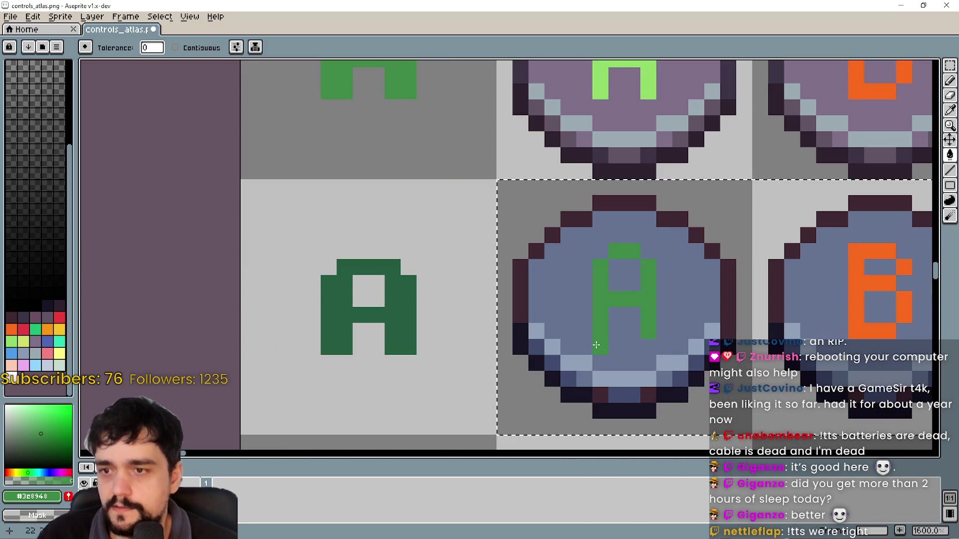
pyautogui.scroll(-5, 563, 290)
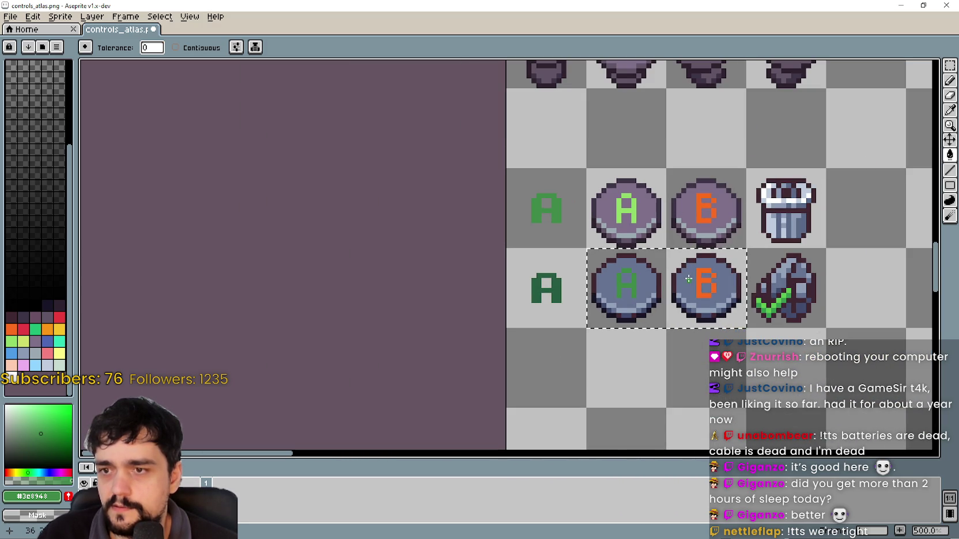
# - Refill the blue button's A with dark green #265c42 from the lower A glyph
pyautogui.press('i')
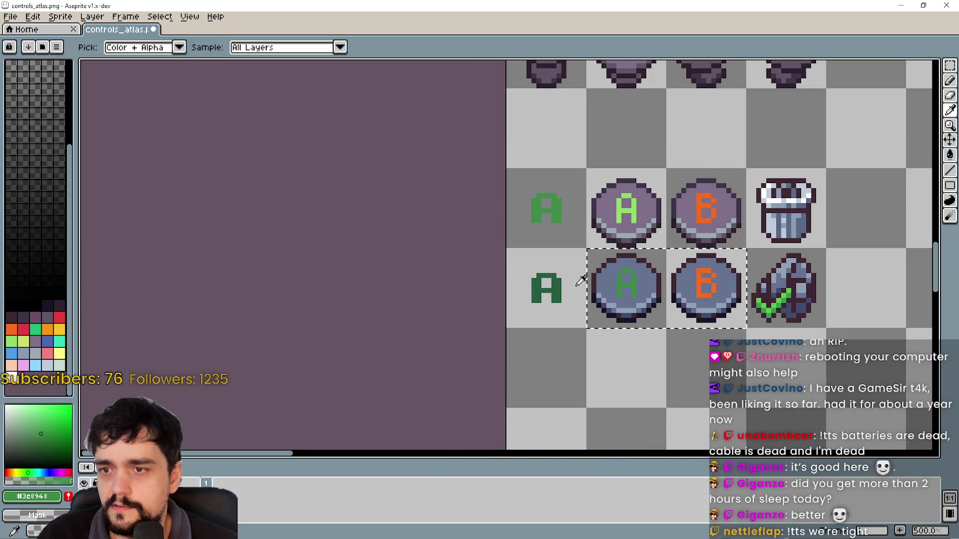
pyautogui.click(560, 292)
pyautogui.press('g')
pyautogui.scroll(4, 610, 280)
pyautogui.click(605, 284)
pyautogui.scroll(-4, 606, 283)
pyautogui.moveTo(627, 368)
pyautogui.mouseDown()
pyautogui.moveTo(660, 265)
pyautogui.moveTo(643, 296)
pyautogui.mouseUp()
# - Copy the red and dark red A glyphs from UI_ALL.png and place them beneath the green pair
pyautogui.hotkey('alt', 'Tab')
pyautogui.scroll(-4, 626, 265)
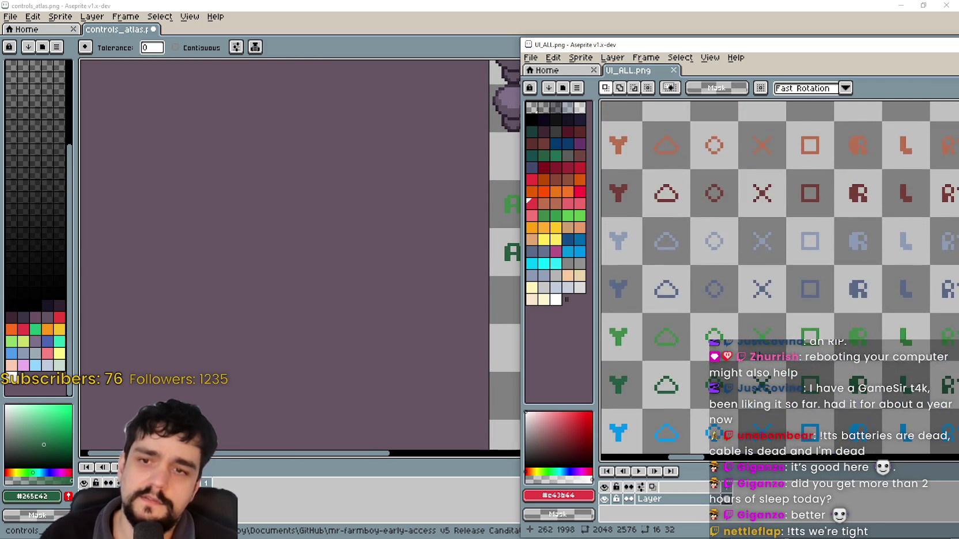
pyautogui.scroll(2, 625, 266)
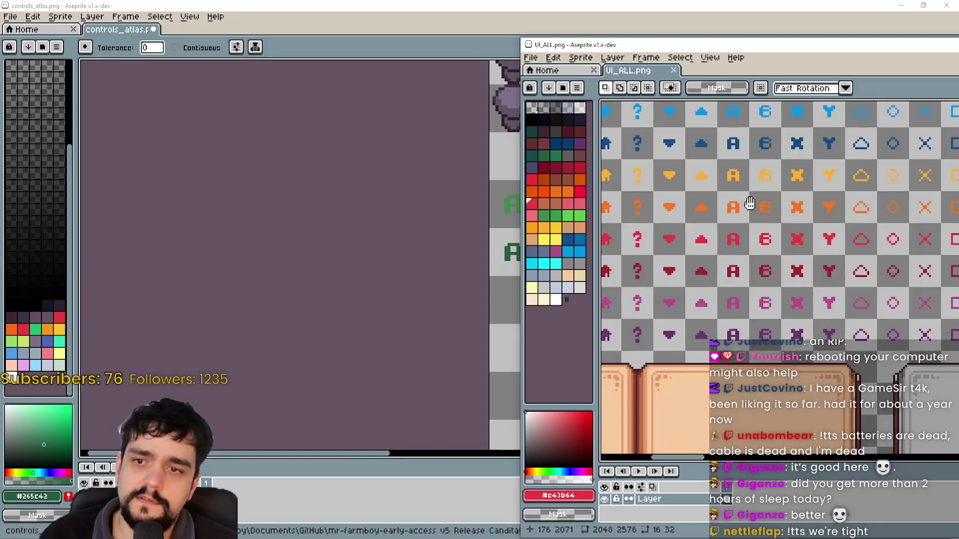
pyautogui.scroll(1, 706, 291)
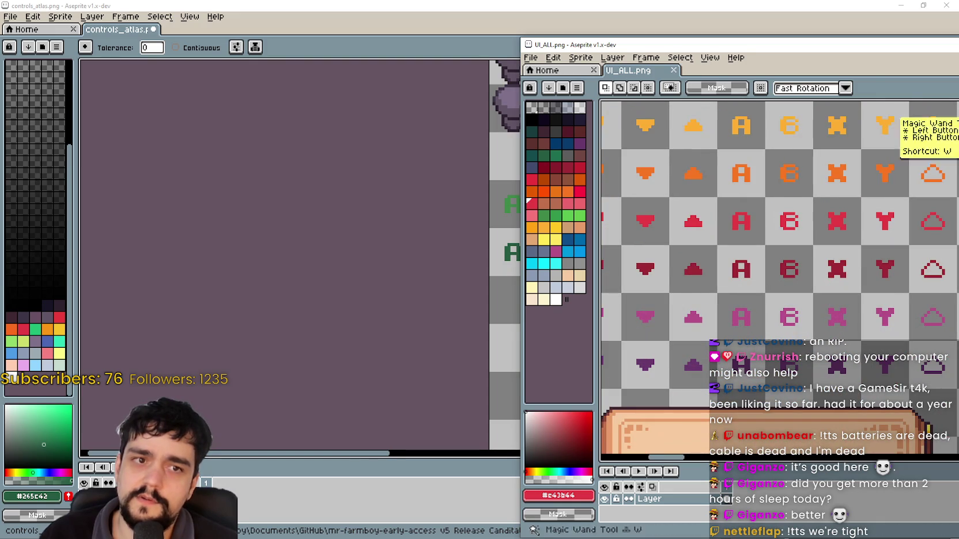
pyautogui.moveTo(743, 221); pyautogui.dragTo(743, 262)
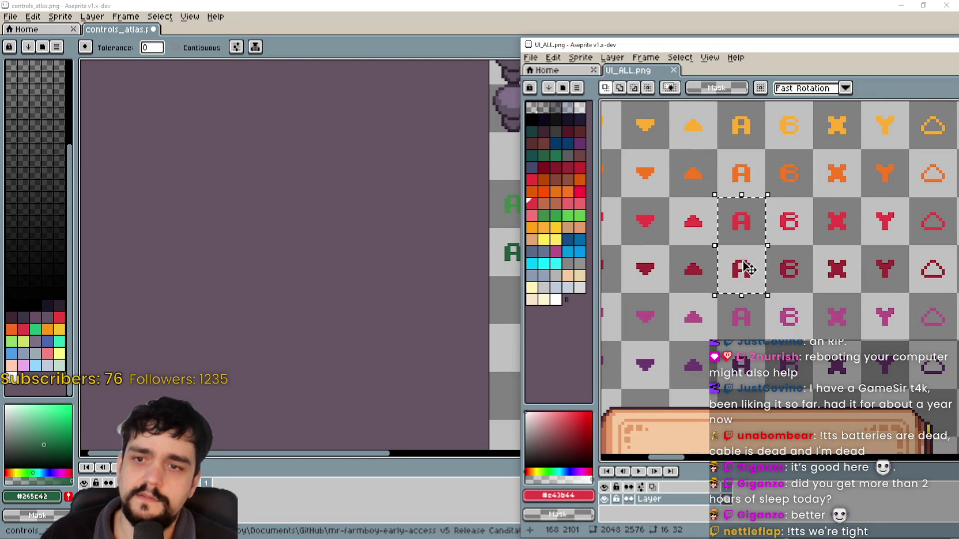
pyautogui.click(405, 274)
pyautogui.hotkey('ctrl', 'v')
pyautogui.moveTo(513, 293)
pyautogui.mouseDown()
pyautogui.moveTo(496, 348)
pyautogui.moveTo(497, 327)
pyautogui.mouseUp()
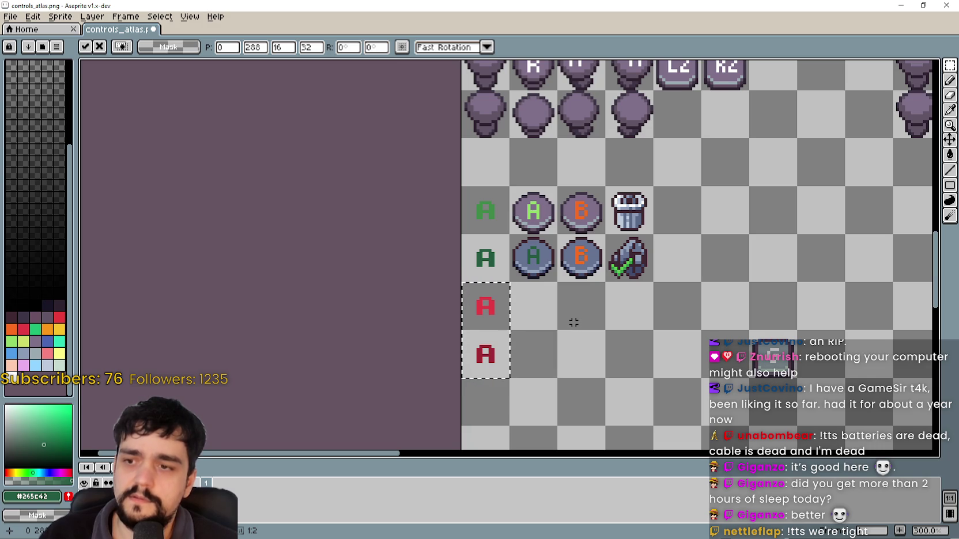
pyautogui.click(816, 181)
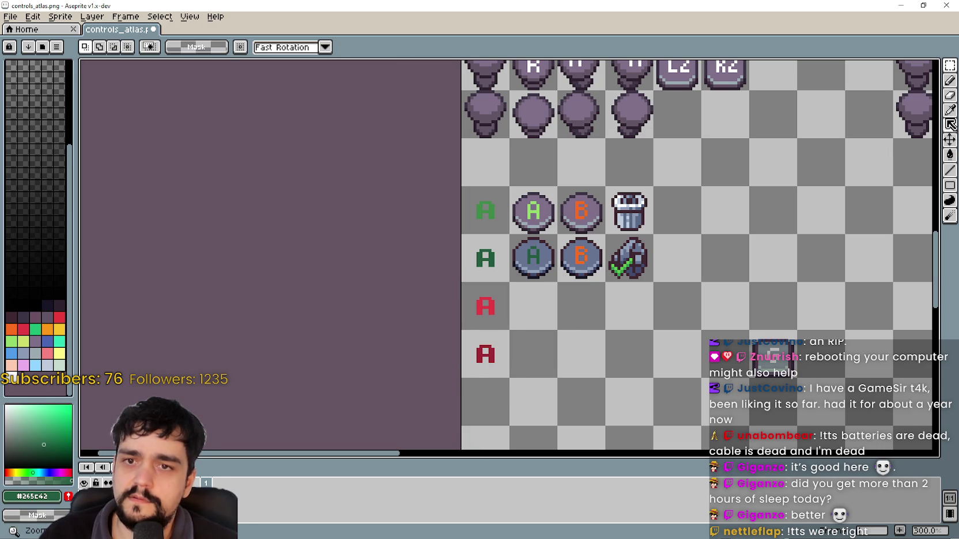
# - Fill the blue button's B with the dark red picked from the lower red A
pyautogui.click(949, 110)
pyautogui.scroll(2, 494, 344)
pyautogui.click(497, 347)
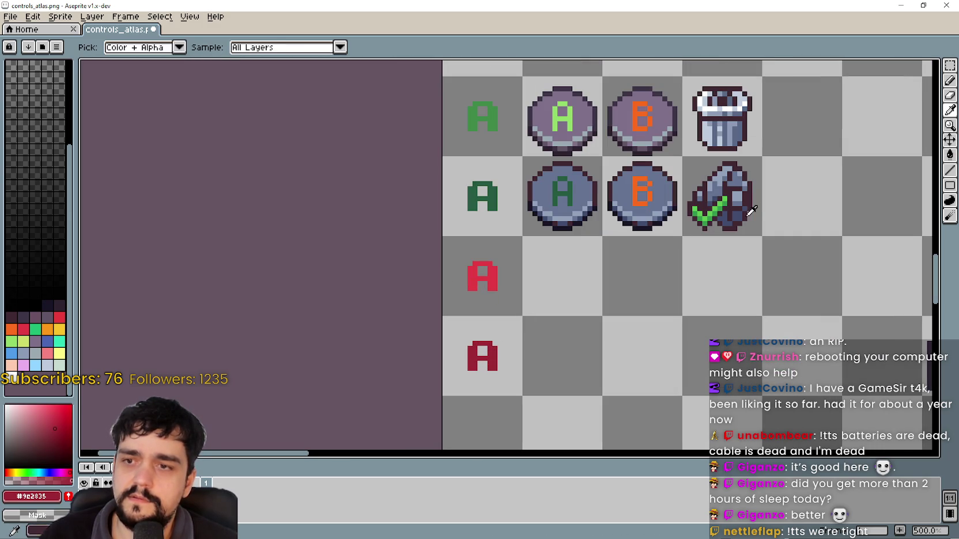
pyautogui.click(950, 65)
pyautogui.moveTo(644, 178); pyautogui.dragTo(680, 233)
pyautogui.click(950, 155)
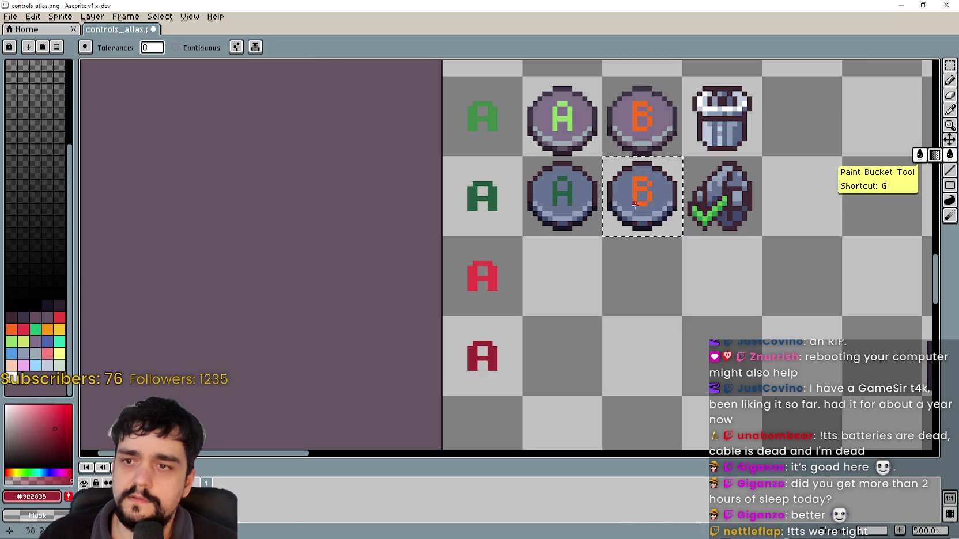
pyautogui.scroll(-2, 634, 336)
pyautogui.scroll(-2, 633, 332)
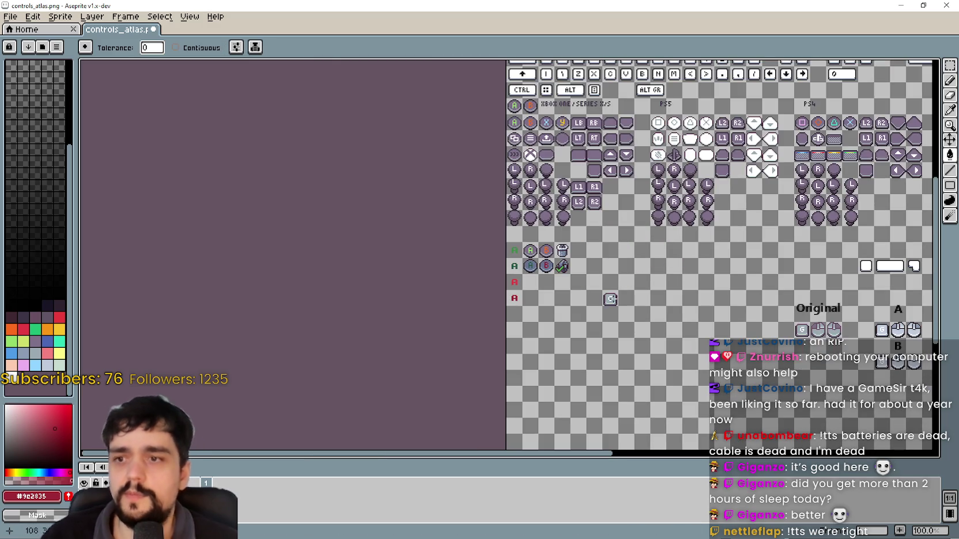
pyautogui.scroll(1, 523, 277)
# - Pan and zoom to compare the new A/B buttons with the Xbox button rows above
pyautogui.moveTo(576, 230); pyautogui.dragTo(527, 325)
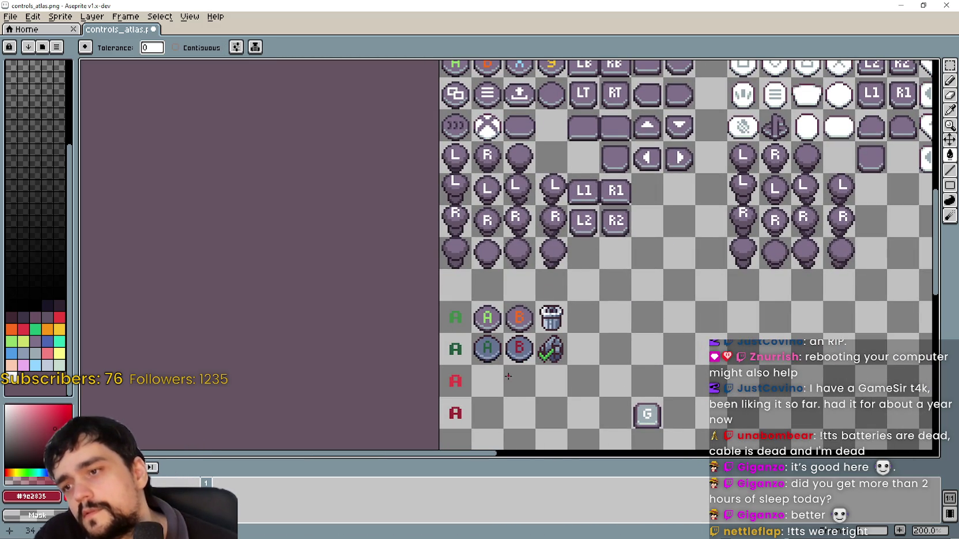
pyautogui.scroll(1, 508, 376)
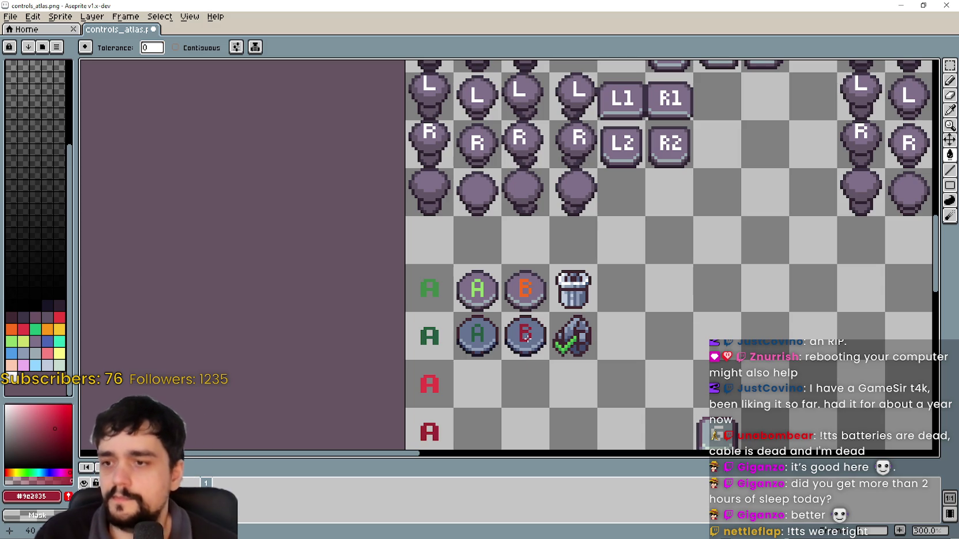
pyautogui.scroll(-2, 525, 337)
pyautogui.scroll(1, 570, 379)
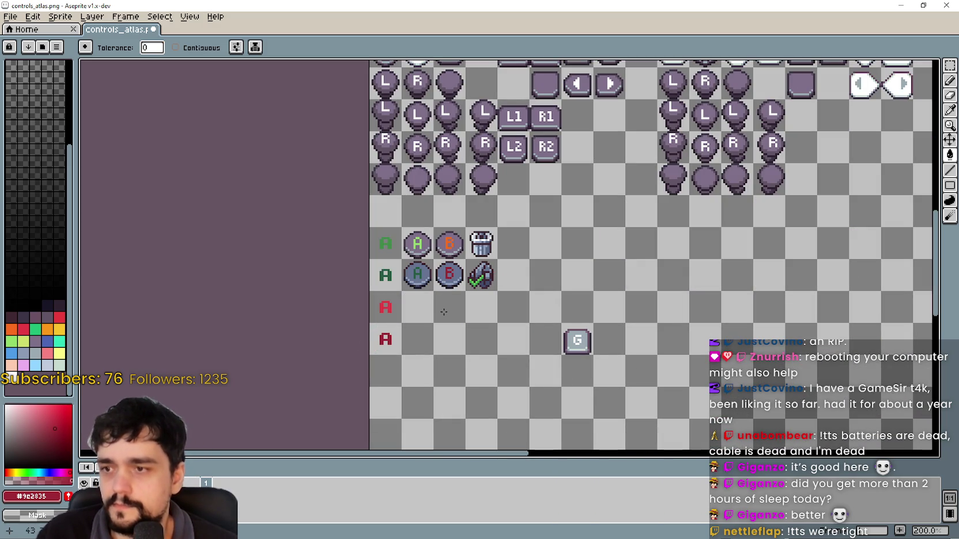
pyautogui.scroll(-1, 408, 287)
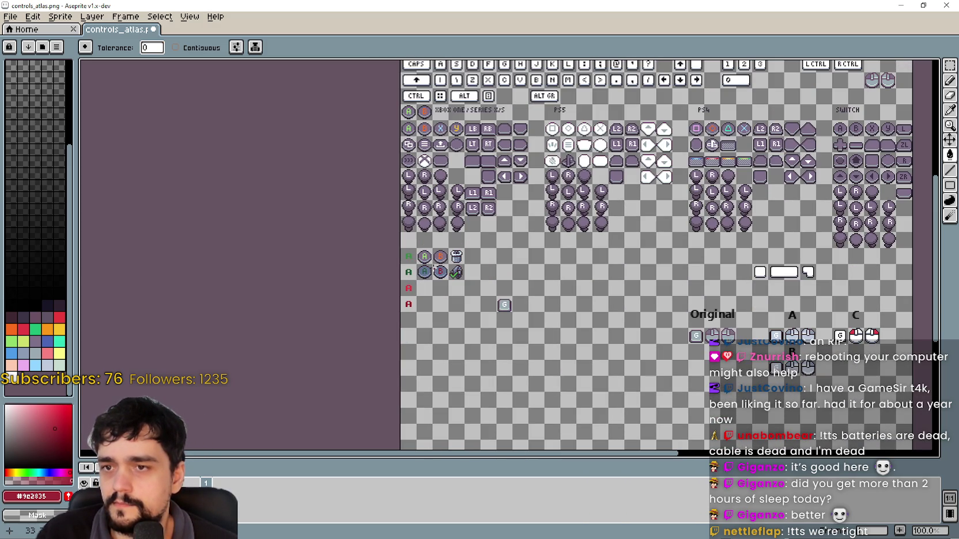
pyautogui.scroll(1, 433, 270)
pyautogui.moveTo(470, 205)
pyautogui.mouseDown()
pyautogui.moveTo(517, 341)
pyautogui.moveTo(507, 237)
pyautogui.moveTo(465, 358)
pyautogui.moveTo(496, 273)
pyautogui.moveTo(467, 318)
pyautogui.mouseUp()
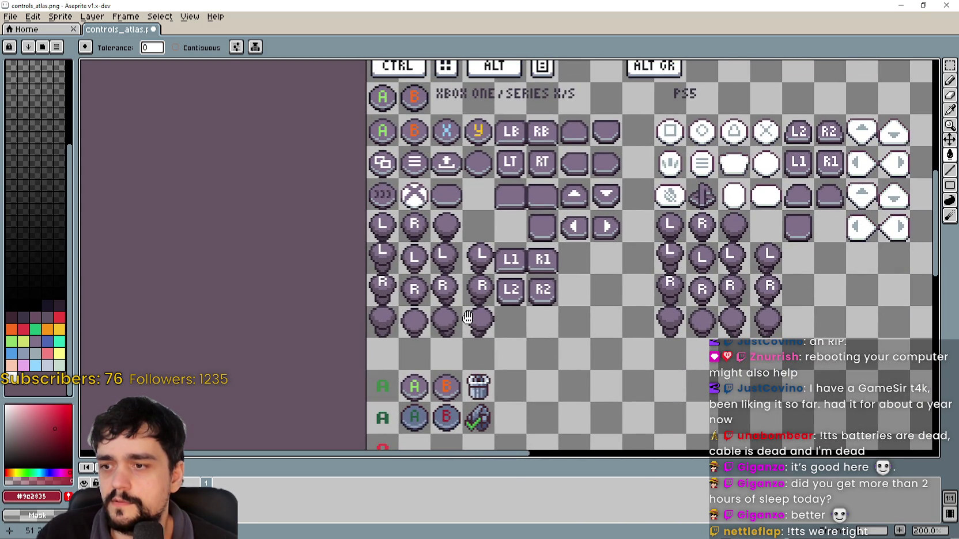
pyautogui.moveTo(468, 318); pyautogui.dragTo(507, 207)
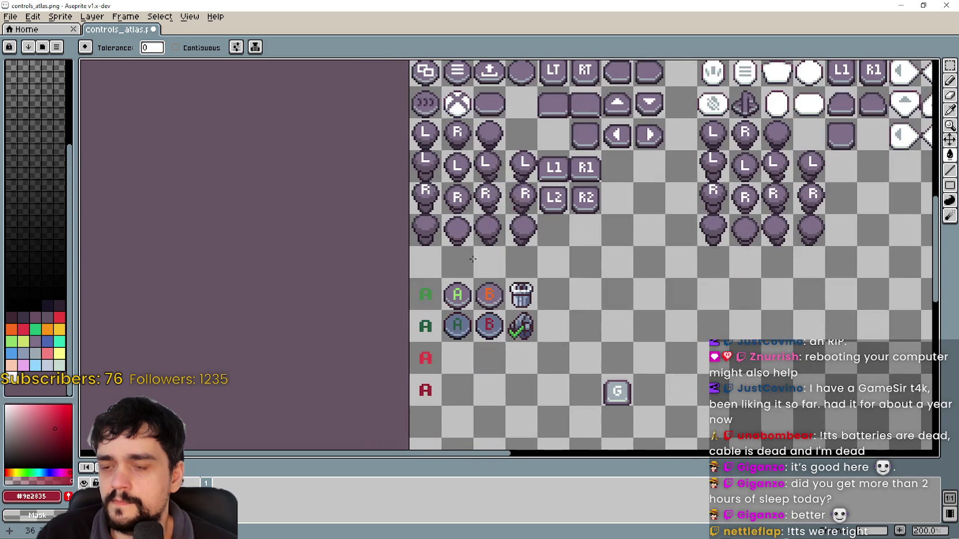
pyautogui.scroll(1, 530, 290)
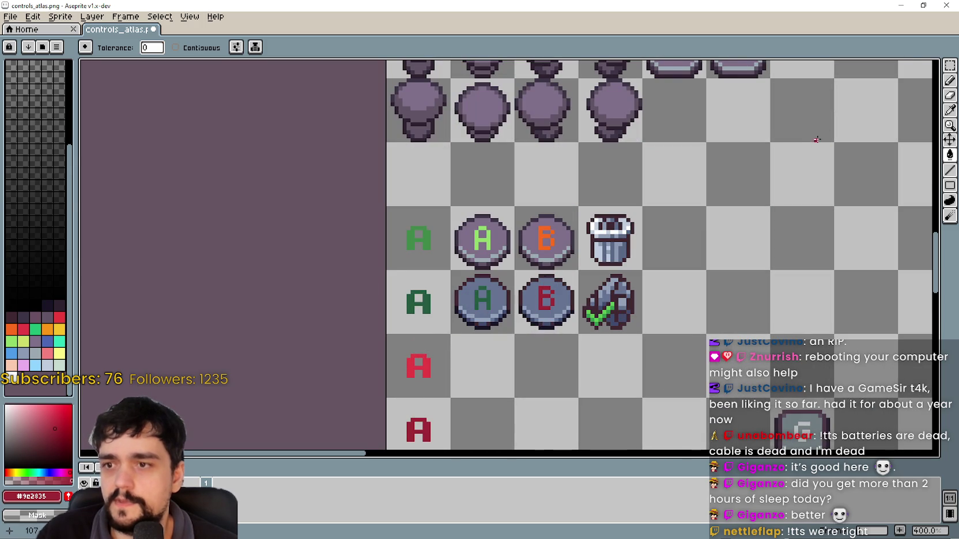
# - Marquee-select the four purple A/B button sprites on the sheet
pyautogui.click(951, 65)
pyautogui.moveTo(480, 293)
pyautogui.mouseDown()
pyautogui.moveTo(547, 300)
pyautogui.moveTo(547, 236)
pyautogui.mouseUp()
pyautogui.scroll(-3, 549, 302)
pyautogui.scroll(6, 549, 303)
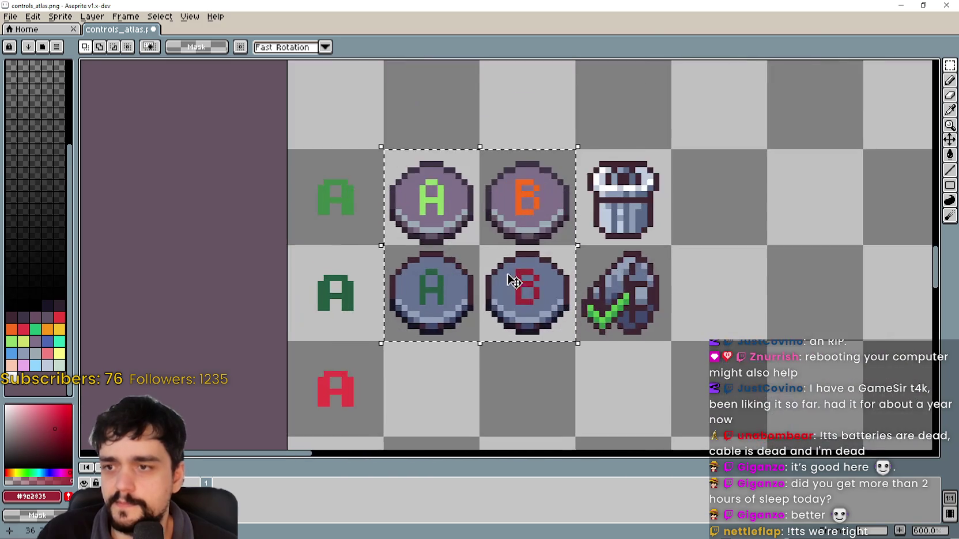
pyautogui.scroll(-3, 649, 334)
pyautogui.scroll(-2, 649, 334)
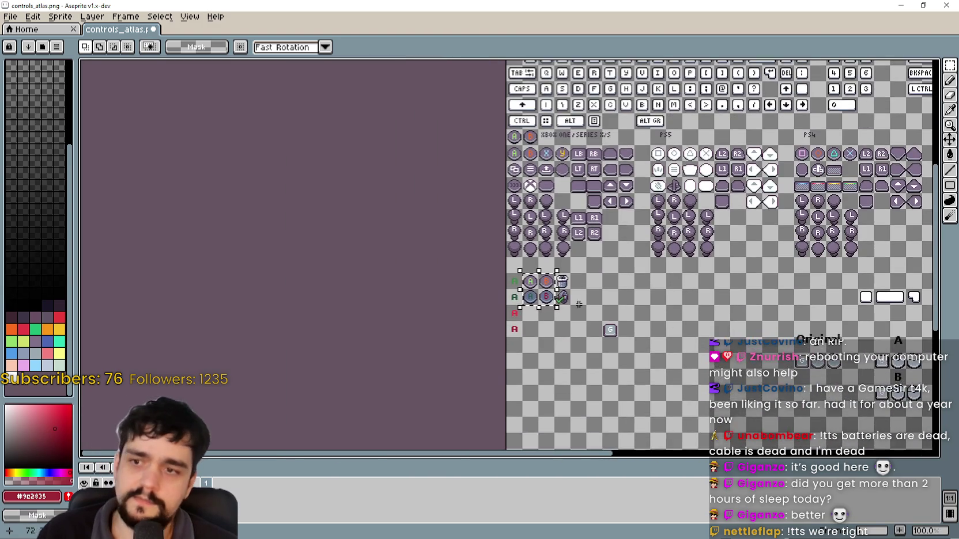
pyautogui.scroll(1, 567, 323)
pyautogui.scroll(-1, 574, 326)
pyautogui.scroll(-2, 574, 325)
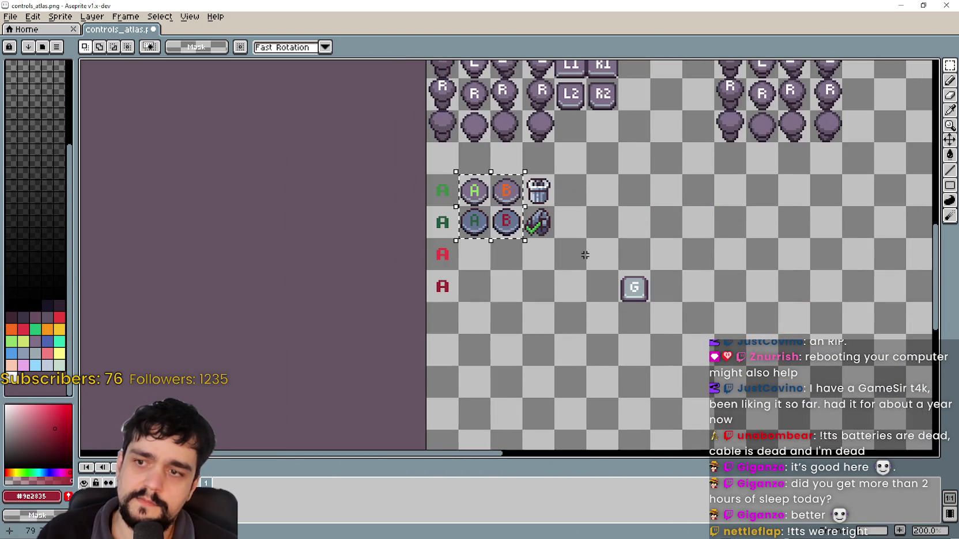
pyautogui.scroll(1, 605, 278)
pyautogui.scroll(1, 605, 275)
pyautogui.moveTo(605, 274); pyautogui.dragTo(704, 269)
pyautogui.scroll(-1, 662, 262)
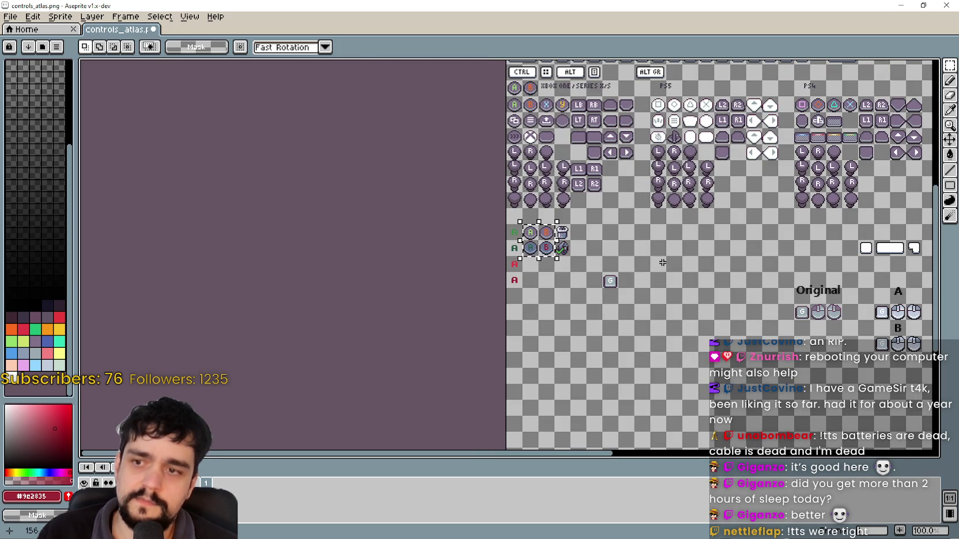
pyautogui.scroll(3, 554, 251)
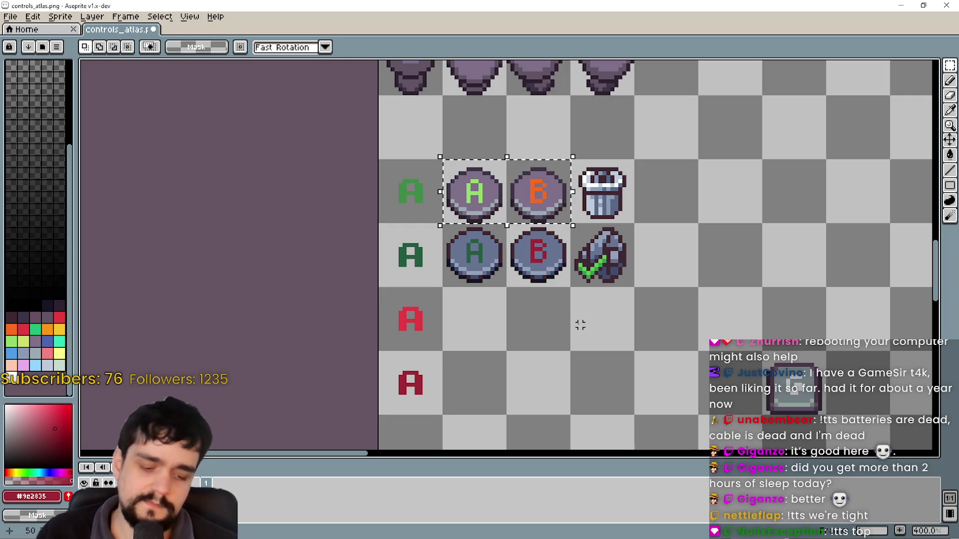
# - Nudge the selected buttons up one pixel and commit the move
pyautogui.press('Up')
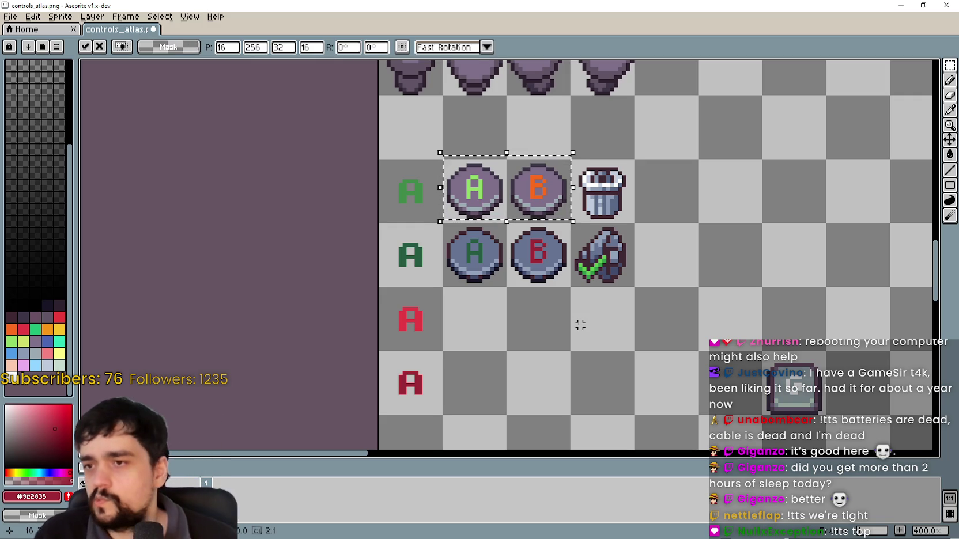
pyautogui.click(542, 312)
pyautogui.scroll(-1, 531, 295)
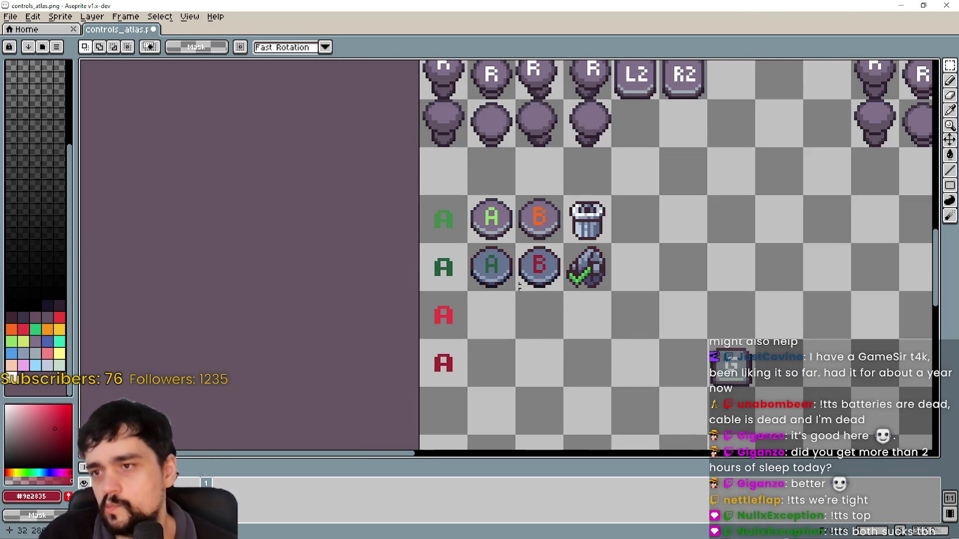
pyautogui.scroll(2, 540, 266)
pyautogui.scroll(-5, 506, 331)
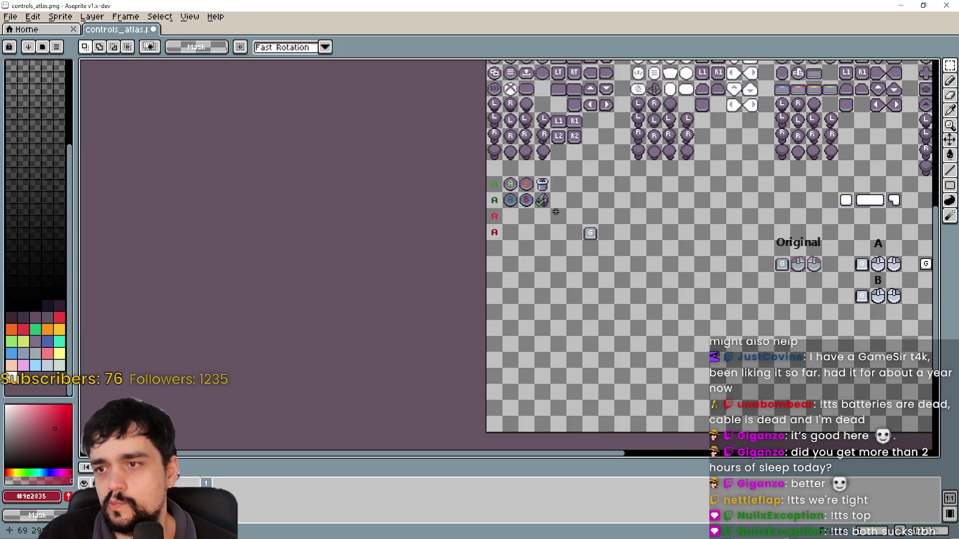
pyautogui.moveTo(506, 331)
pyautogui.mouseDown()
pyautogui.moveTo(522, 378)
pyautogui.moveTo(407, 296)
pyautogui.moveTo(365, 296)
pyautogui.moveTo(453, 291)
pyautogui.moveTo(414, 303)
pyautogui.mouseUp()
pyautogui.scroll(1, 770, 163)
pyautogui.moveTo(756, 174)
pyautogui.mouseDown()
pyautogui.moveTo(525, 154)
pyautogui.moveTo(552, 266)
pyautogui.moveTo(666, 178)
pyautogui.mouseUp()
pyautogui.moveTo(288, 216)
pyautogui.mouseDown()
pyautogui.moveTo(496, 237)
pyautogui.moveTo(550, 164)
pyautogui.mouseUp()
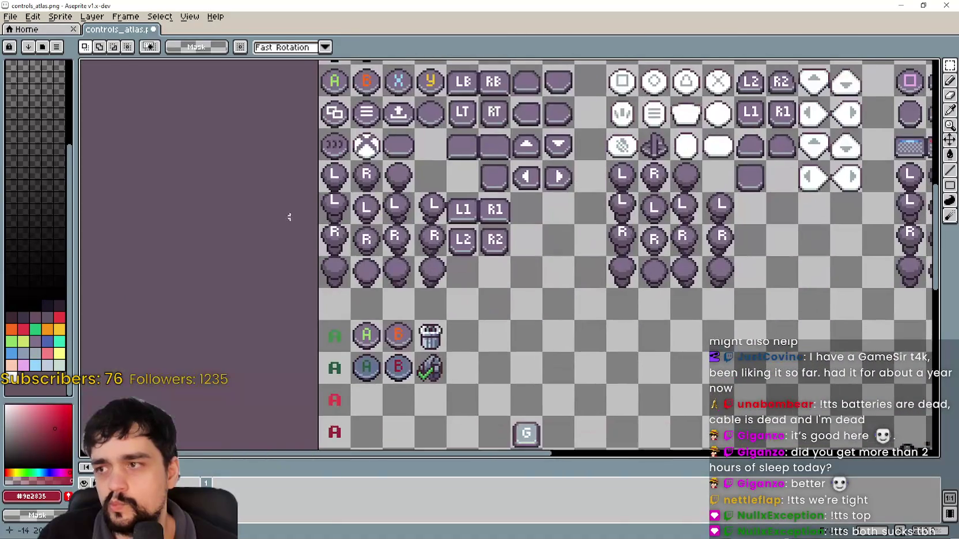
pyautogui.moveTo(405, 185); pyautogui.dragTo(414, 266)
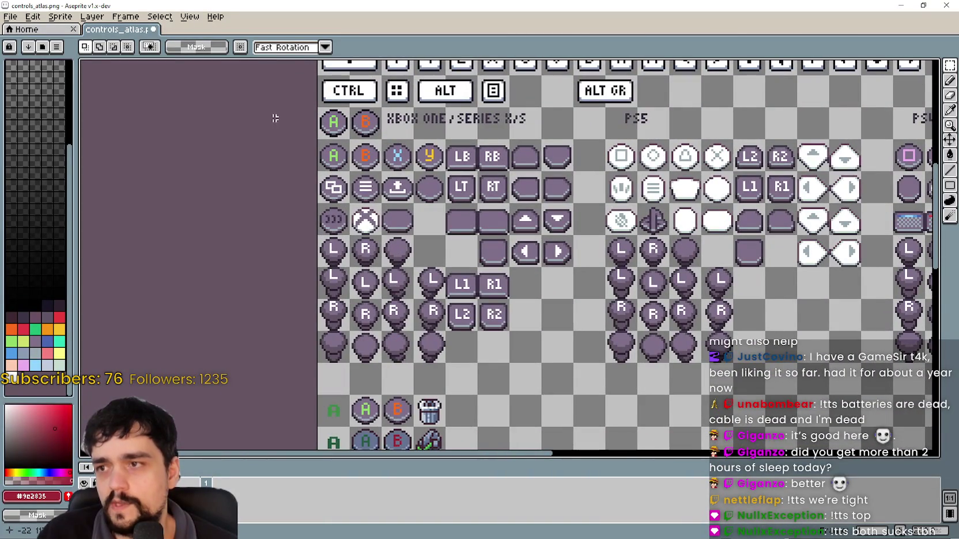
pyautogui.scroll(3, 324, 115)
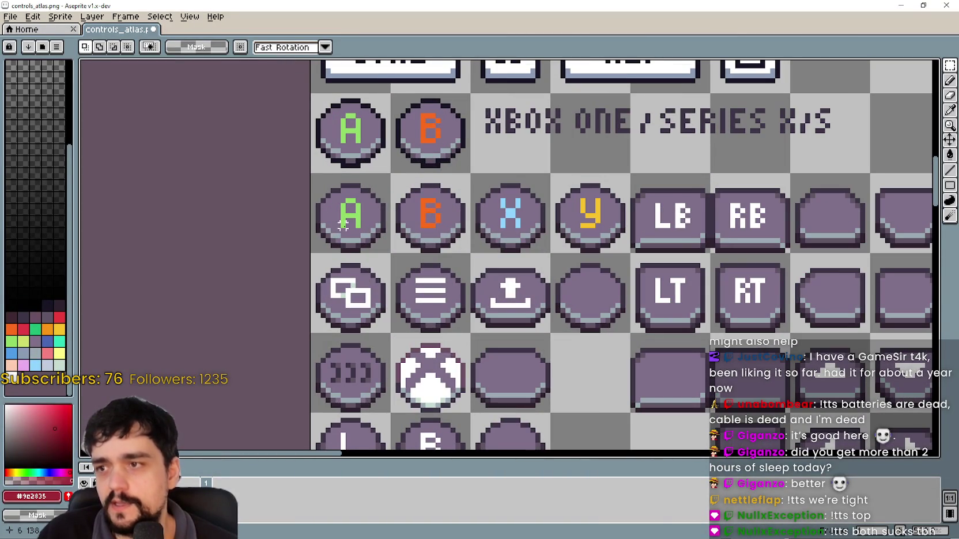
pyautogui.scroll(-2, 403, 228)
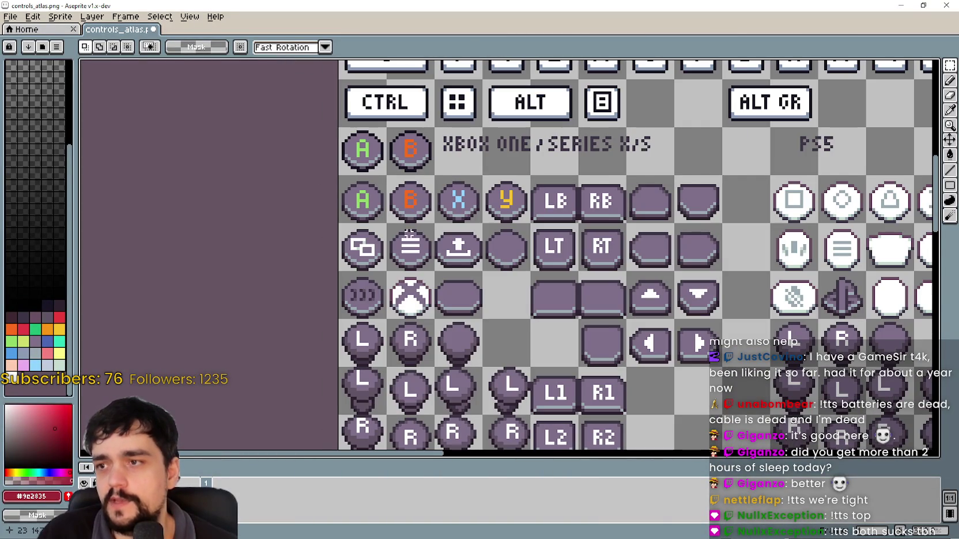
pyautogui.scroll(-1, 469, 299)
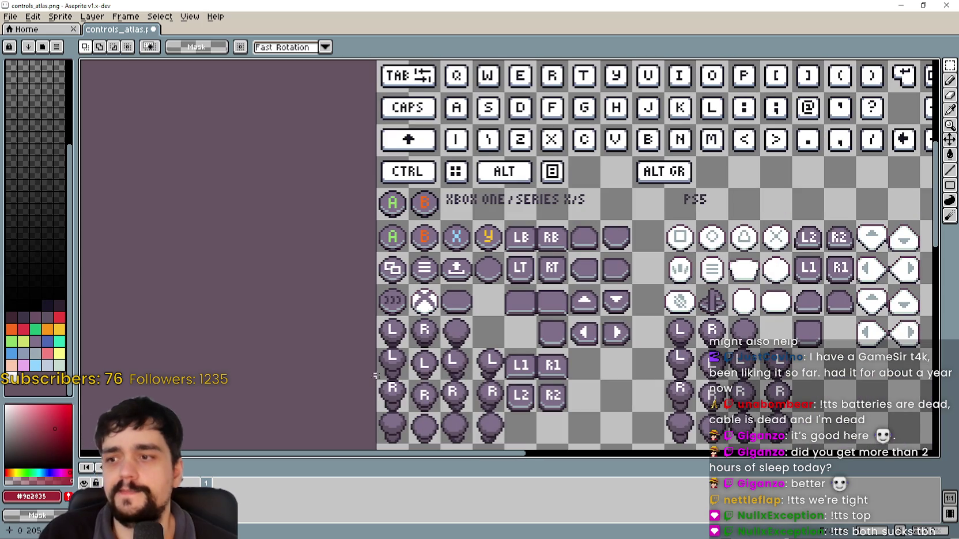
pyautogui.moveTo(443, 337); pyautogui.dragTo(395, 69)
pyautogui.scroll(3, 412, 135)
pyautogui.moveTo(469, 254); pyautogui.dragTo(509, 167)
pyautogui.scroll(-1, 528, 203)
pyautogui.scroll(-2, 528, 202)
pyautogui.scroll(2, 622, 317)
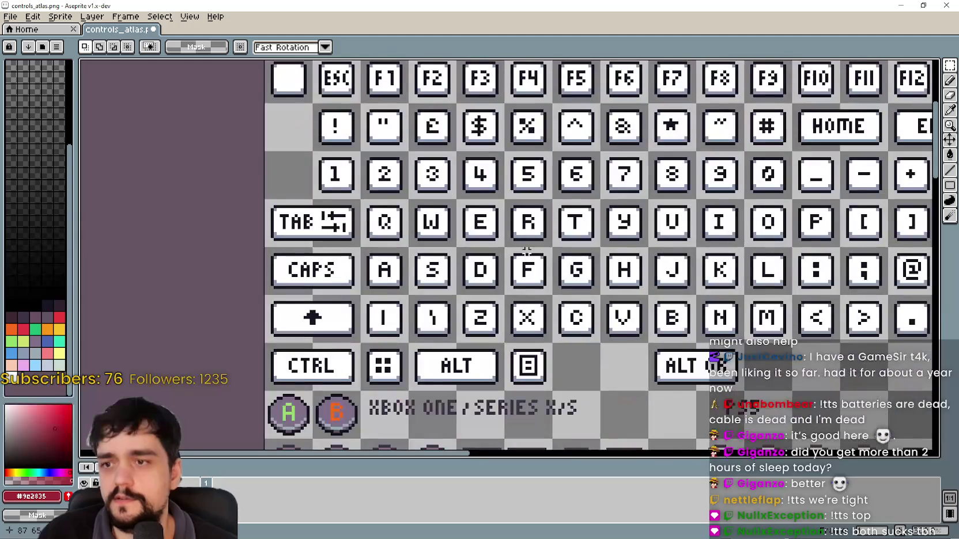
pyautogui.moveTo(345, 225); pyautogui.dragTo(281, 175)
pyautogui.scroll(1, 507, 288)
pyautogui.scroll(-1, 507, 288)
pyautogui.moveTo(427, 325)
pyautogui.mouseDown()
pyautogui.moveTo(487, 127)
pyautogui.moveTo(527, 58)
pyautogui.mouseUp()
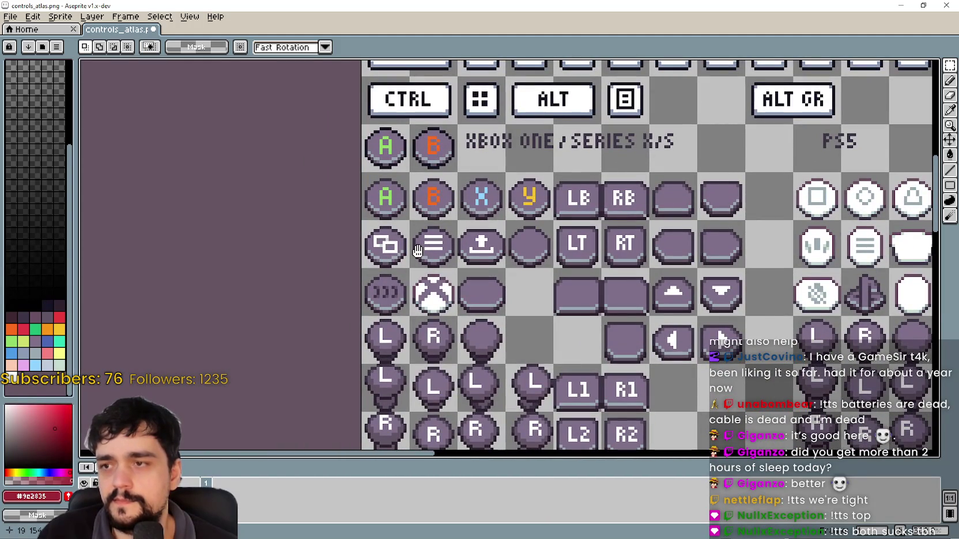
pyautogui.moveTo(417, 251); pyautogui.dragTo(250, 261)
pyautogui.scroll(-1, 368, 288)
pyautogui.moveTo(631, 265); pyautogui.dragTo(284, 258)
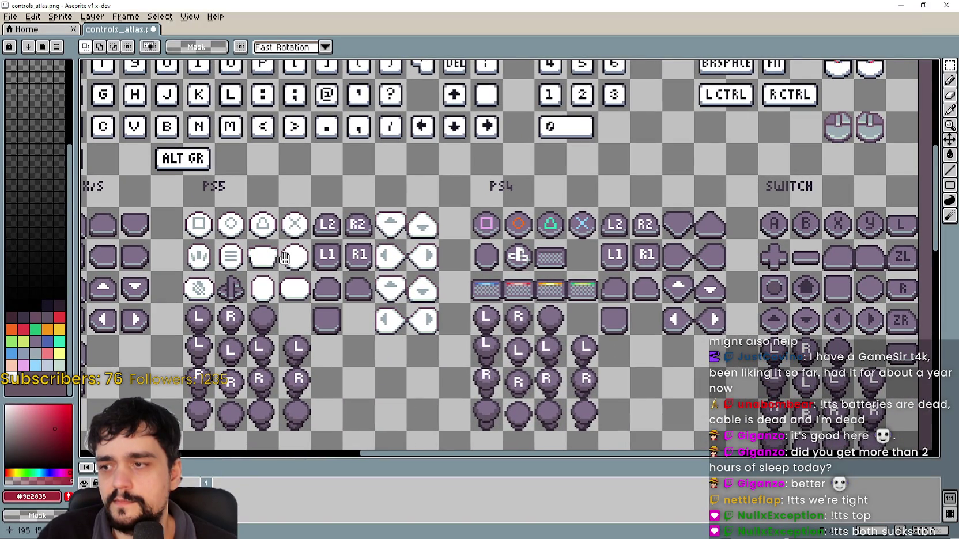
pyautogui.moveTo(284, 258); pyautogui.dragTo(598, 283)
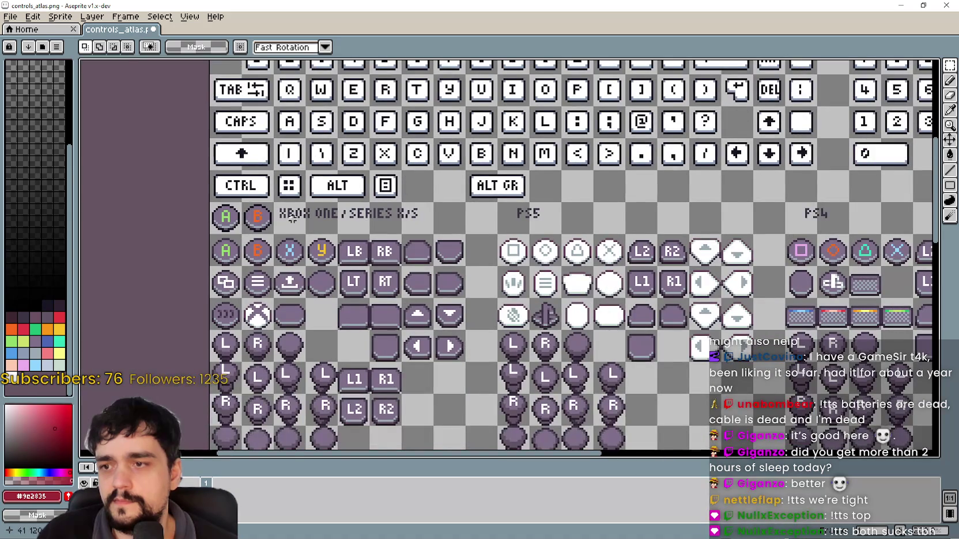